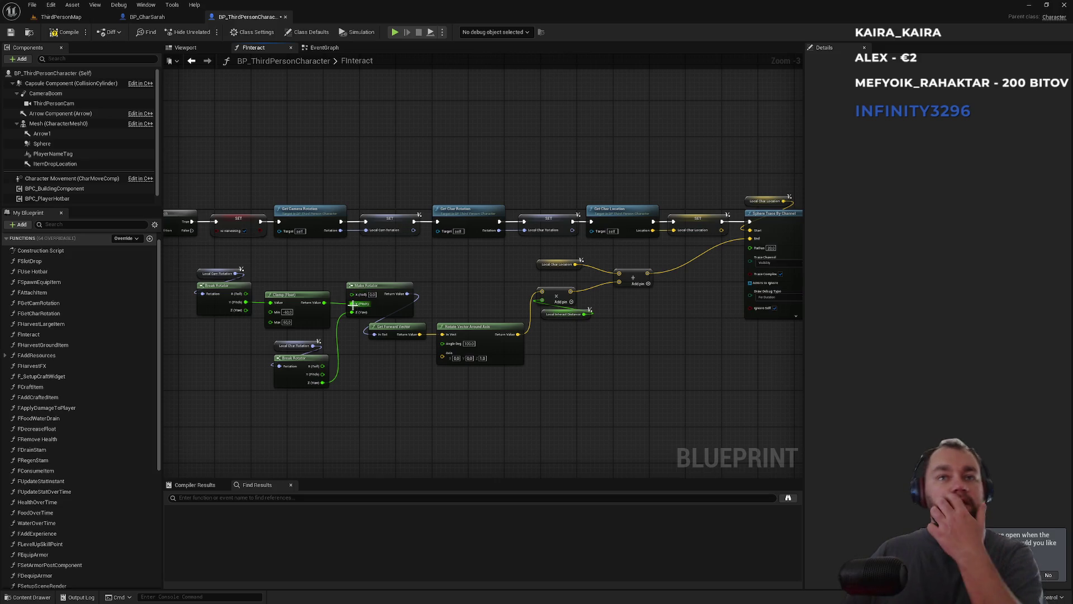
Look over FInteract's Branch, aim-calculation and Sphere Trace By Channel nodes
drag(335, 276, 489, 290)
scroll(558, 299, up, 2)
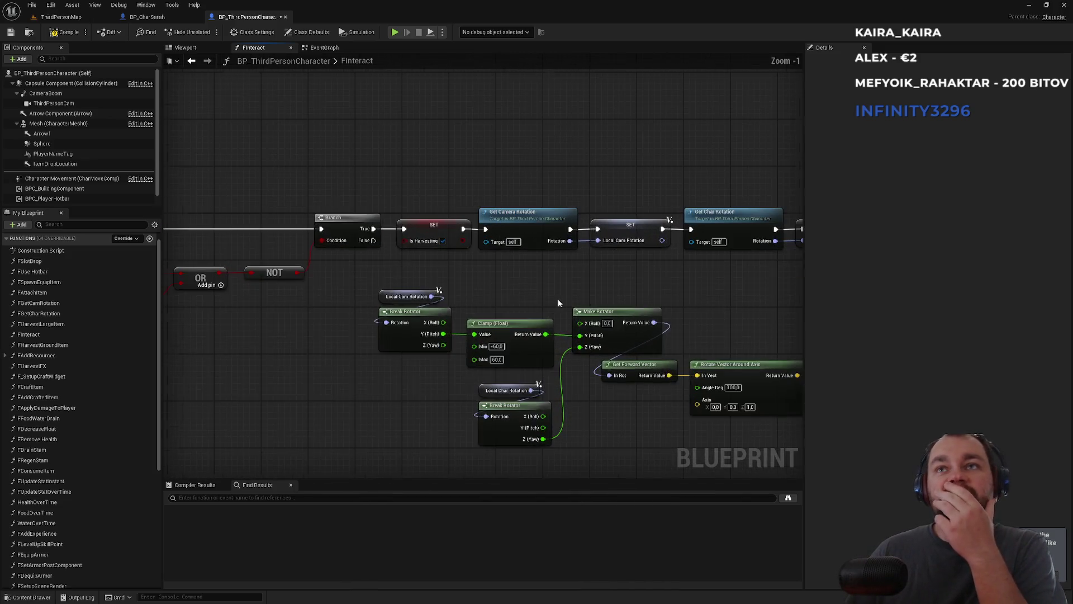
scroll(558, 303, down, 2)
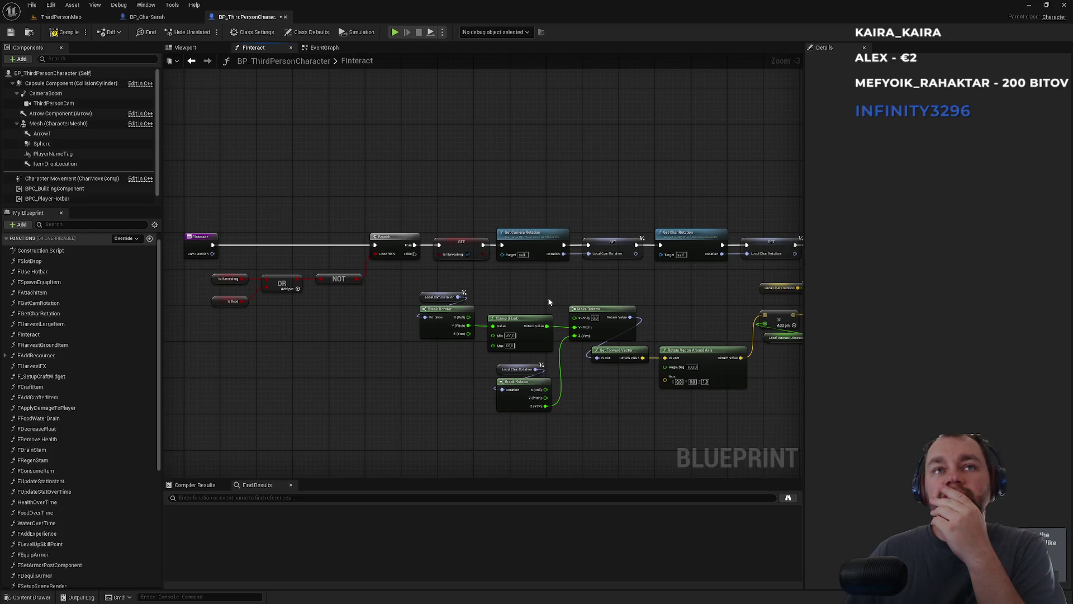
scroll(551, 302, up, 2)
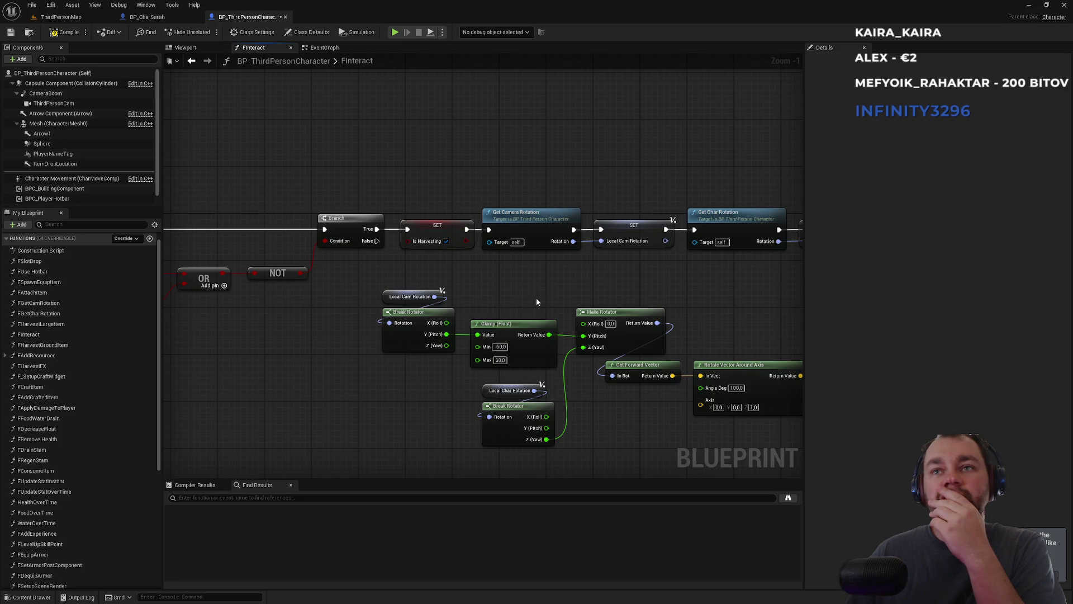
mouse_move(370, 289)
mouse_down()
mouse_move(582, 441)
mouse_move(645, 454)
mouse_up()
click(636, 435)
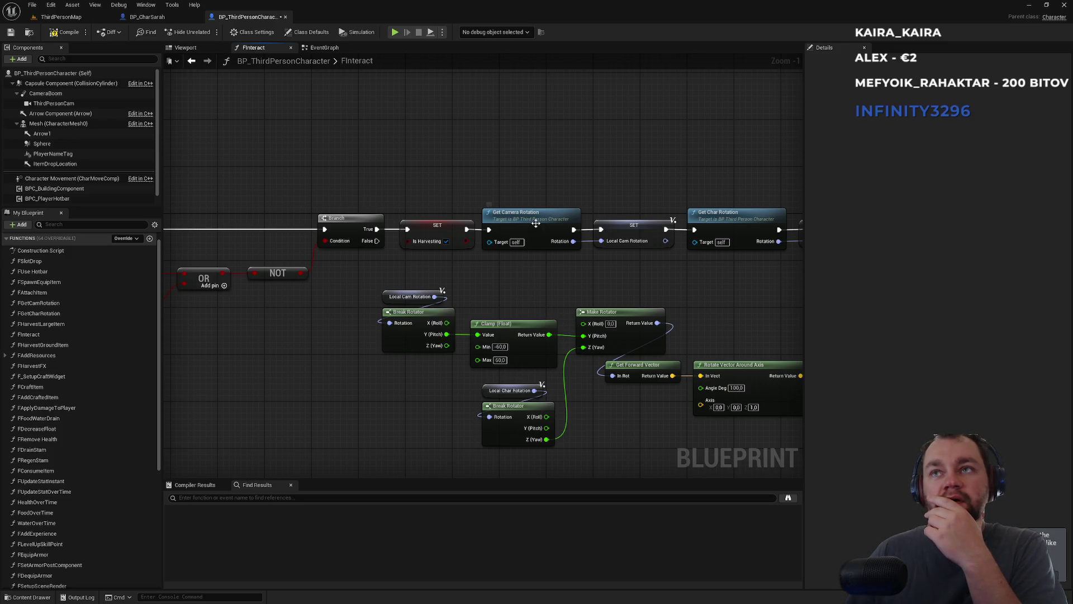
drag(598, 262, 363, 260)
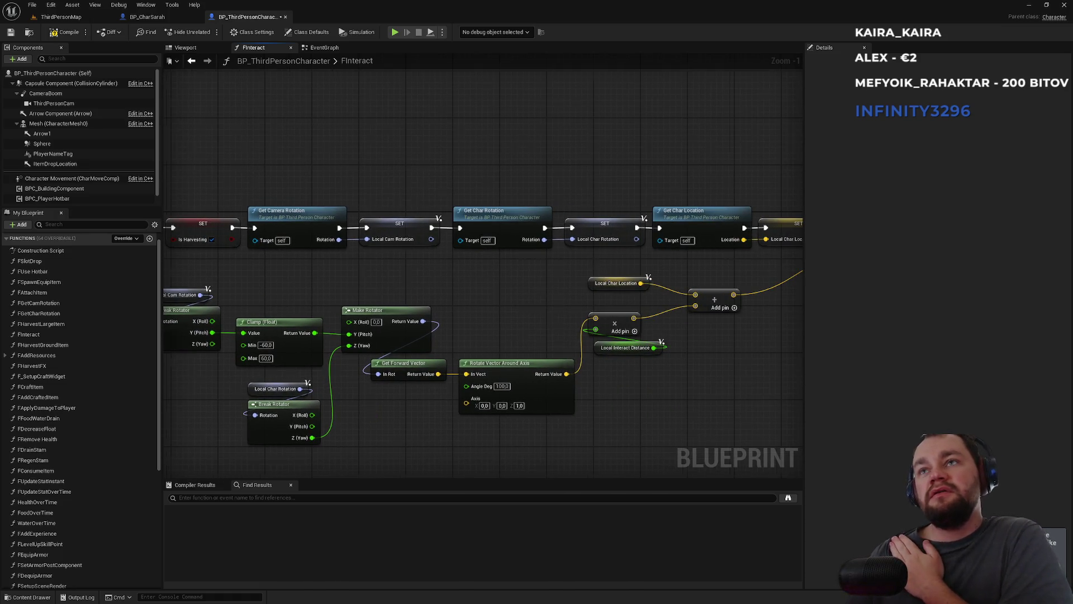
drag(606, 278, 440, 263)
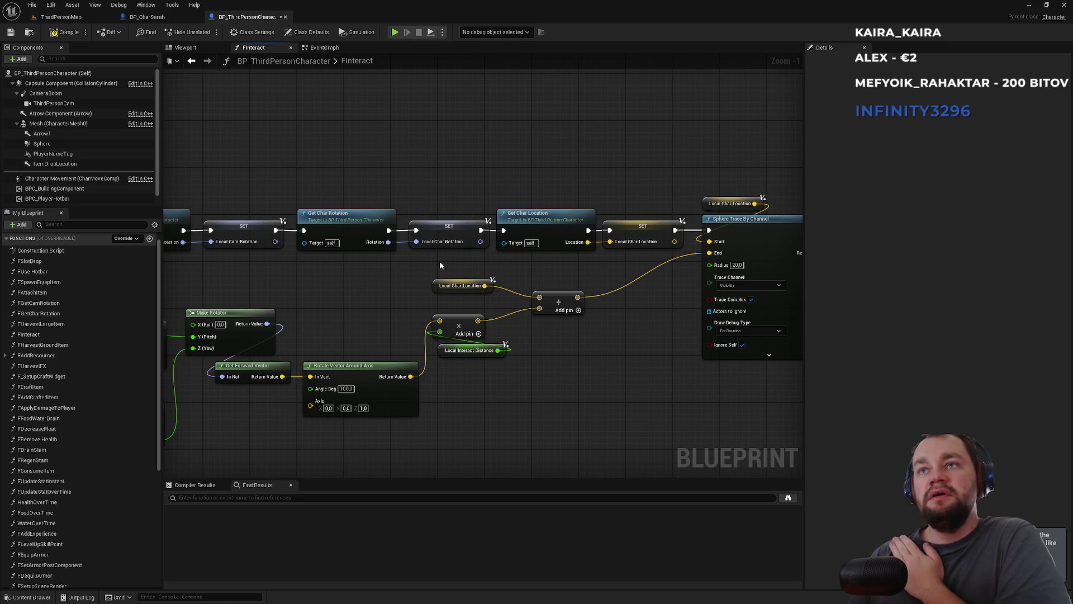
mouse_move(382, 281)
mouse_down()
mouse_move(574, 289)
mouse_move(511, 282)
mouse_up()
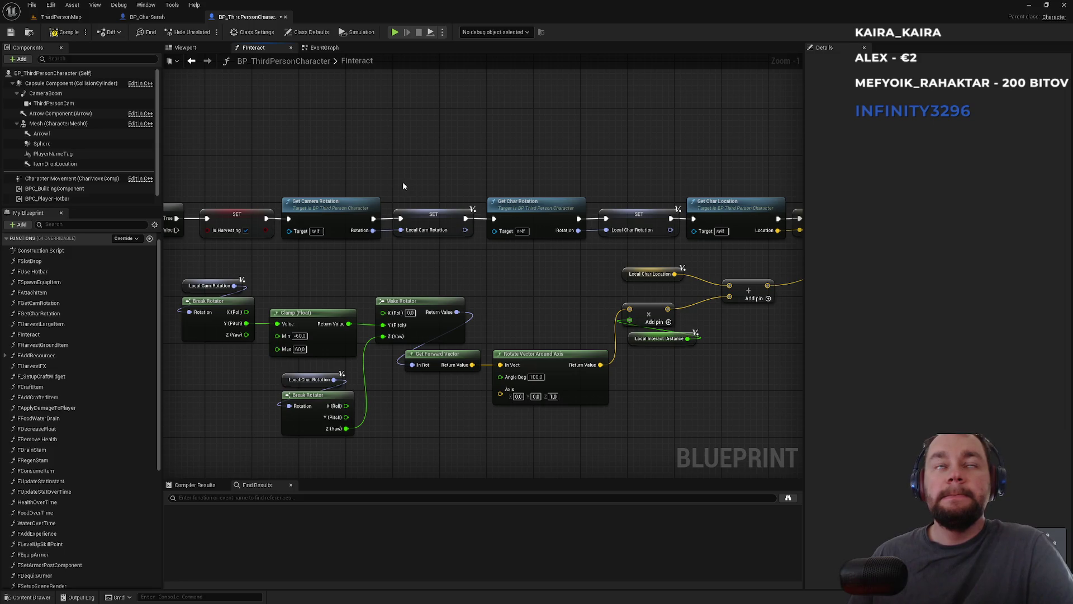
Add a new function named FLookingAt to the character blueprint
click(329, 49)
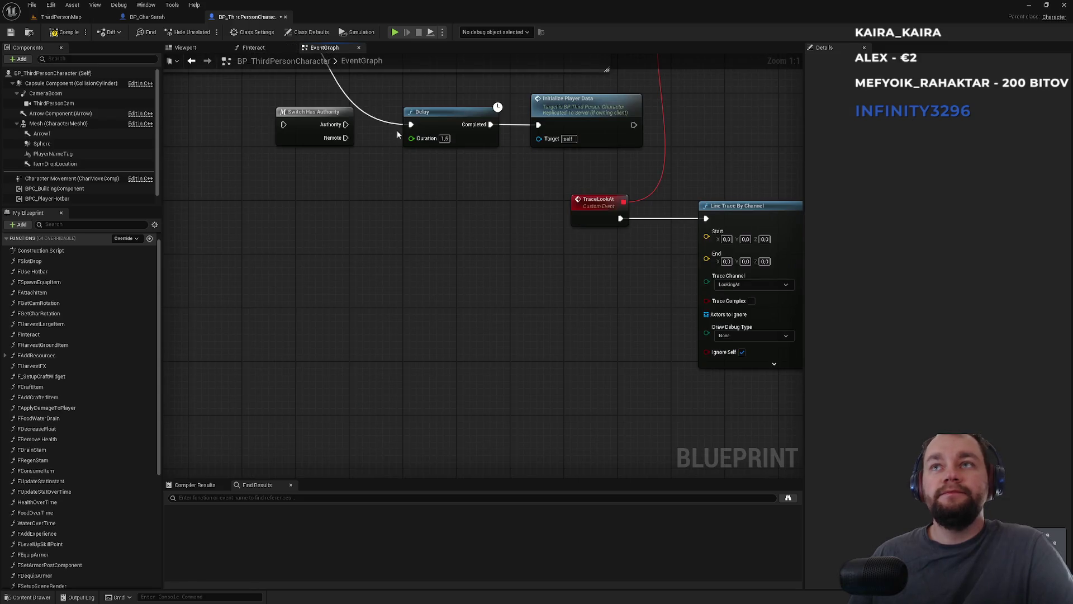
scroll(419, 210, up, 3)
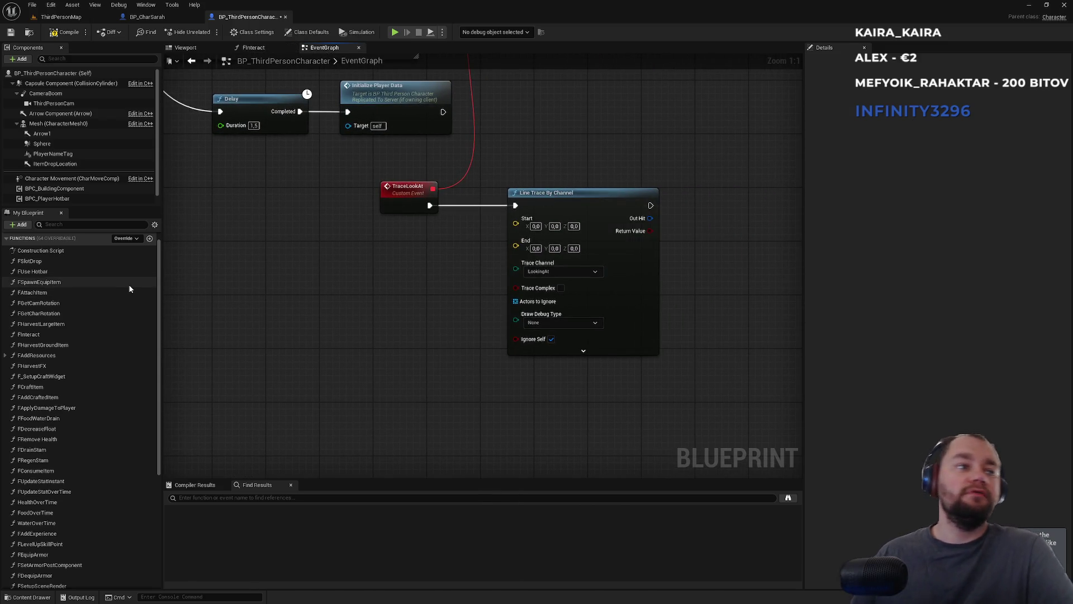
click(148, 238)
text(FLookingAt)
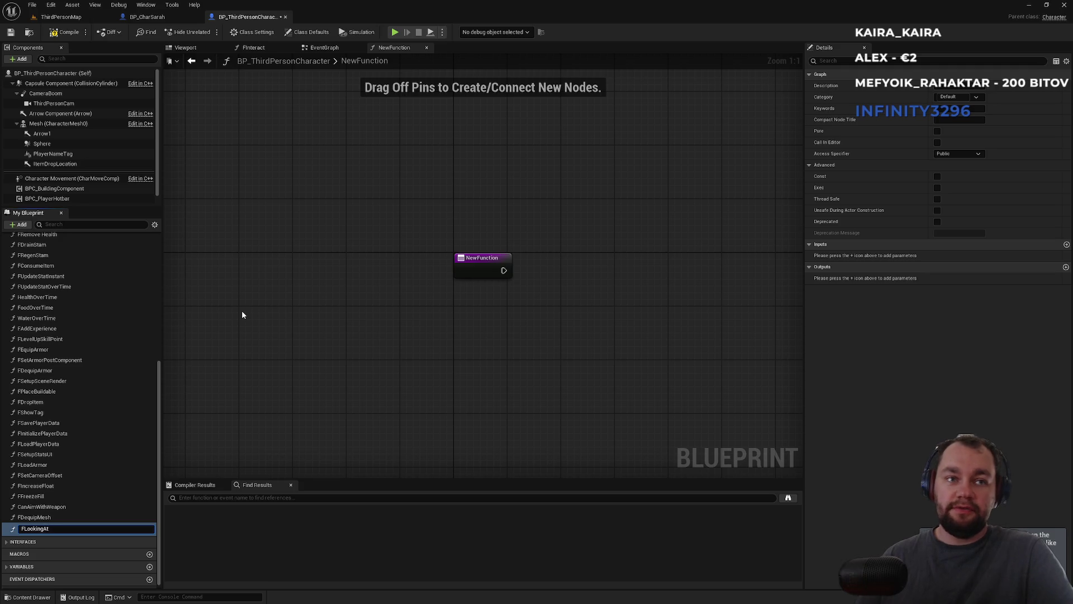
key(Return)
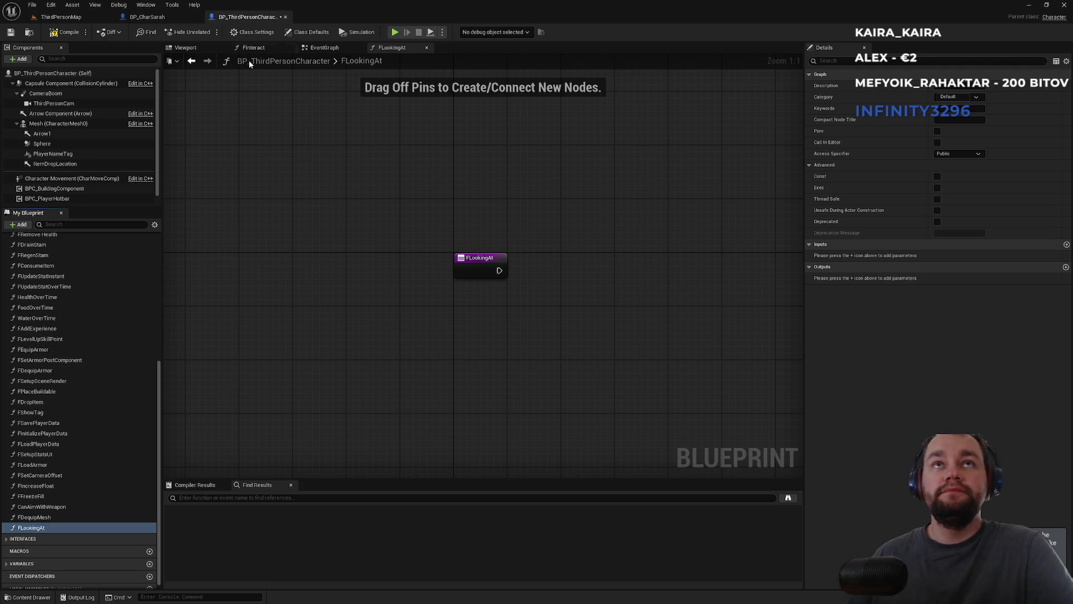
Select FInteract's camera/character rotation, clamp, vector and Local Char Location nodes
click(255, 48)
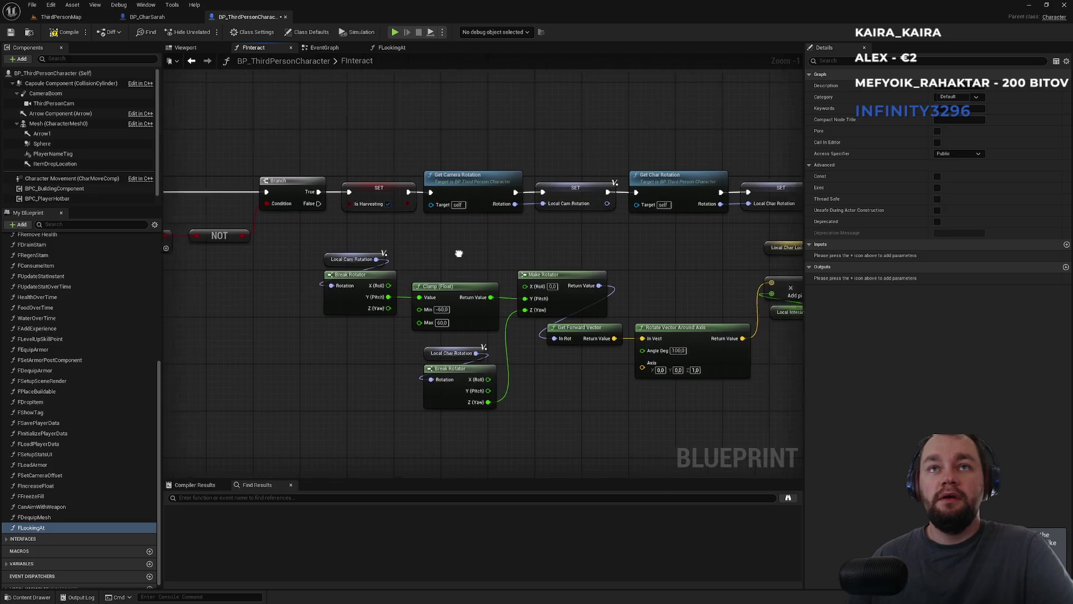
mouse_move(391, 224)
mouse_down()
mouse_move(492, 168)
mouse_move(722, 152)
mouse_move(627, 203)
mouse_move(618, 304)
mouse_move(749, 317)
mouse_move(587, 186)
mouse_move(197, 360)
mouse_up()
mouse_move(479, 236)
mouse_down()
mouse_move(682, 268)
mouse_move(680, 304)
mouse_move(523, 311)
mouse_up()
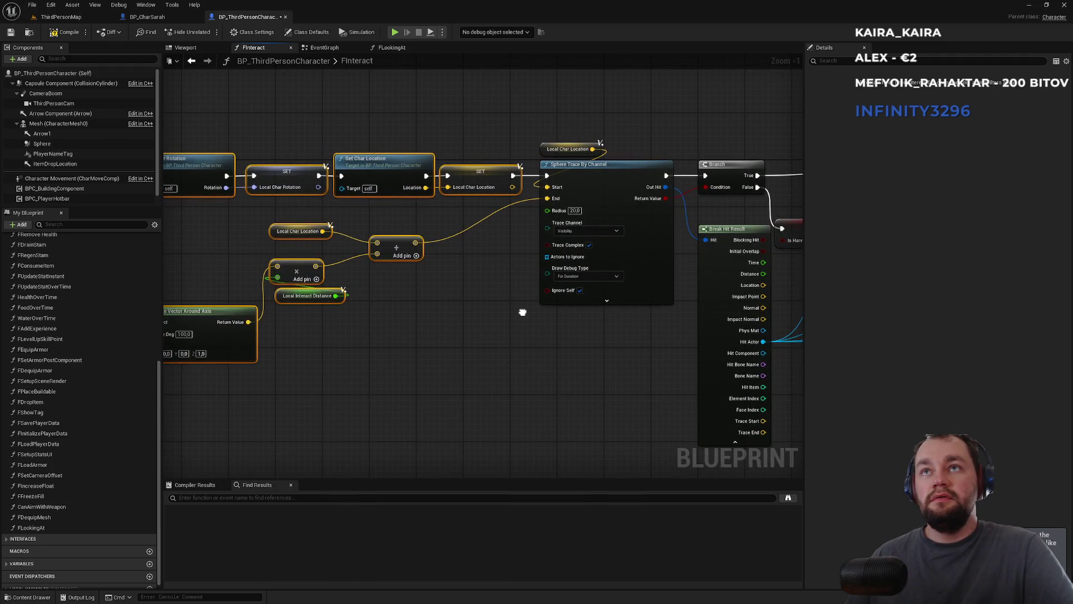
click(564, 148)
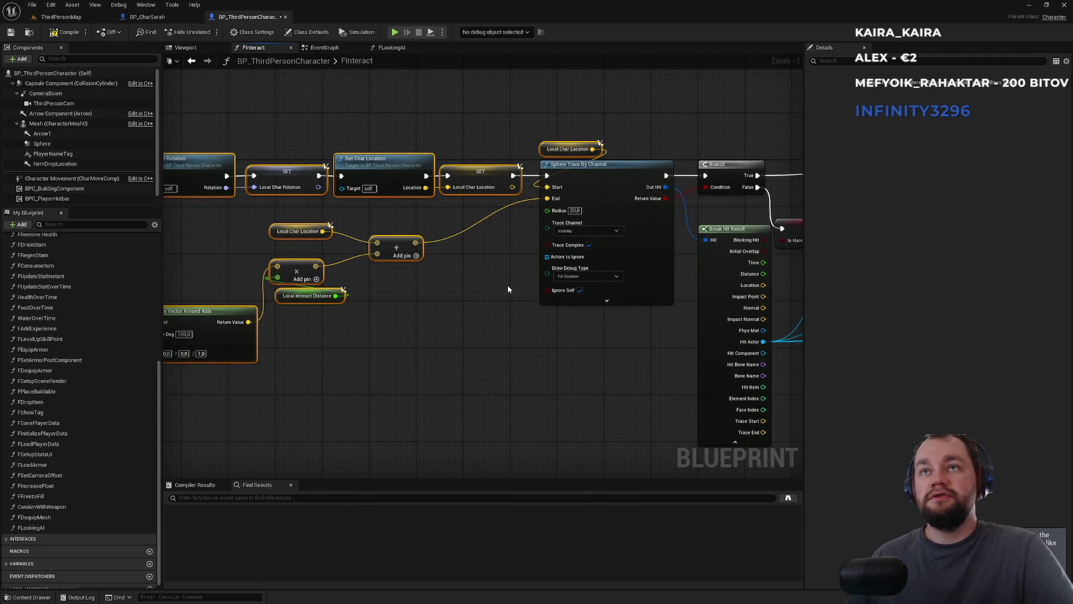
mouse_move(363, 355)
mouse_down()
mouse_move(508, 329)
mouse_move(406, 352)
mouse_up()
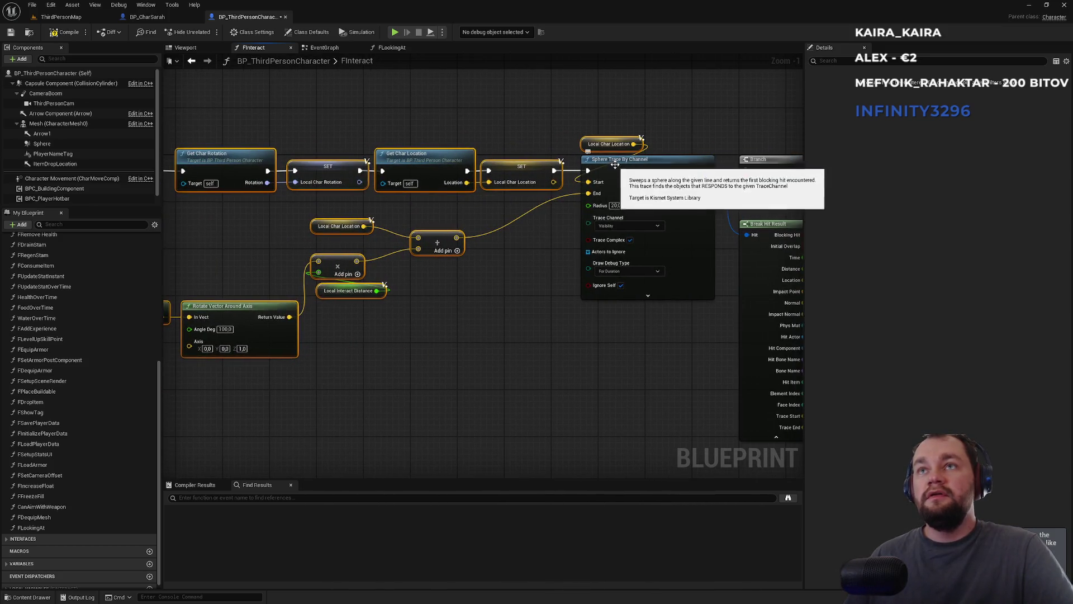
drag(498, 290, 795, 288)
mouse_move(458, 193)
mouse_down()
mouse_move(711, 226)
mouse_move(678, 232)
mouse_up()
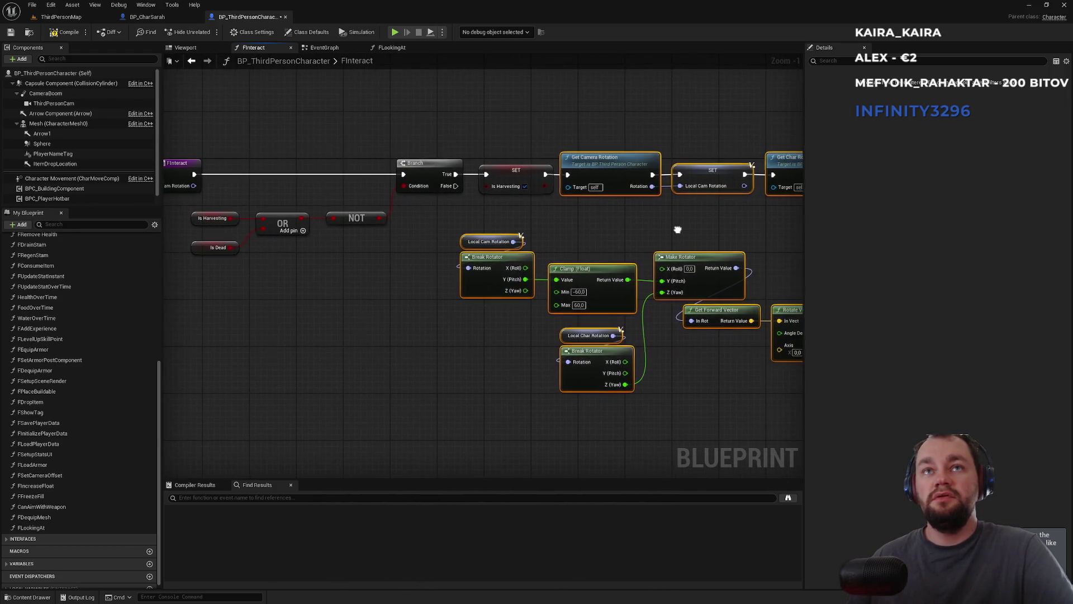
Paste the nodes into FLookingAt and wire its entry to Get Camera Rotation
click(392, 49)
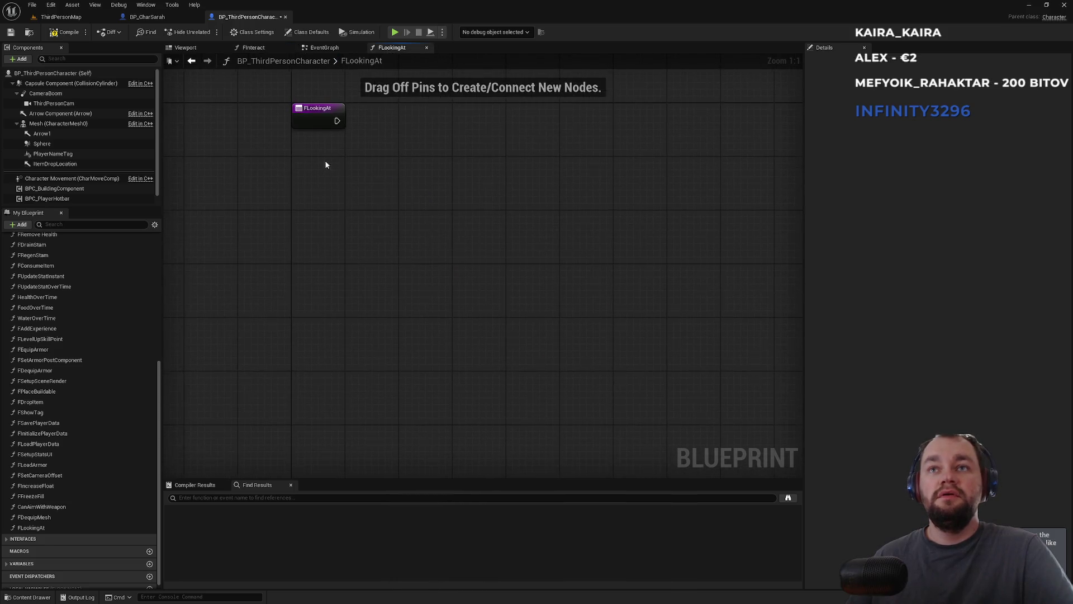
mouse_move(353, 107)
mouse_down()
mouse_move(603, 130)
mouse_move(368, 165)
mouse_move(478, 192)
mouse_up()
drag(369, 165, 396, 179)
drag(479, 145, 421, 140)
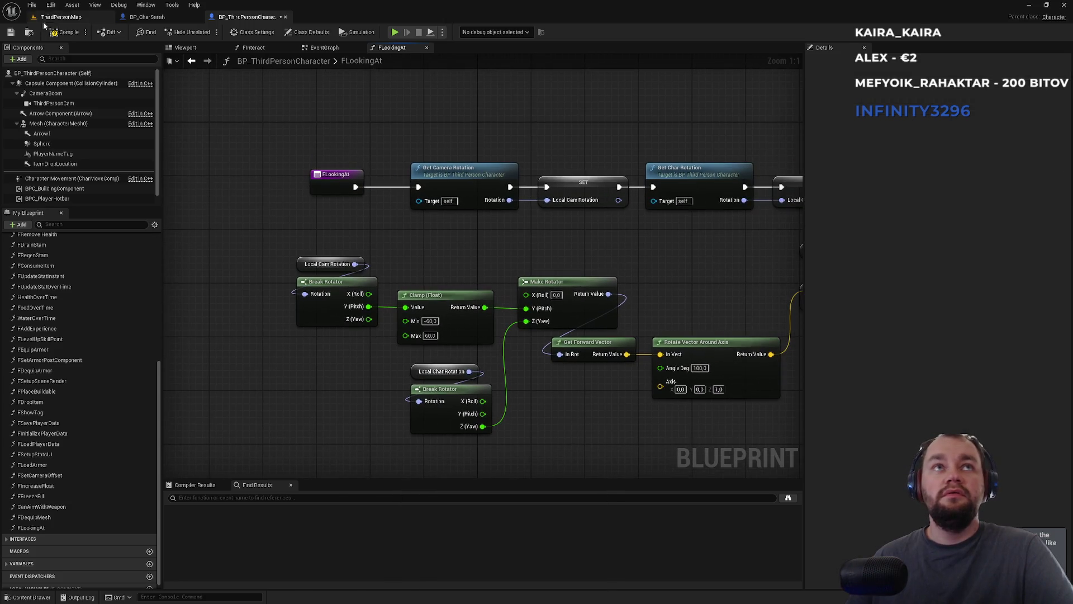
Make LocalCamRotation, LocalCharRotation and LocalCharLocation local variables of FLookingAt
click(575, 183)
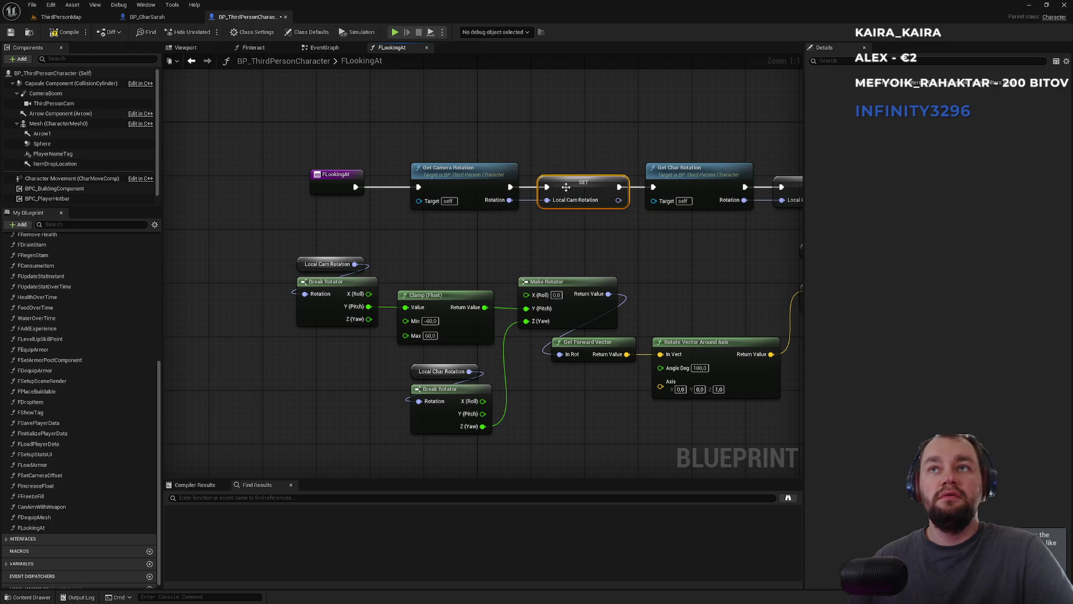
right_click(573, 182)
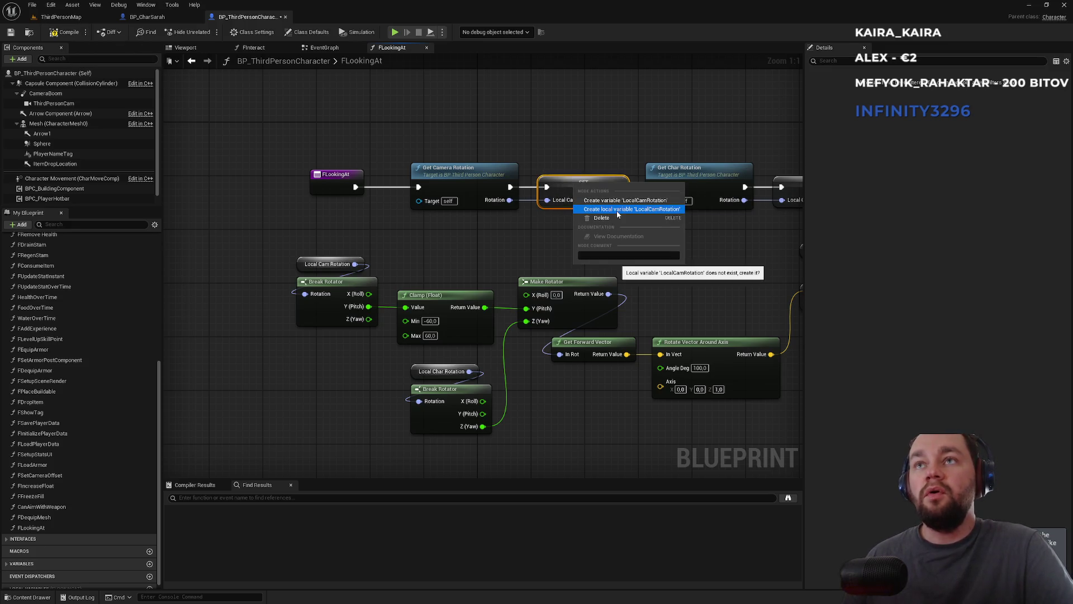
click(618, 211)
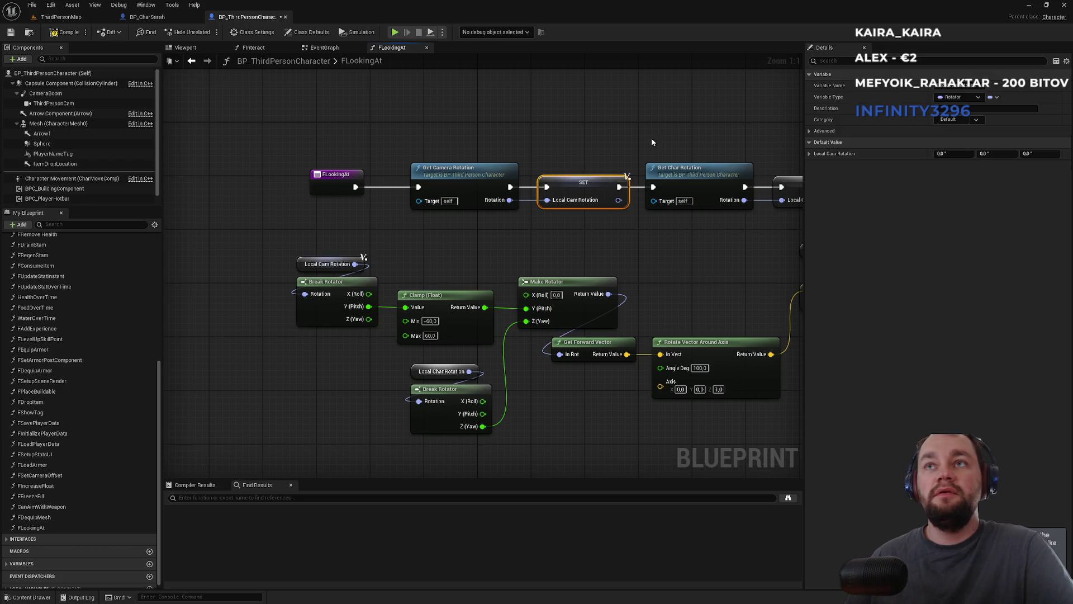
drag(652, 138, 297, 140)
right_click(454, 190)
click(513, 218)
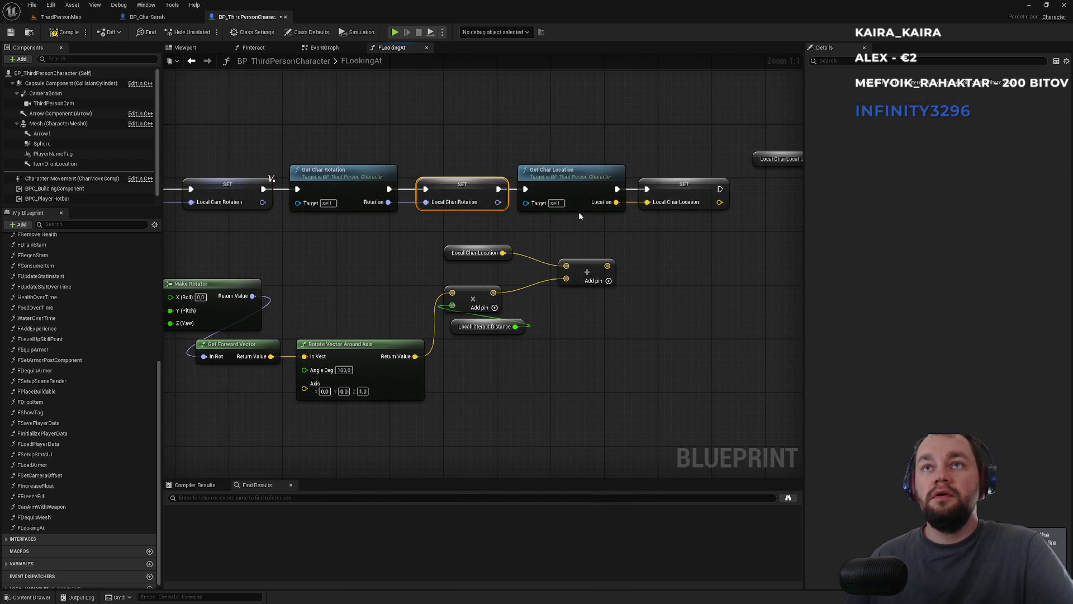
right_click(686, 190)
click(673, 271)
drag(673, 266, 342, 277)
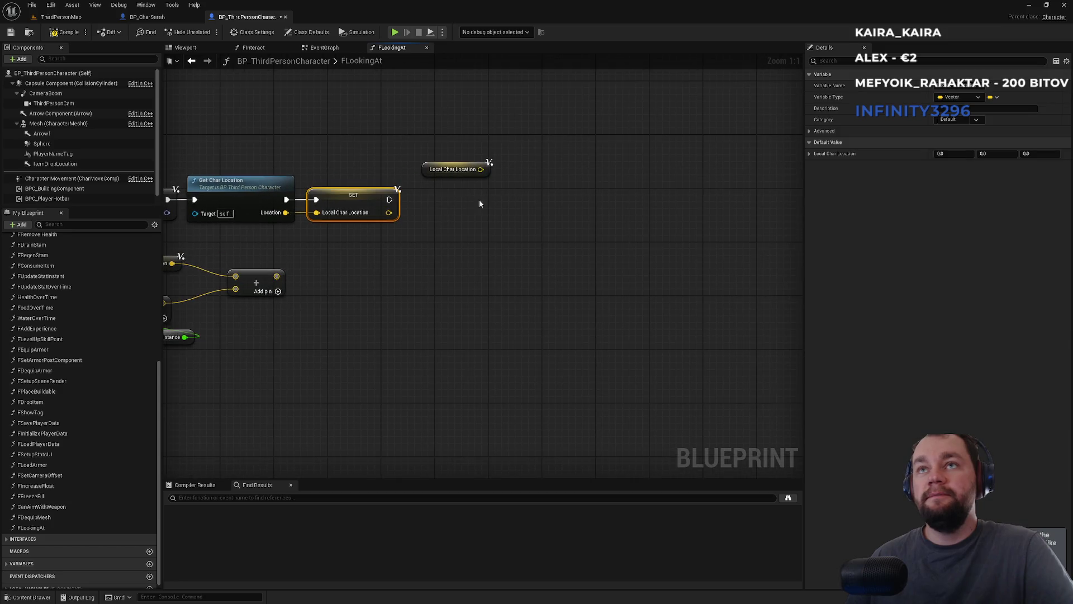
Glance at BP_CharSarah, then return to BP_ThirdPersonCharacter's EventGraph
click(147, 17)
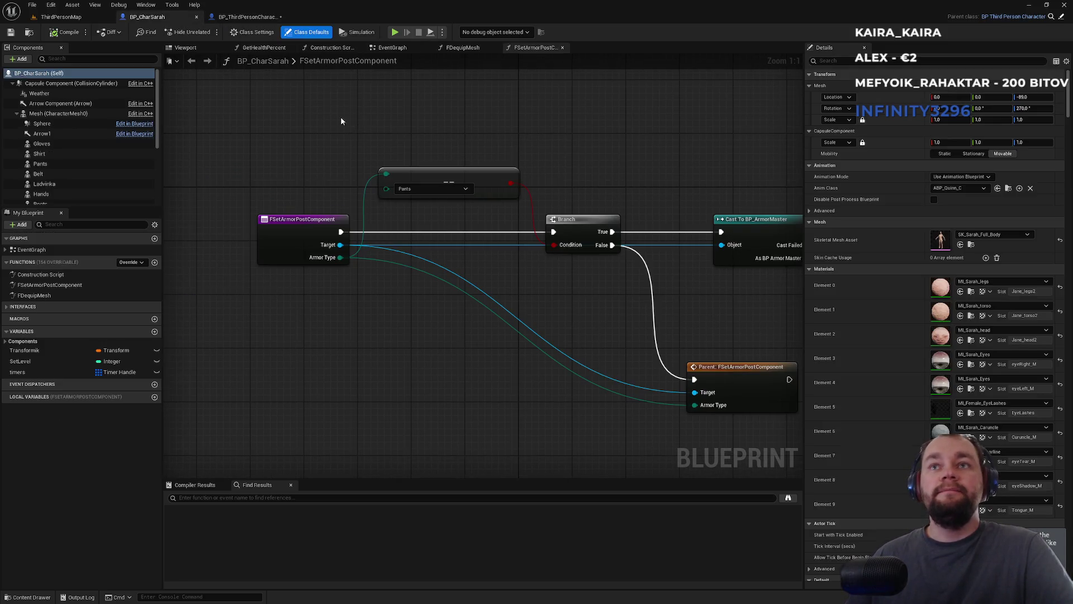
click(242, 17)
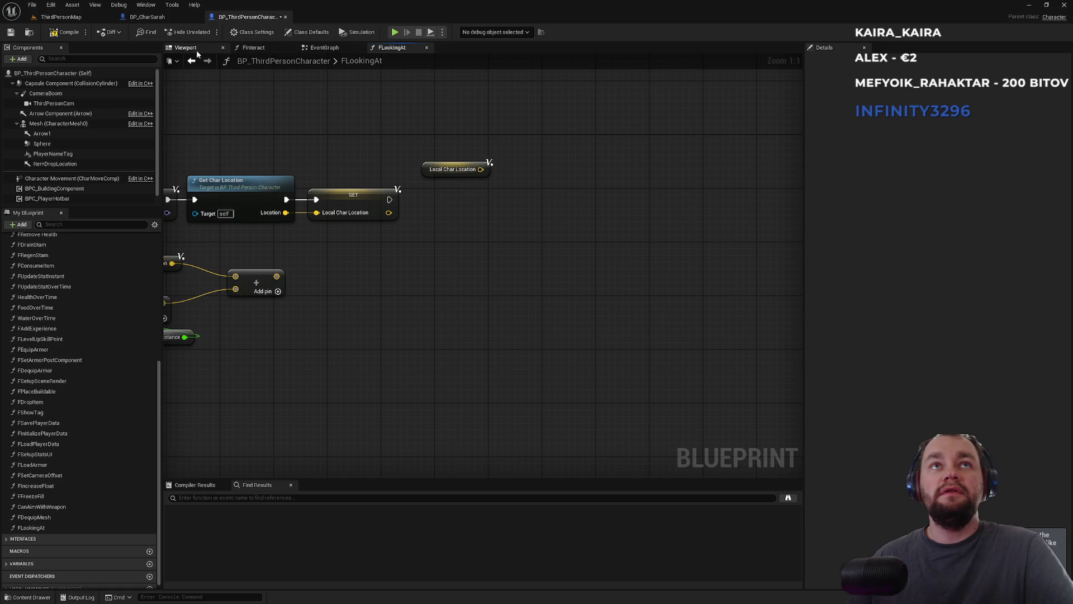
key(alt+Left)
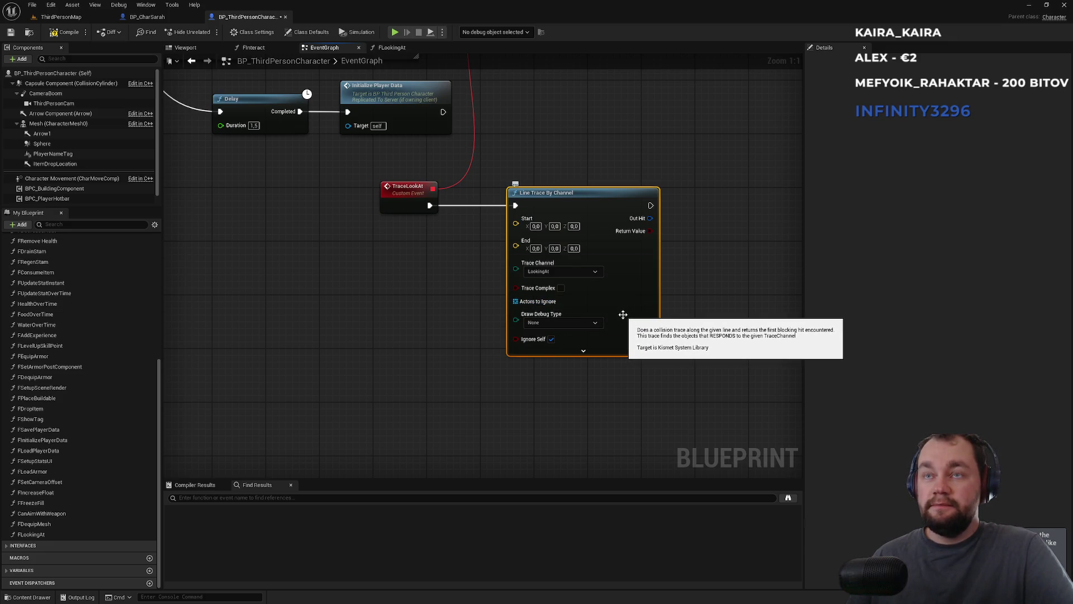
Replace the EventGraph's Line Trace By Channel with an FLookingAt call after TraceLookAt
key(Delete)
drag(429, 205, 485, 206)
text(flooking)
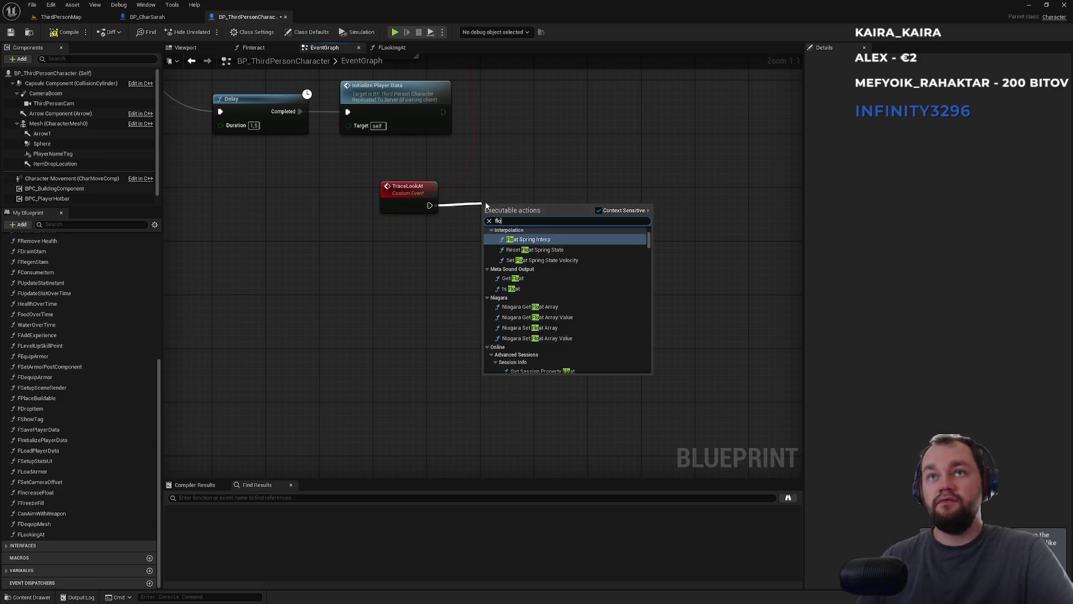
key(Return)
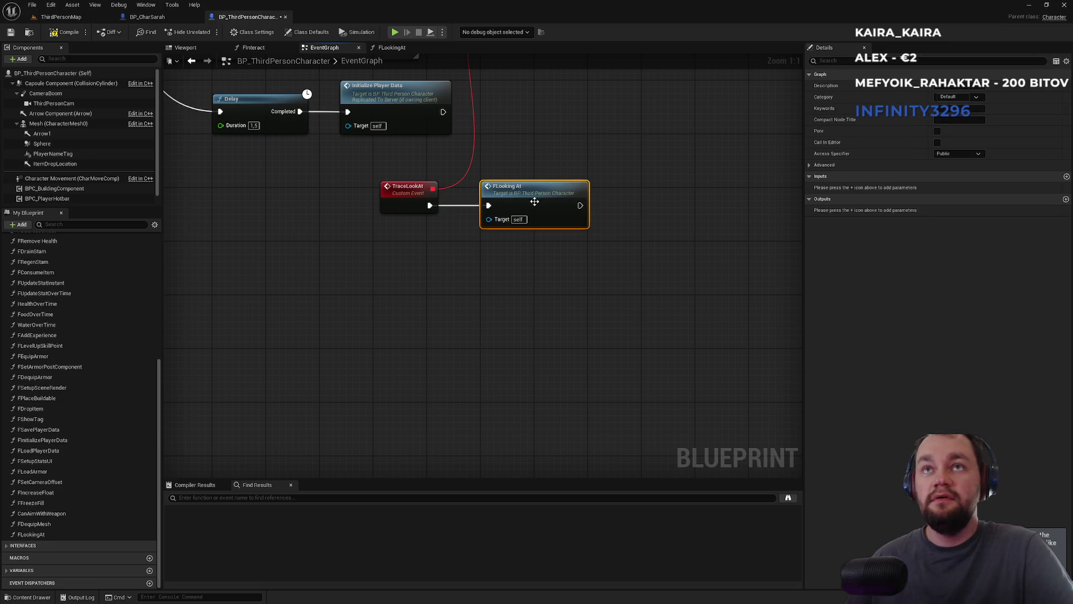
Add a Multi Sphere Trace By Channel after the SET, starting at Local Char Location
click(394, 47)
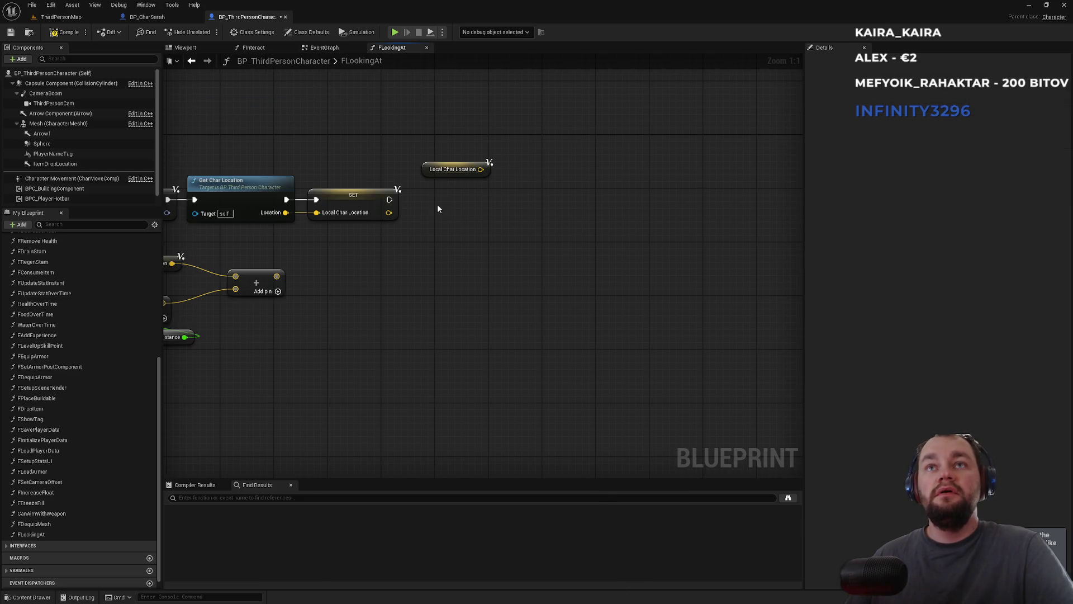
drag(390, 199, 448, 222)
text(trace )
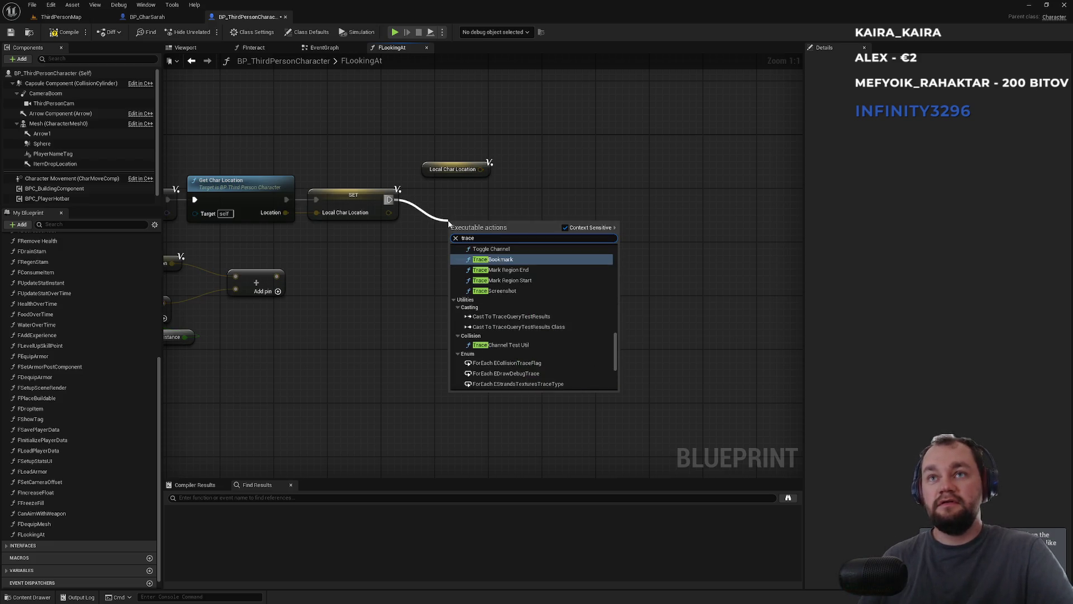
text(by c)
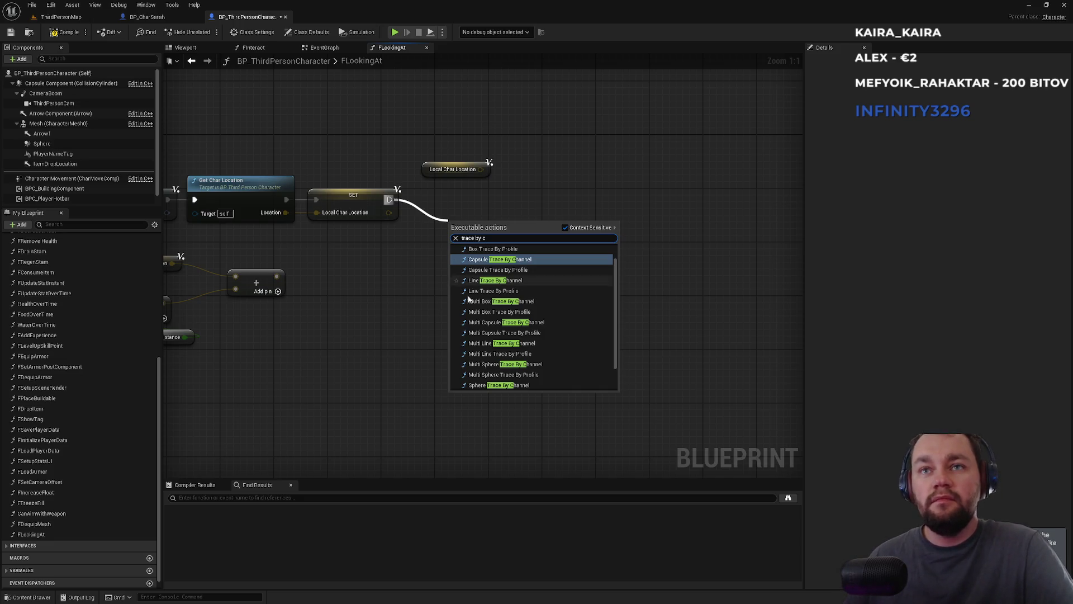
click(496, 363)
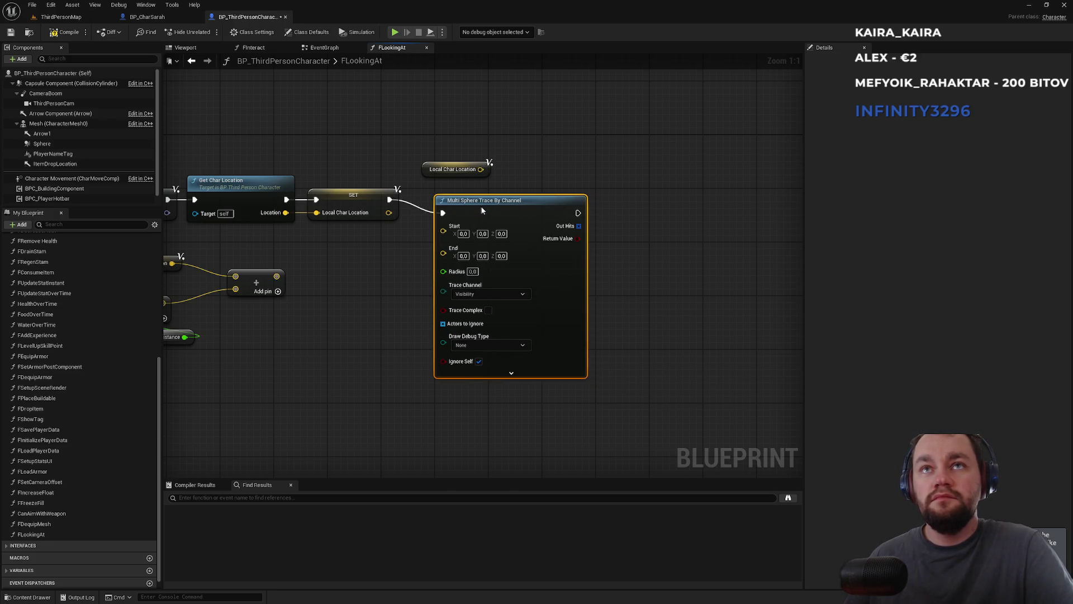
drag(480, 169, 443, 224)
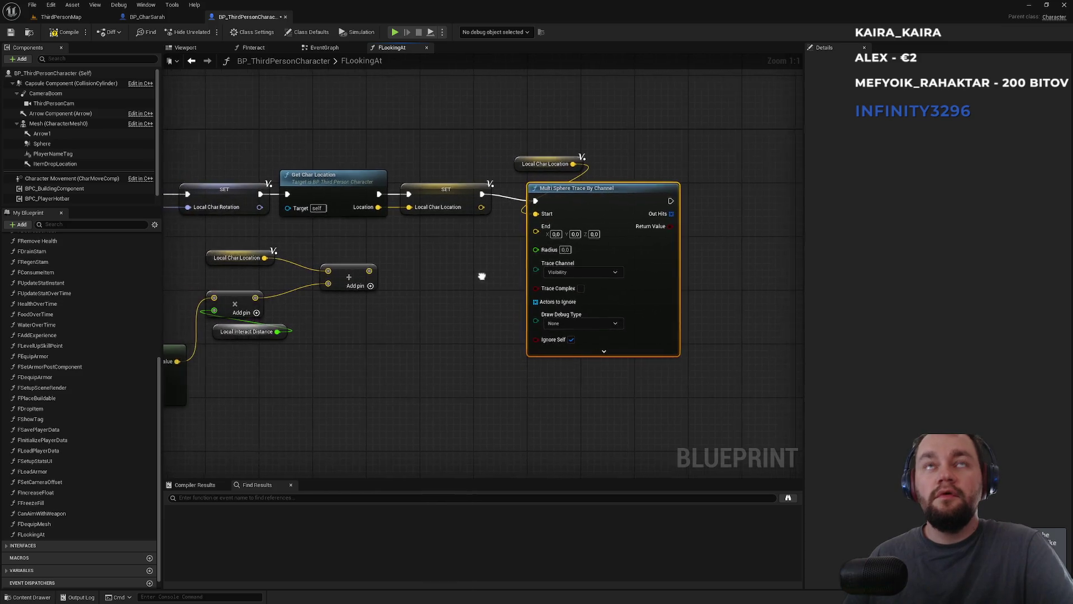
Set the trace's Draw Debug Type to For Duration, then go to ThirdPersonMap's play options
click(268, 49)
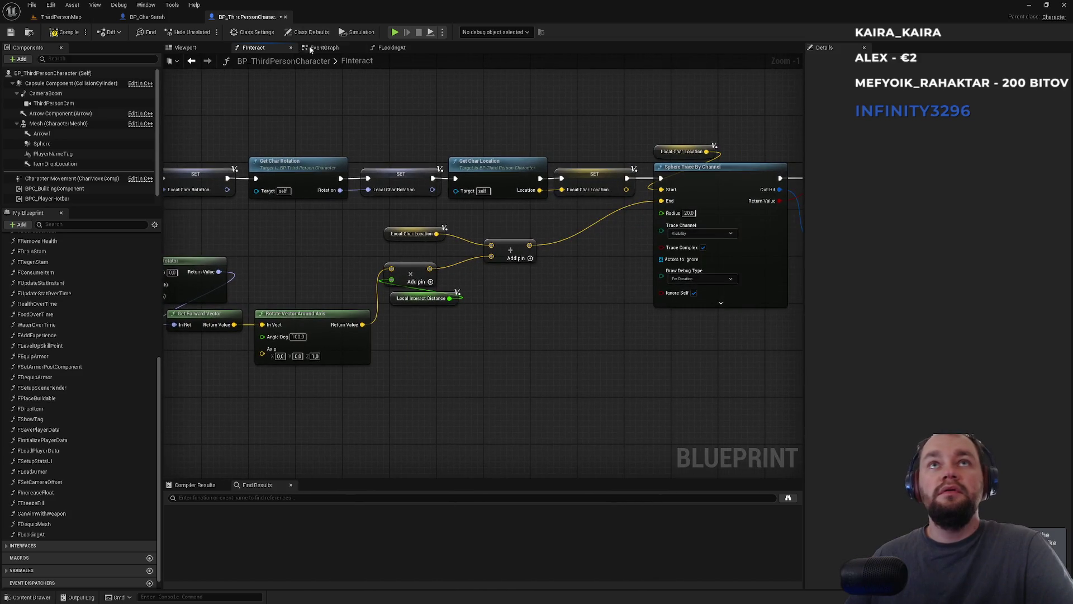
click(329, 48)
click(390, 49)
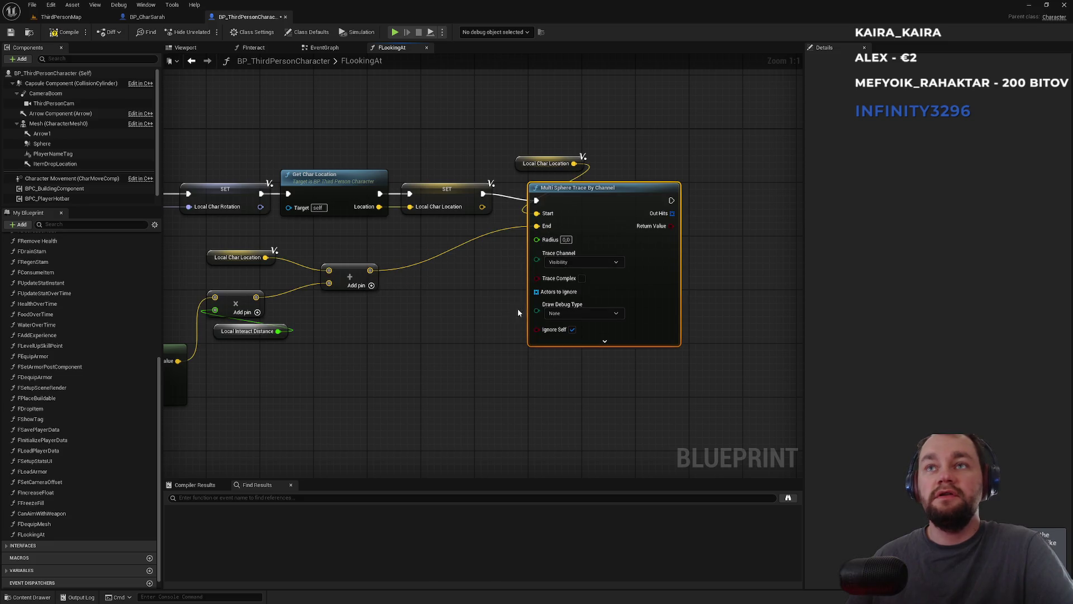
click(556, 314)
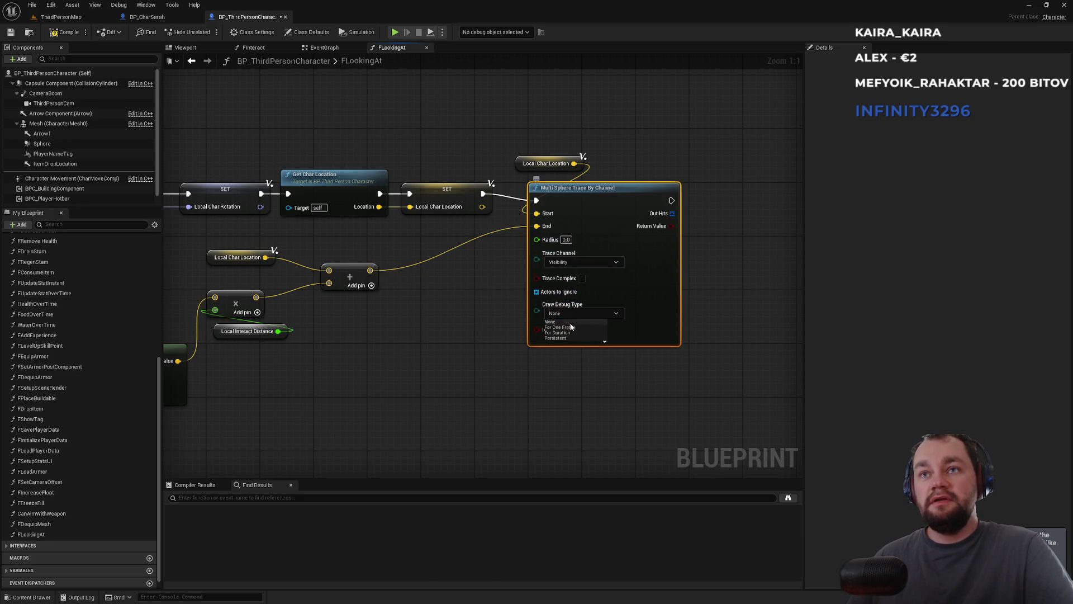
click(559, 333)
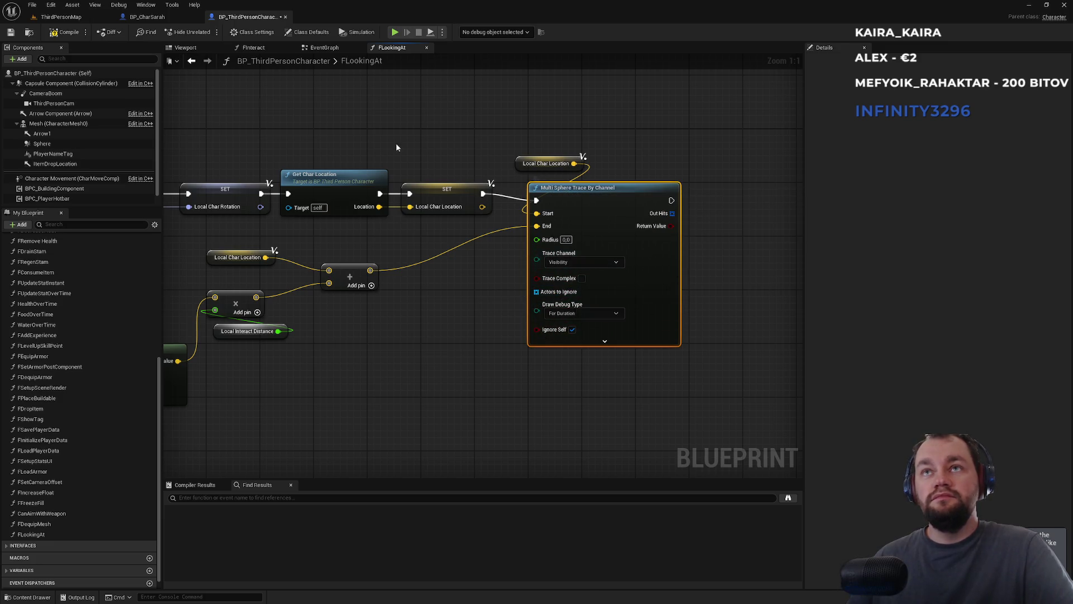
click(60, 17)
click(256, 32)
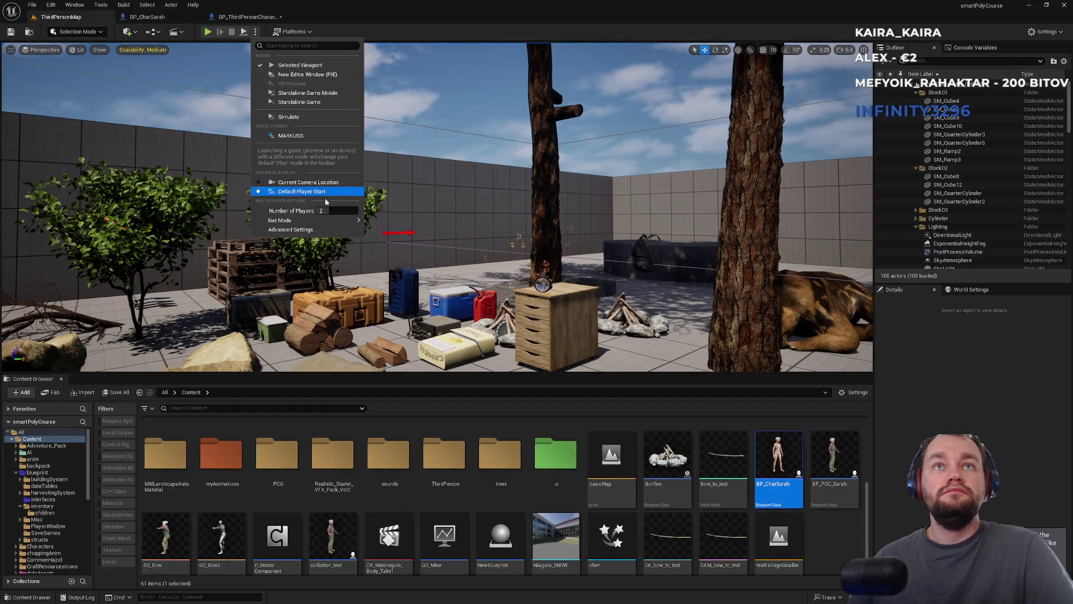
Try Play, dismiss the compile error, and pan to FLookingAt's ERROR Local Interact Distance getter
click(207, 32)
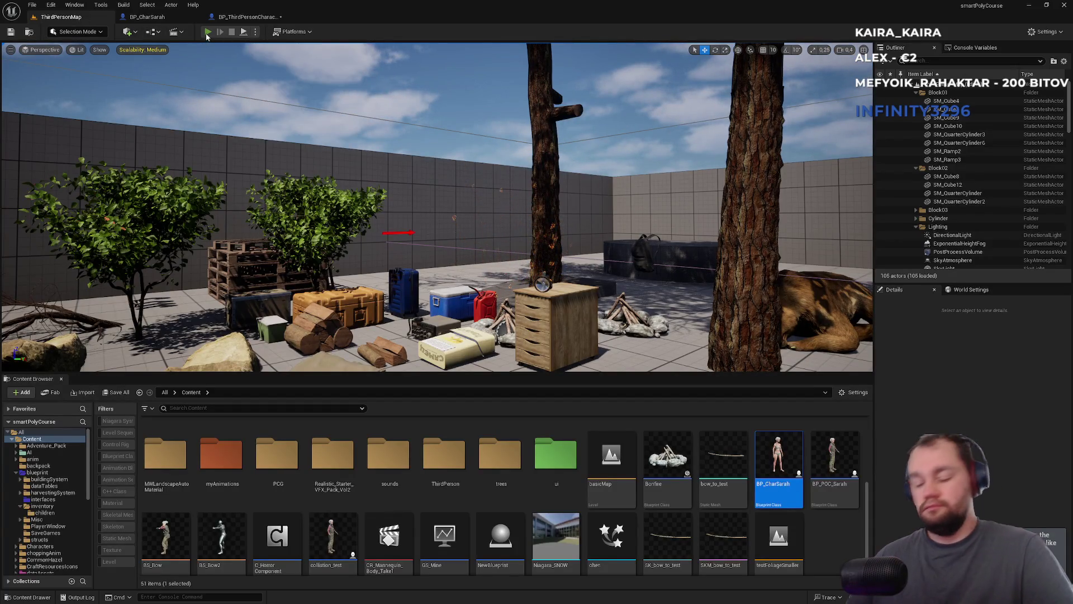
click(483, 307)
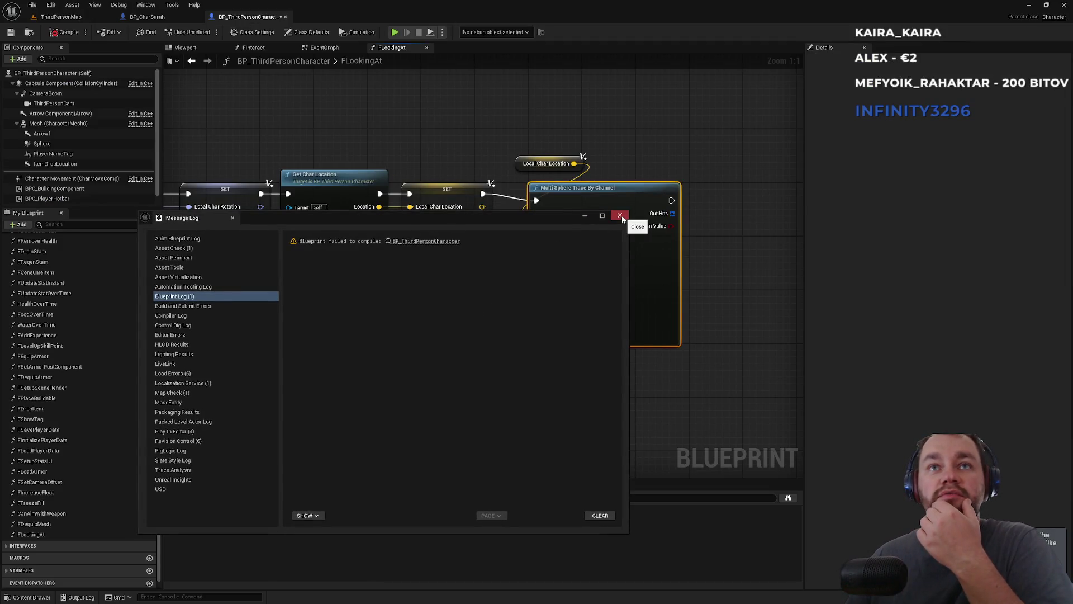
click(620, 216)
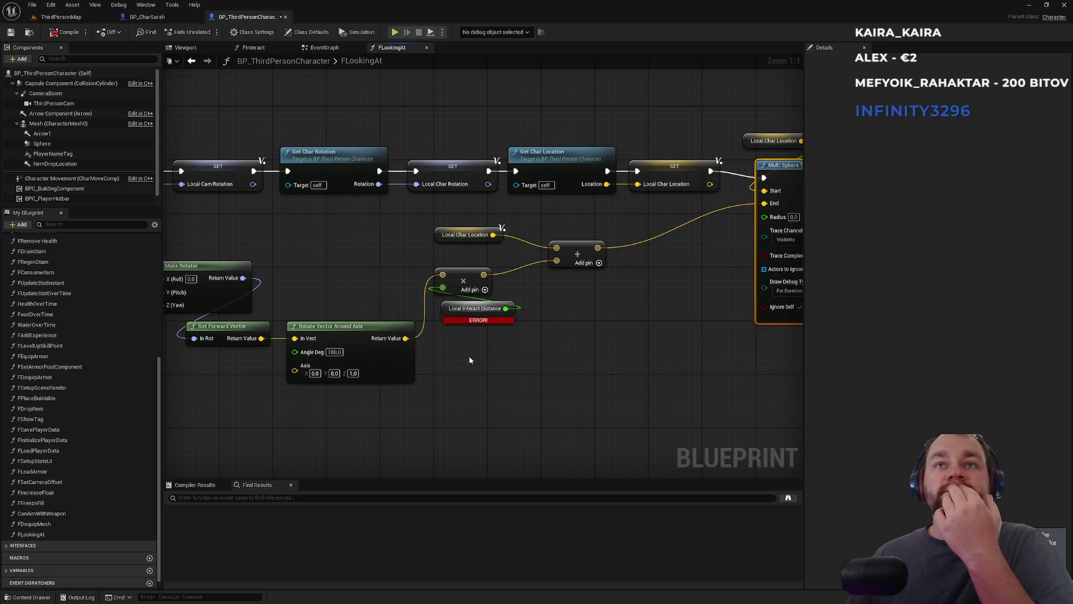
mouse_move(481, 312)
mouse_down()
mouse_move(553, 330)
mouse_move(434, 216)
mouse_move(447, 248)
mouse_move(446, 229)
mouse_up()
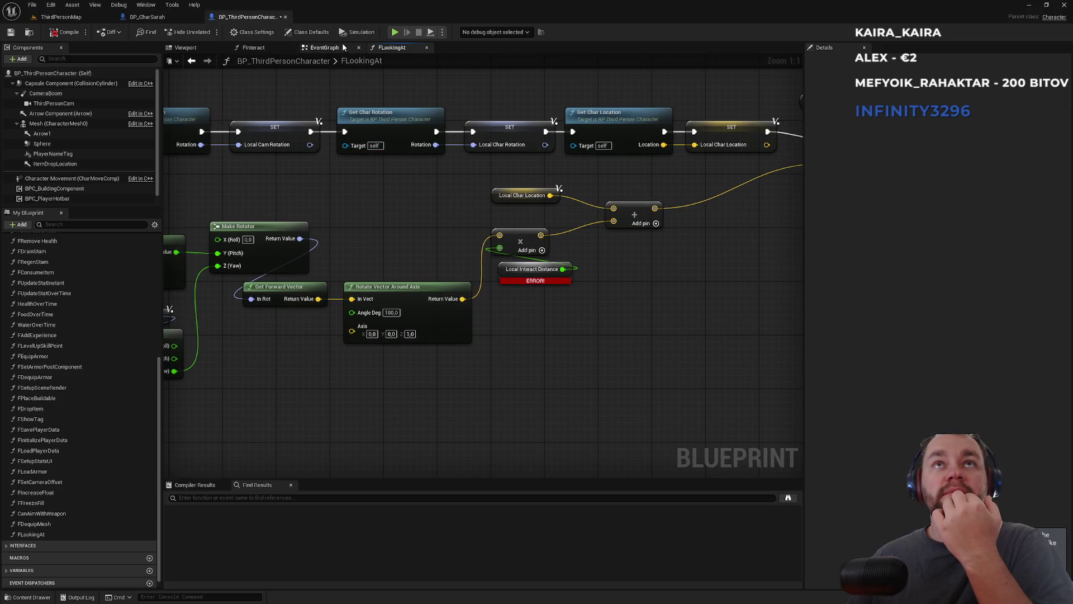
Compare FInteract's Local Interact Distance variable with FLookingAt's broken getter
click(267, 45)
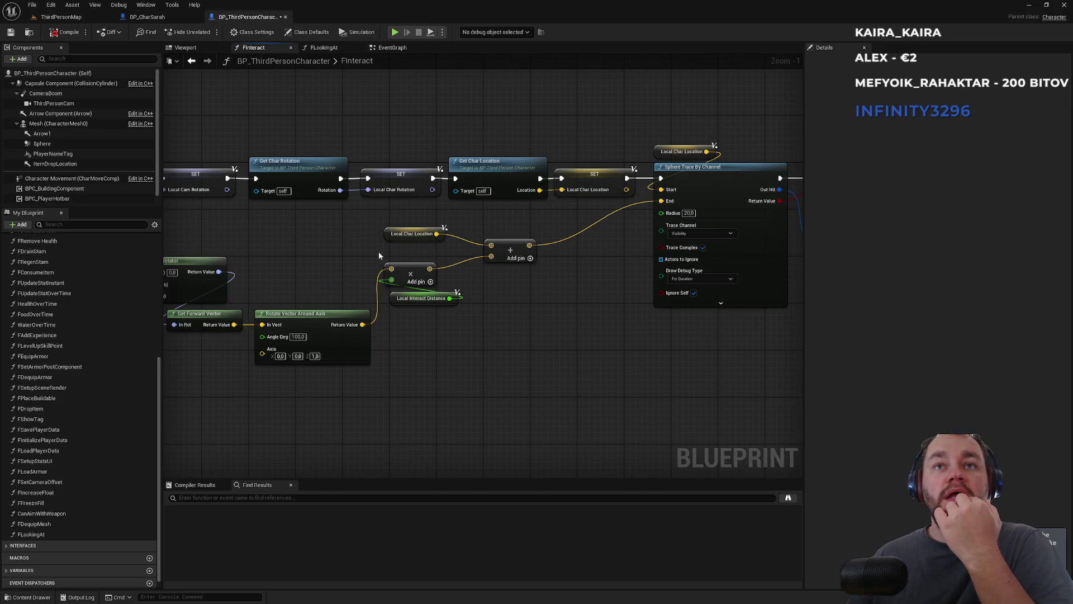
click(418, 302)
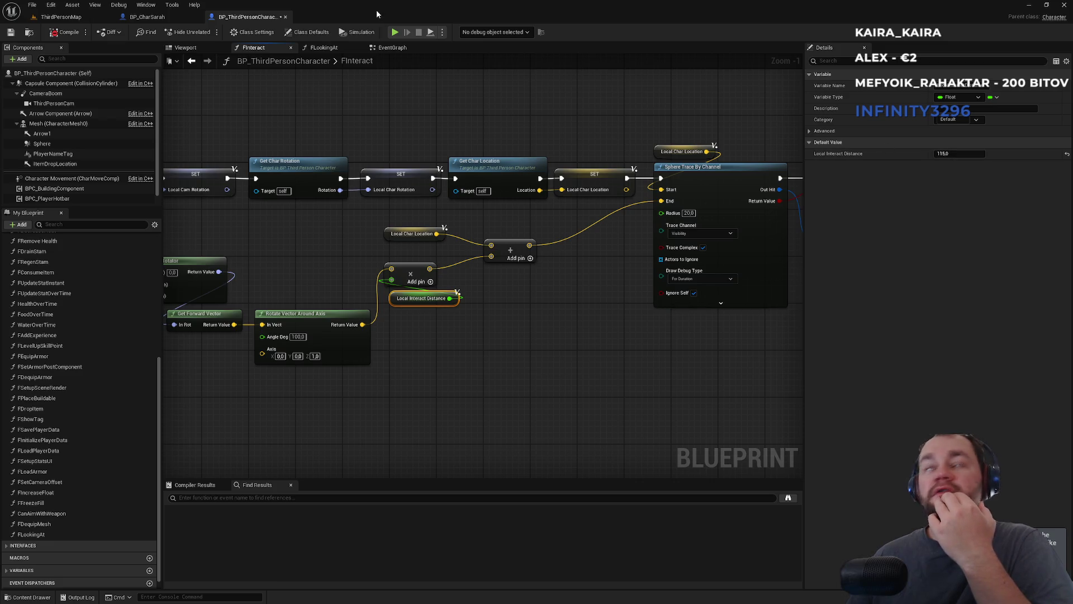
click(393, 48)
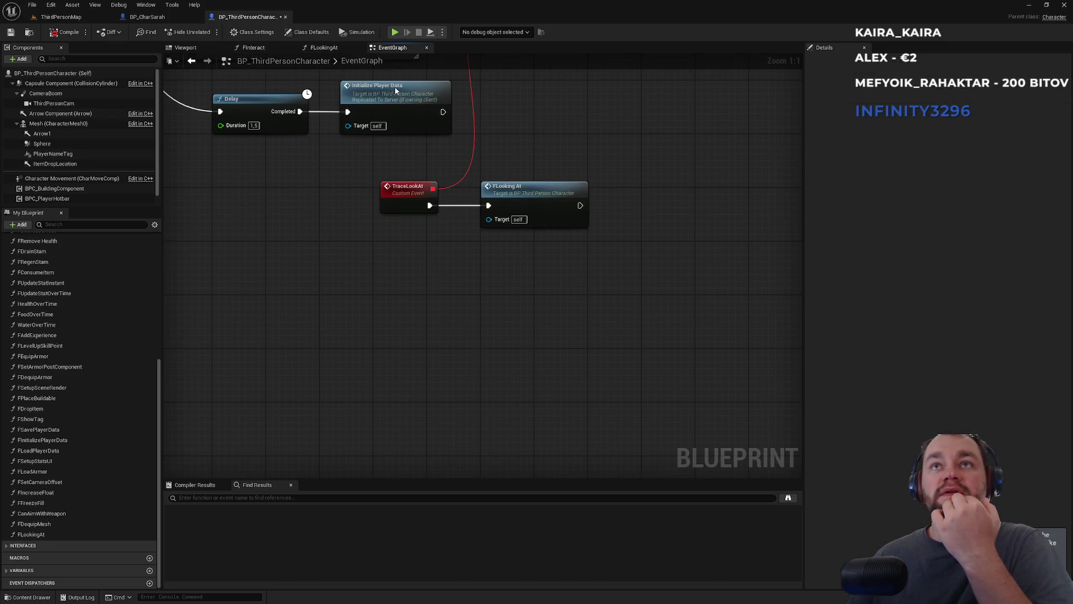
click(327, 48)
drag(499, 270, 496, 274)
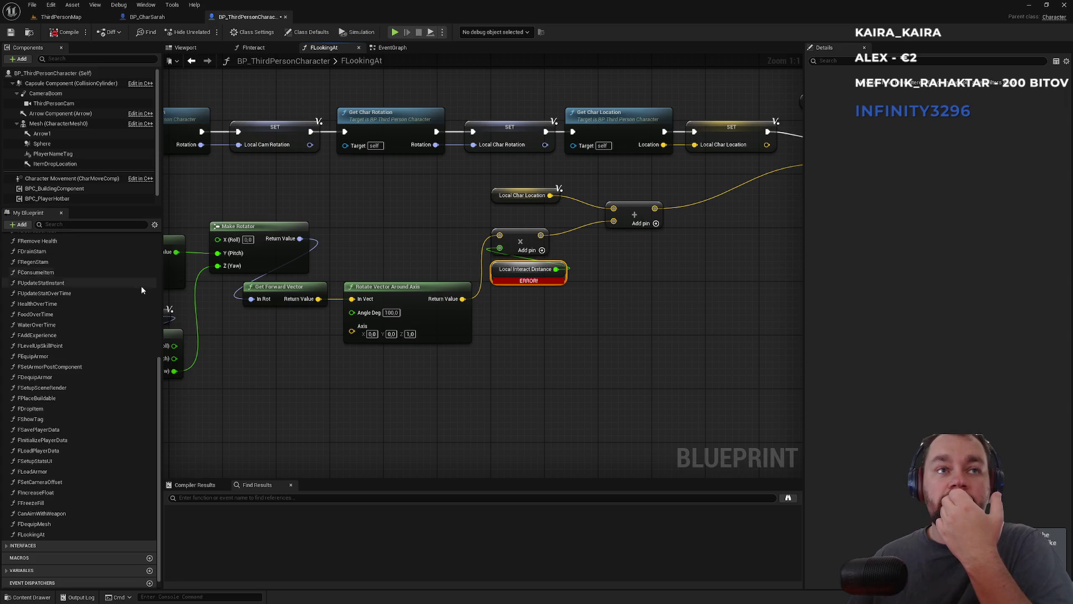
Collapse the Functions list and expand Variables in My Blueprint
drag(160, 367, 159, 354)
scroll(160, 353, up, 10)
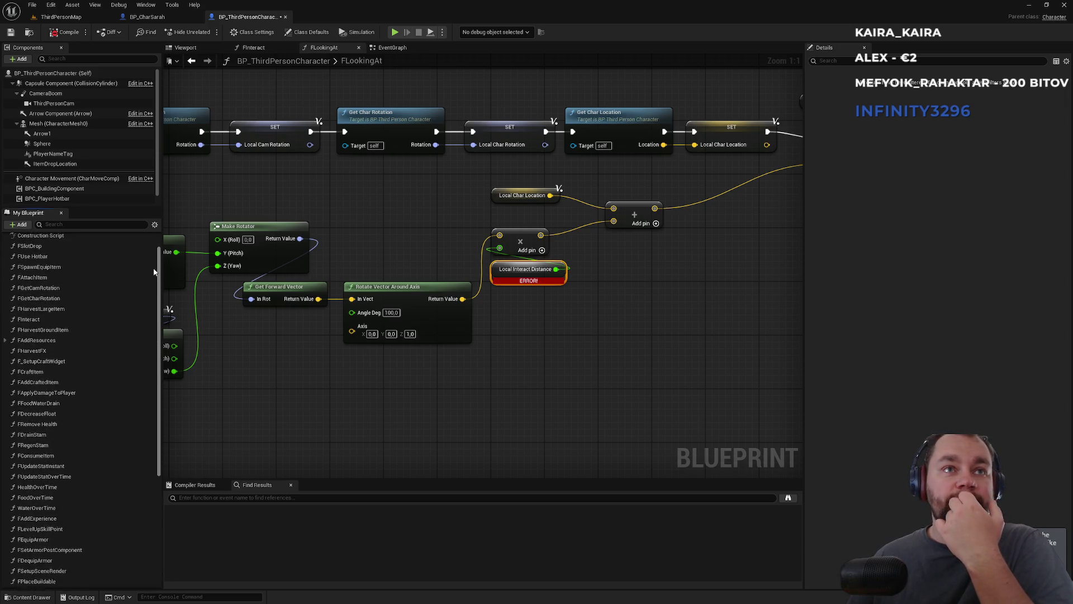
click(13, 253)
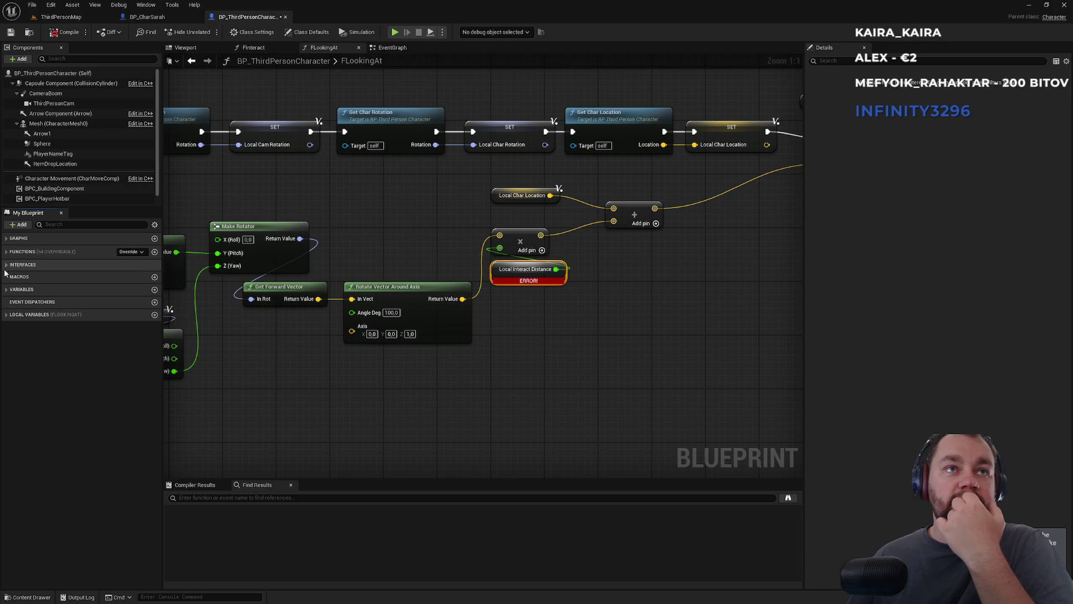
click(22, 289)
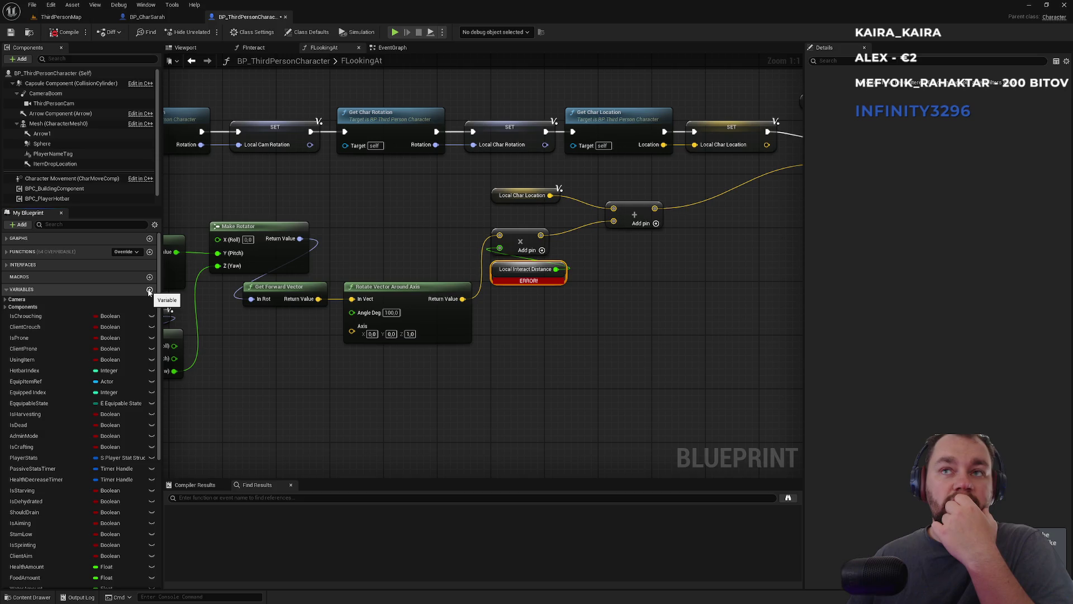
Create a Float variable named LocalDistanceInteract and compile the blueprint
click(149, 290)
text(L)
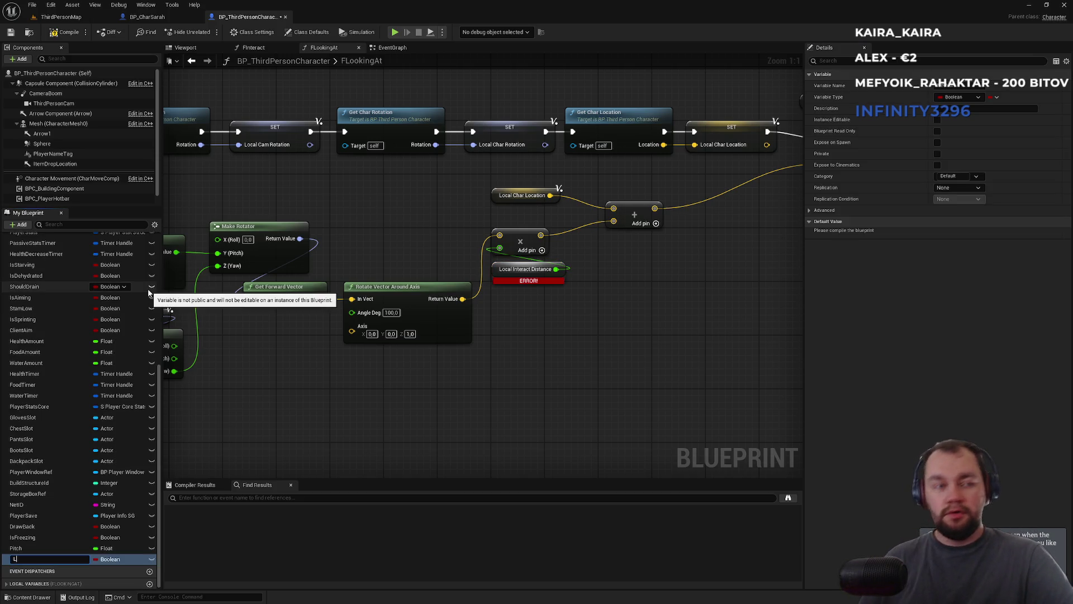
text(ocalDistanceInteract)
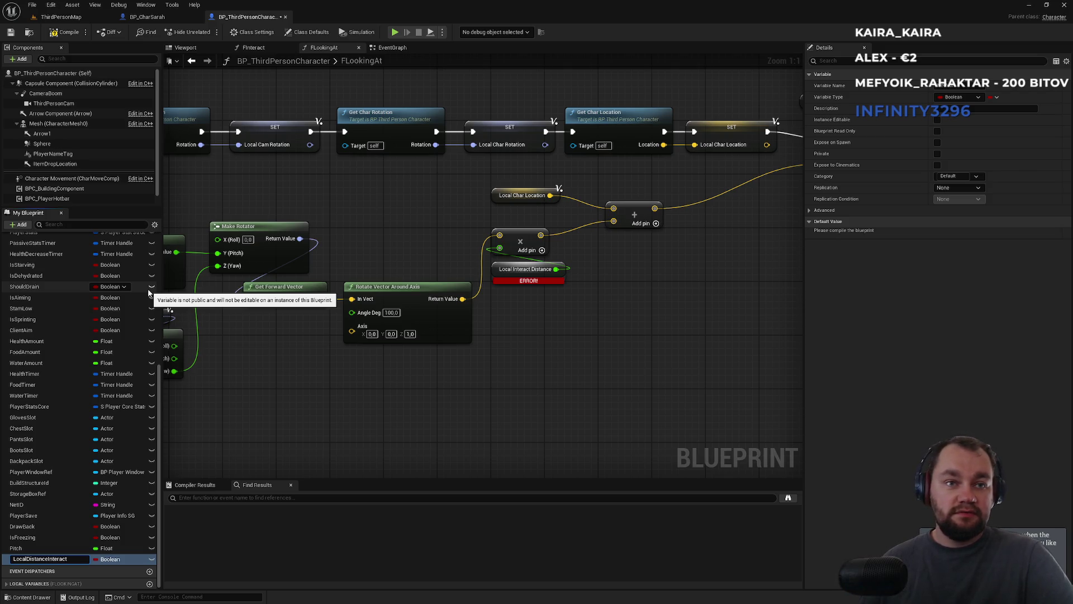
key(Return)
click(972, 101)
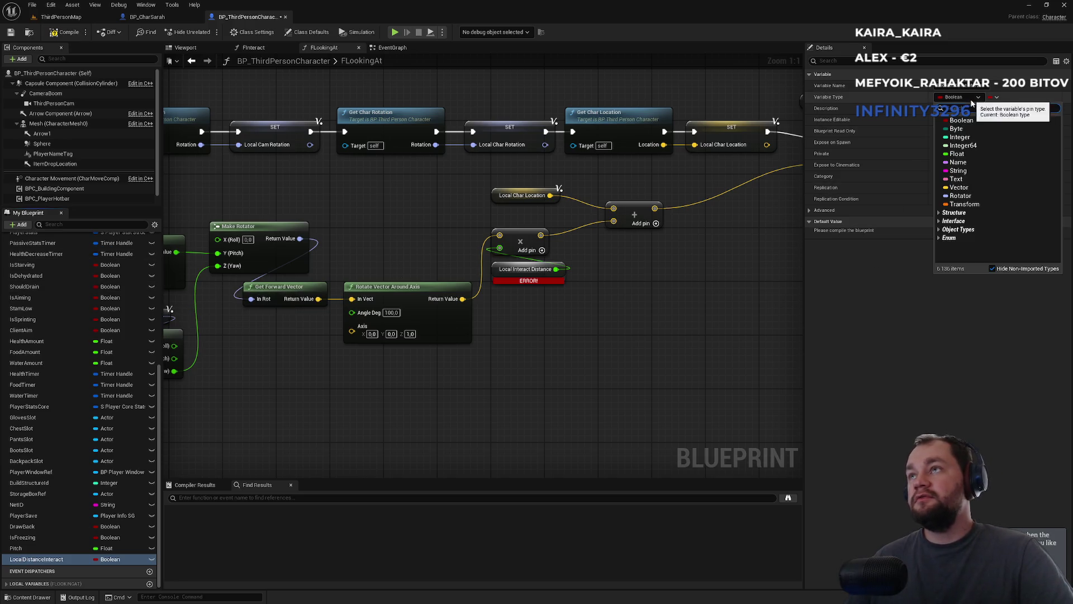
click(964, 155)
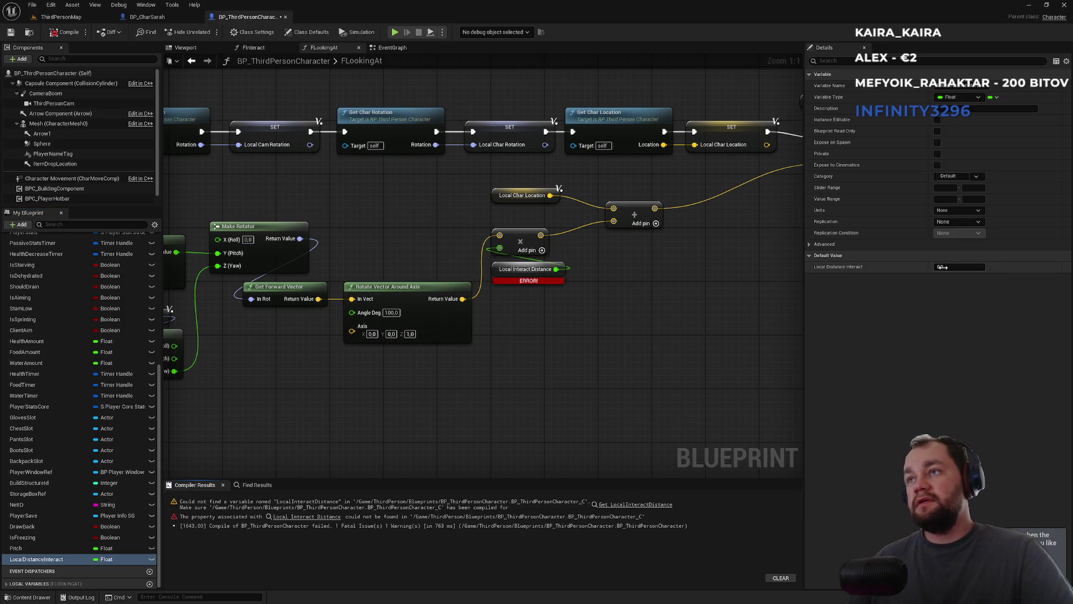
click(956, 268)
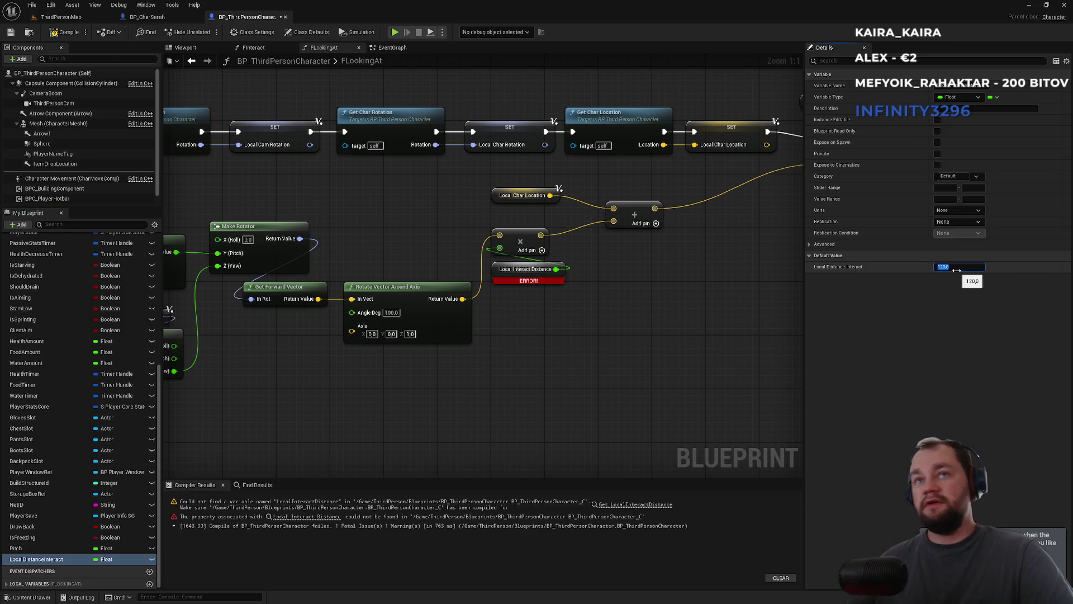
Wire a LocalDistanceInteract getter into the multiply node and delete the ERROR getter
drag(69, 555, 446, 367)
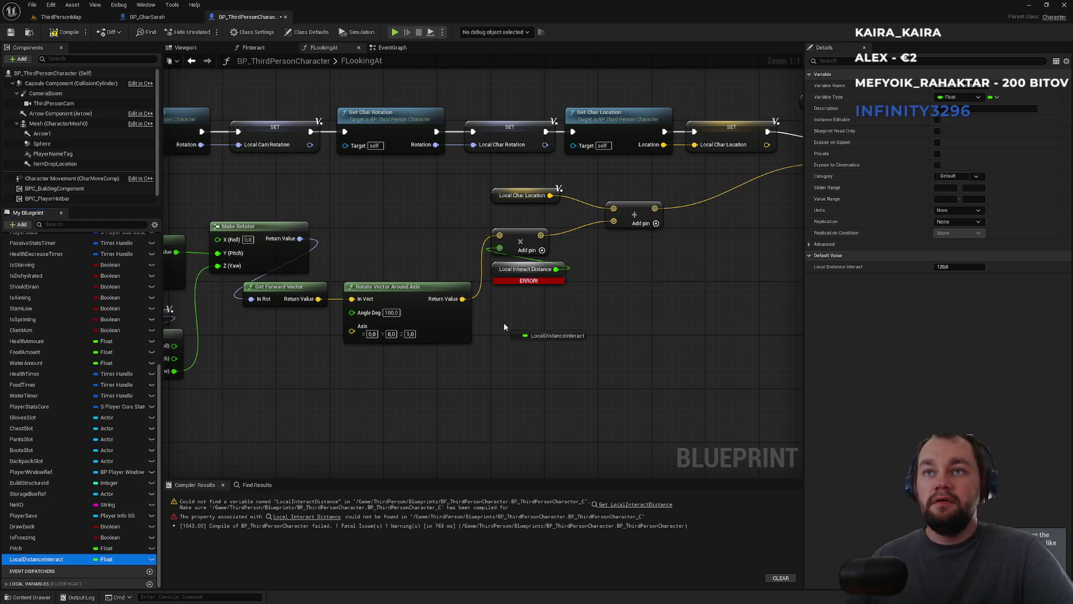
drag(504, 323, 504, 324)
mouse_move(556, 269)
mouse_down()
mouse_move(570, 313)
mouse_move(562, 329)
mouse_up()
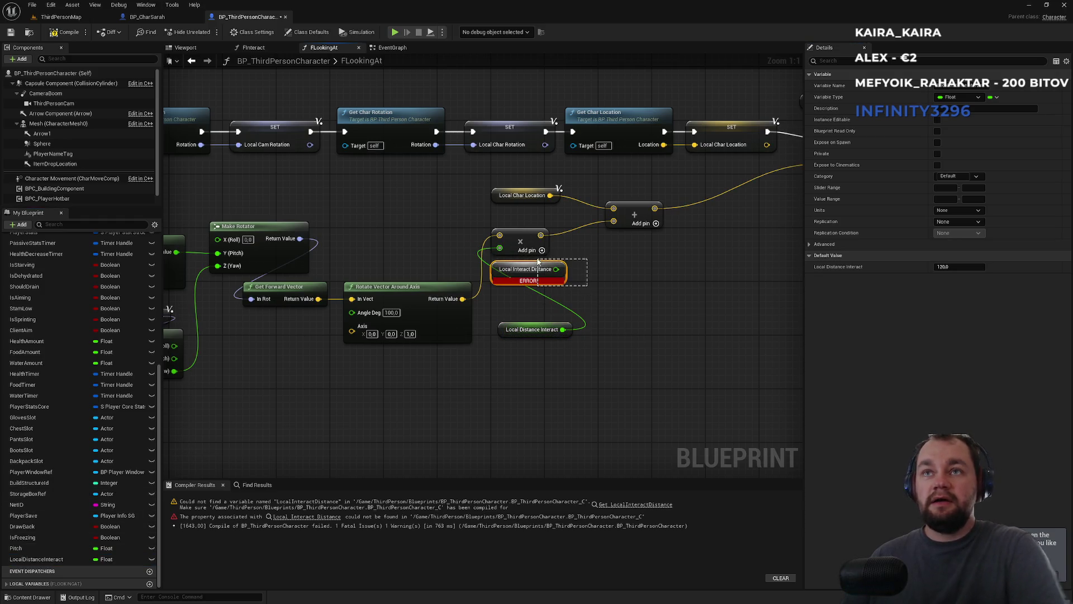
drag(538, 262, 536, 262)
key(Delete)
drag(502, 331, 495, 271)
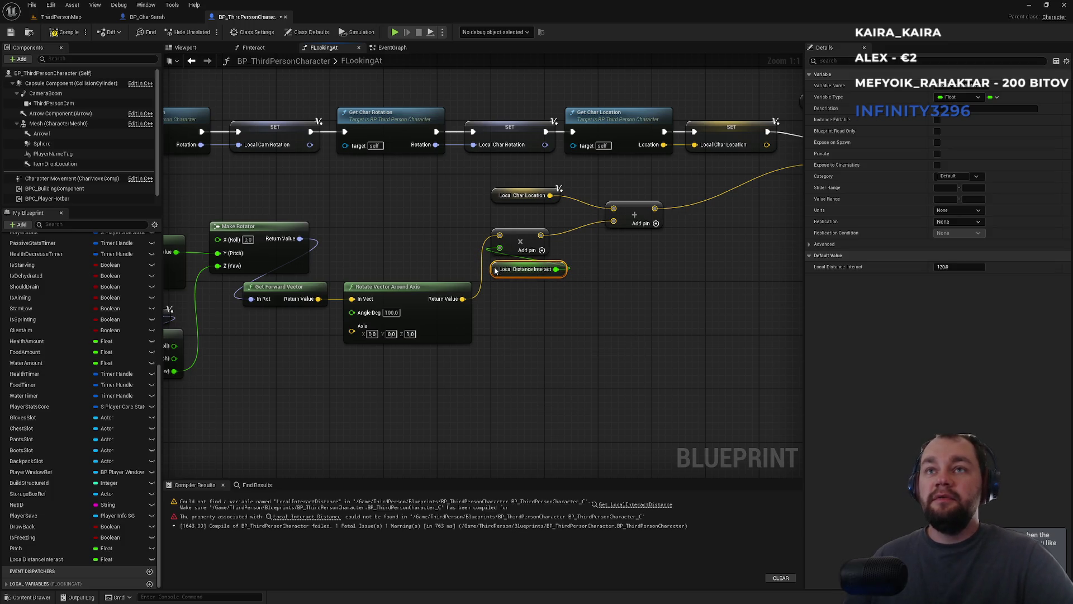
click(473, 217)
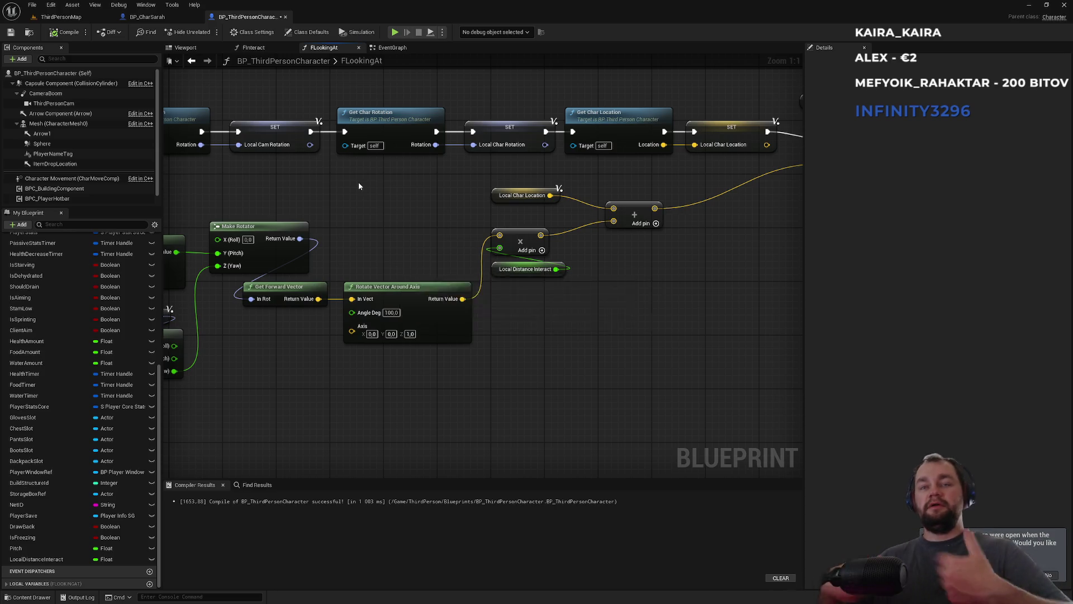
Use LocalDistanceInteract in FInteract's multiply, save BP_ThirdPersonCharacter, and return to ThirdPersonMap
click(259, 49)
mouse_move(36, 559)
mouse_down()
mouse_move(412, 412)
mouse_move(399, 323)
mouse_move(419, 282)
mouse_move(407, 284)
mouse_move(400, 362)
mouse_move(390, 300)
mouse_up()
click(454, 302)
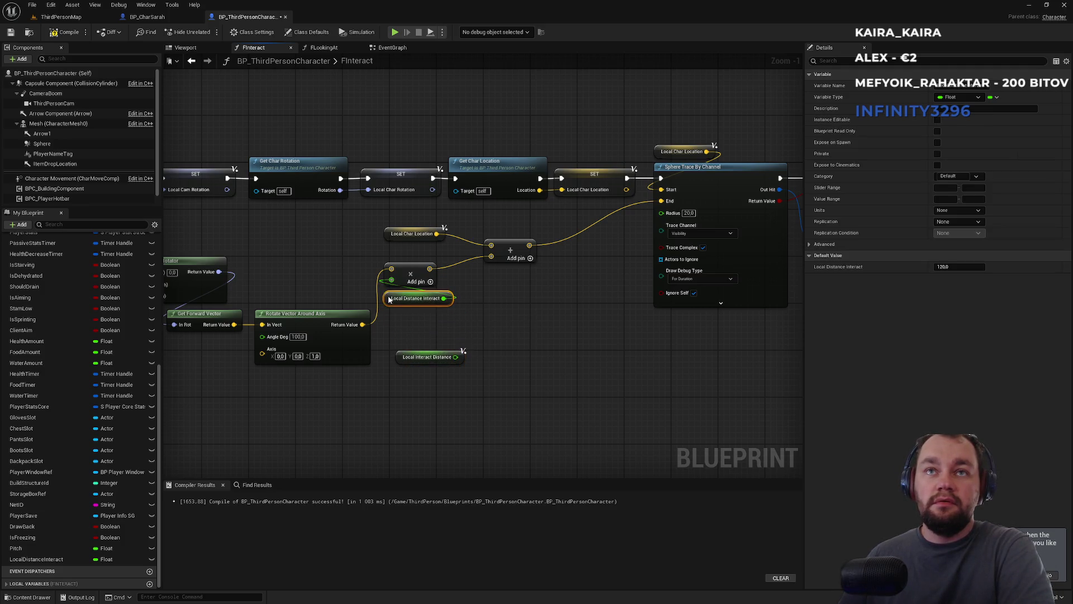
click(423, 337)
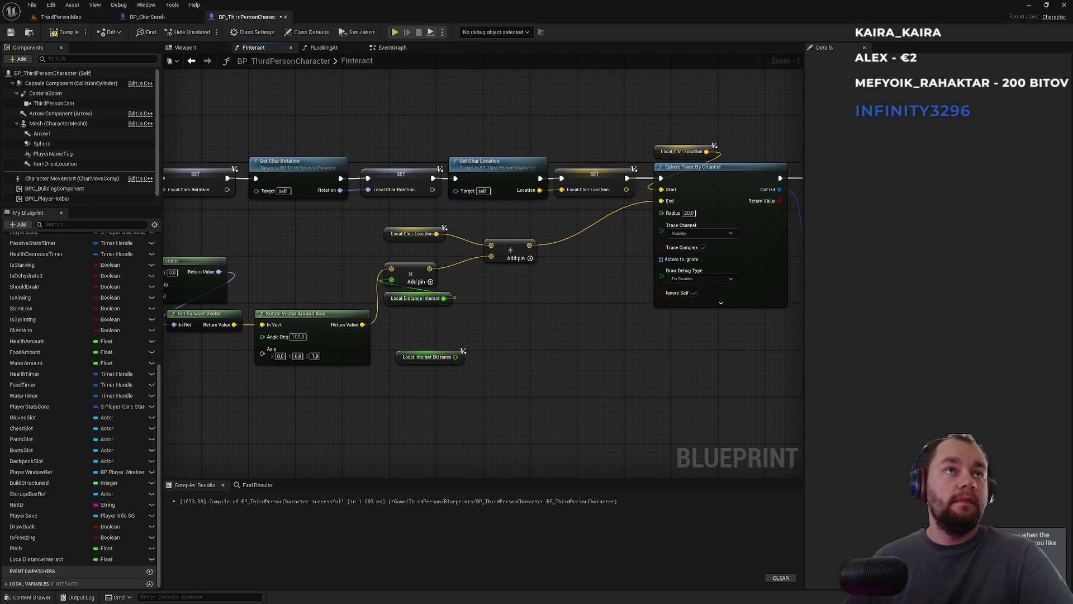
key(ctrl+s)
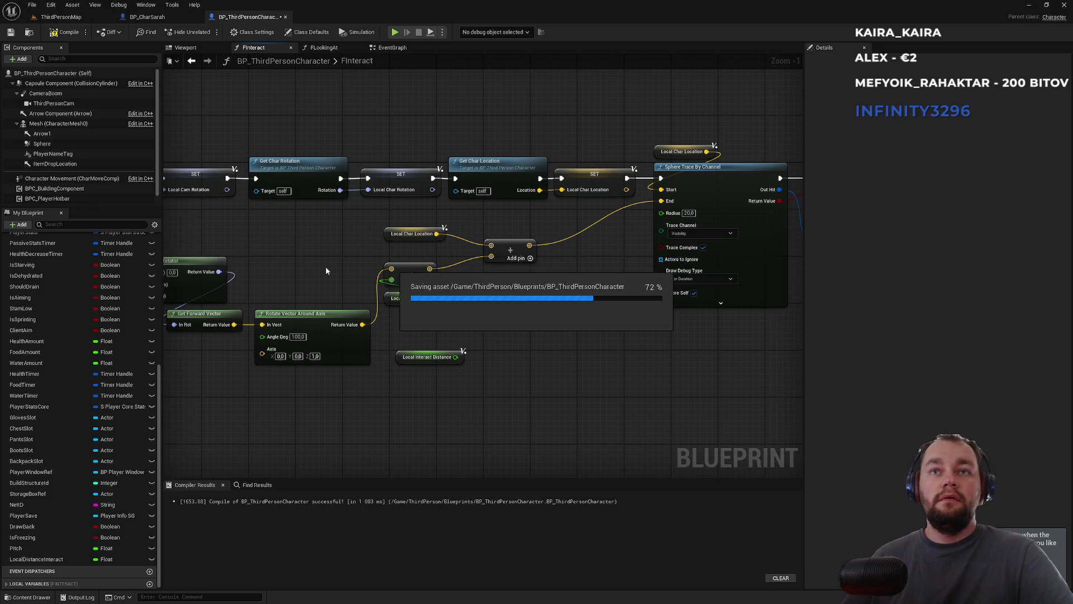
click(57, 17)
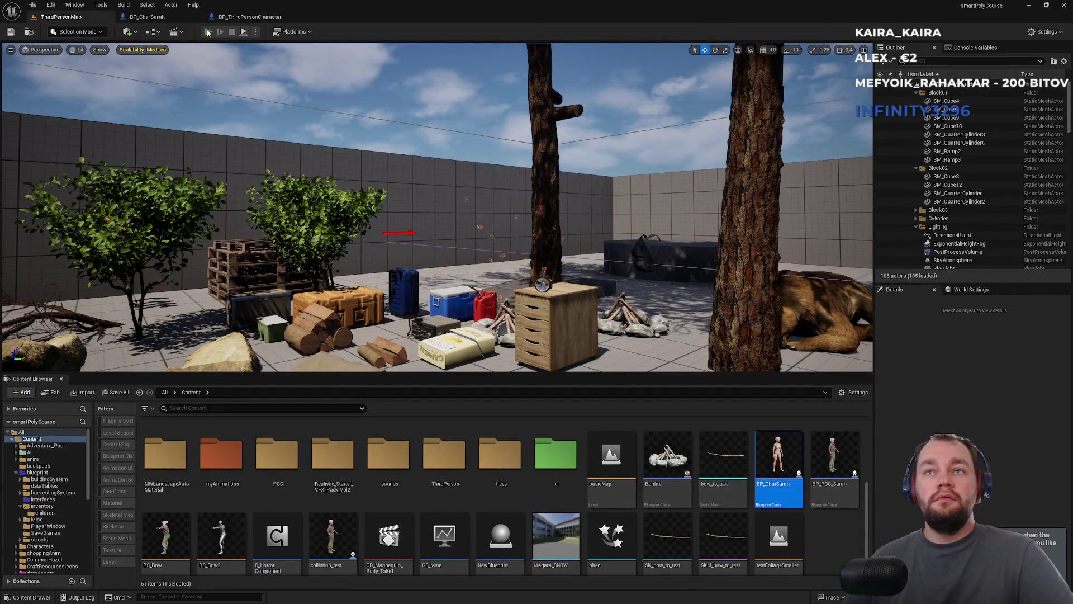
Play-test, walking the character to watch the sphere trace debug lines, then return to the blueprint
click(208, 32)
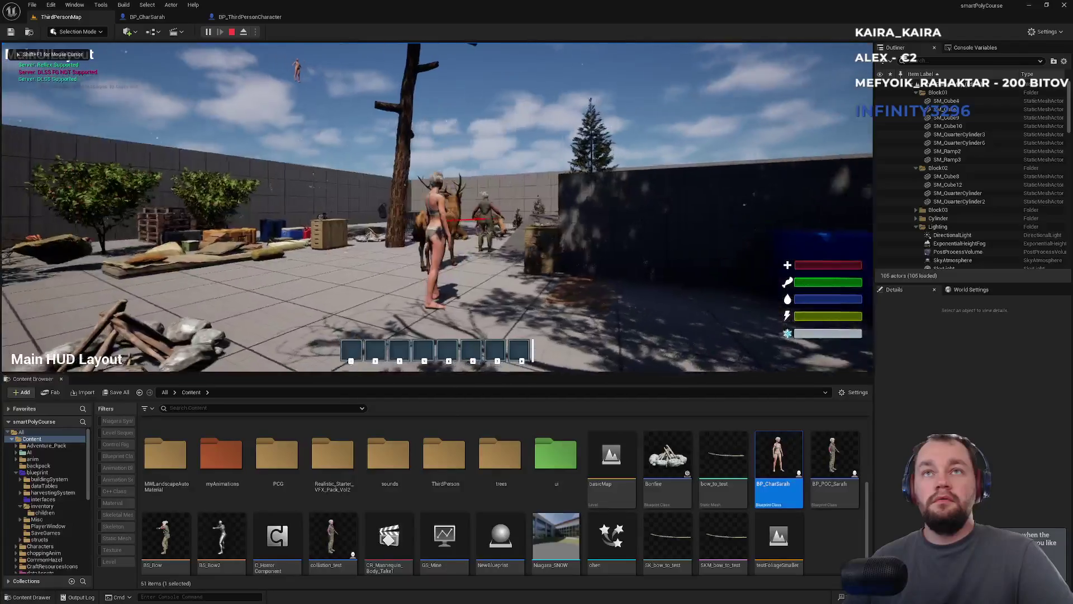
key(w)
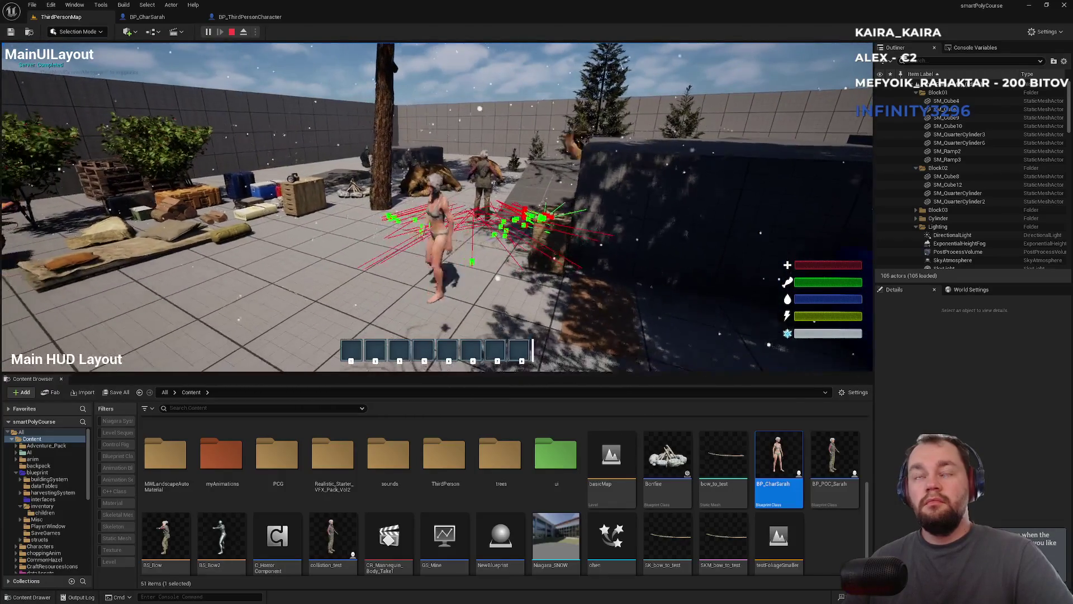
key(shift+F1)
click(259, 19)
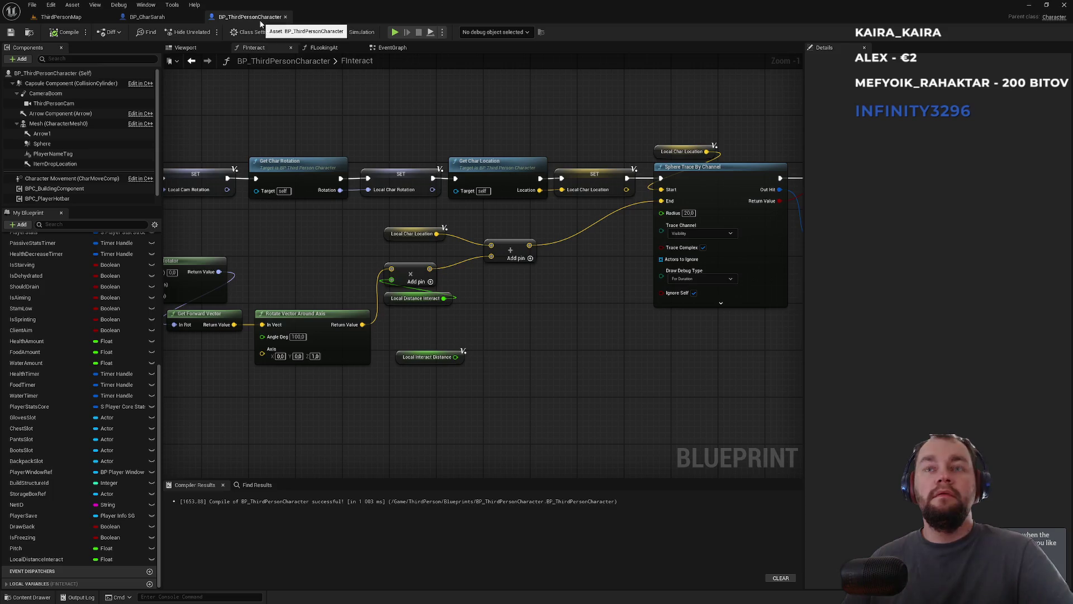
Set FLookingAt's Multi Sphere Trace radius to 20, then return to ThirdPersonMap
drag(547, 333, 321, 332)
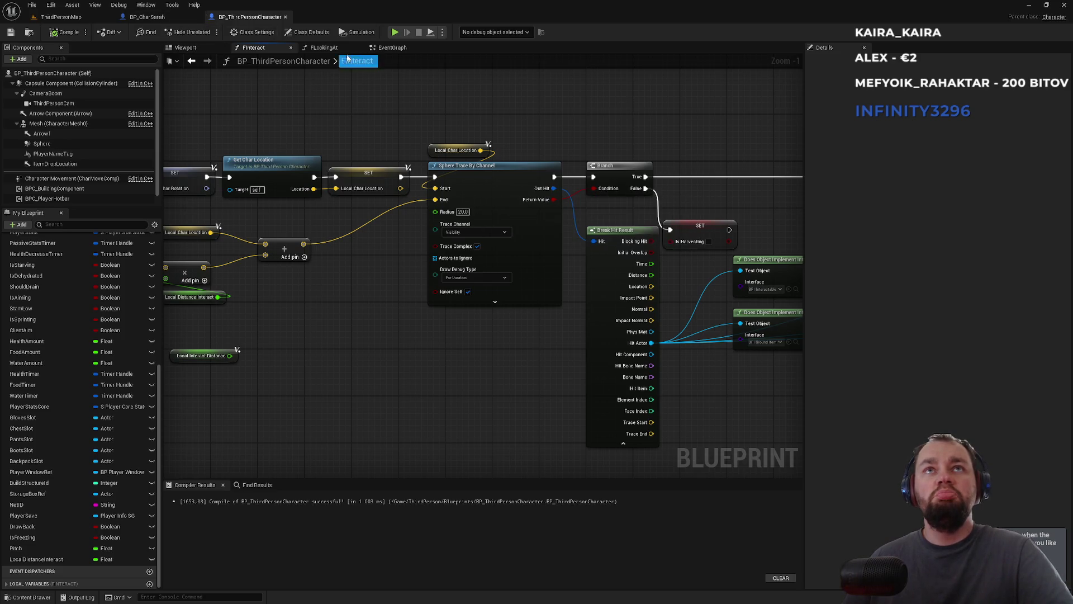
click(324, 48)
drag(693, 184, 385, 254)
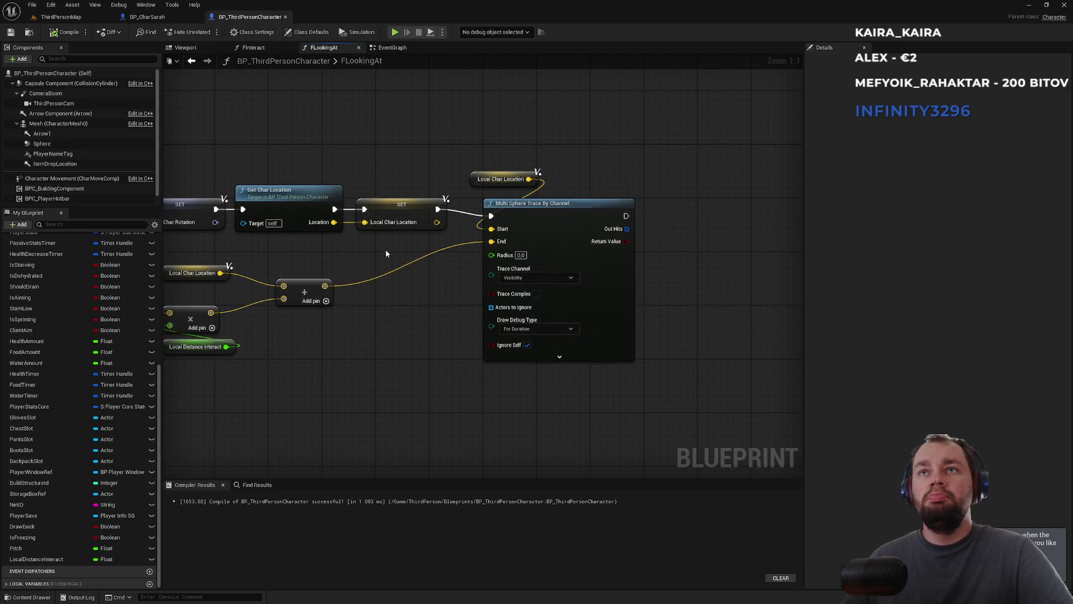
click(521, 256)
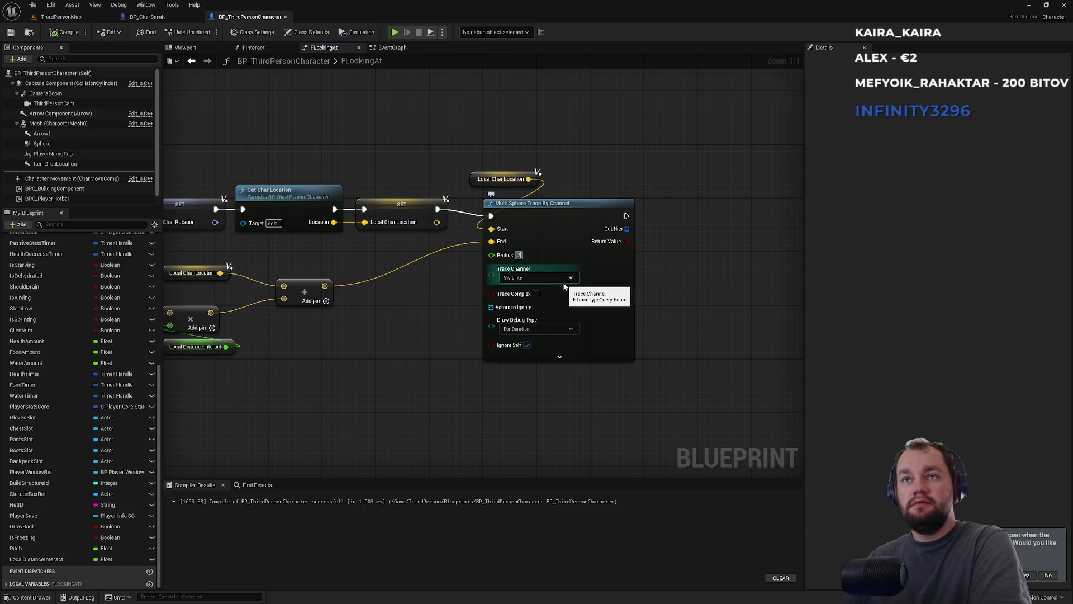
click(59, 16)
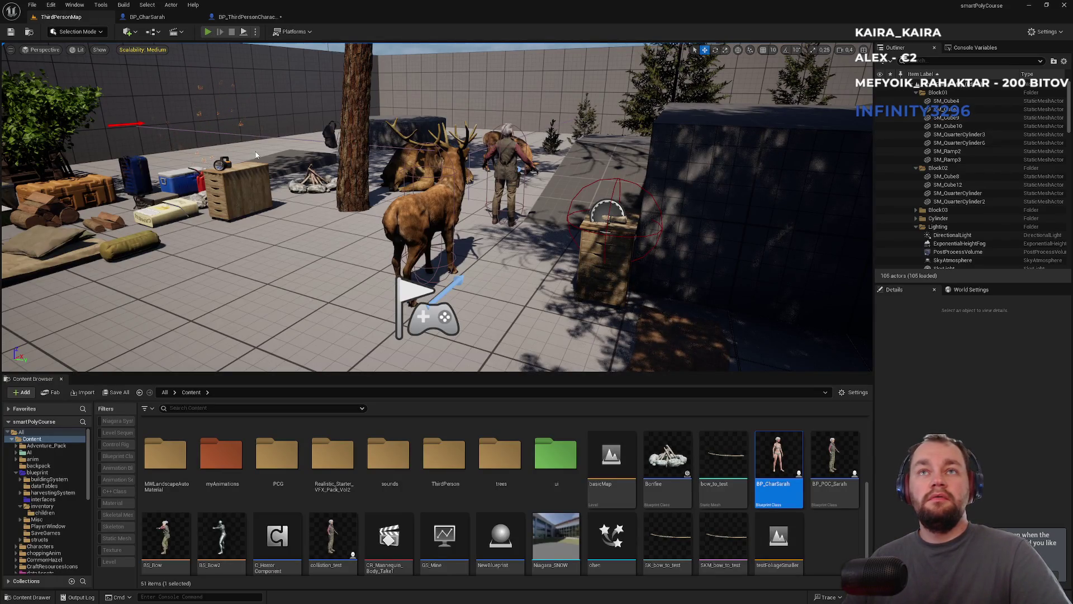
Play-test with Alt+P to see the radius-20 traces, then tidy the trace node in FLookingAt
key(alt+p)
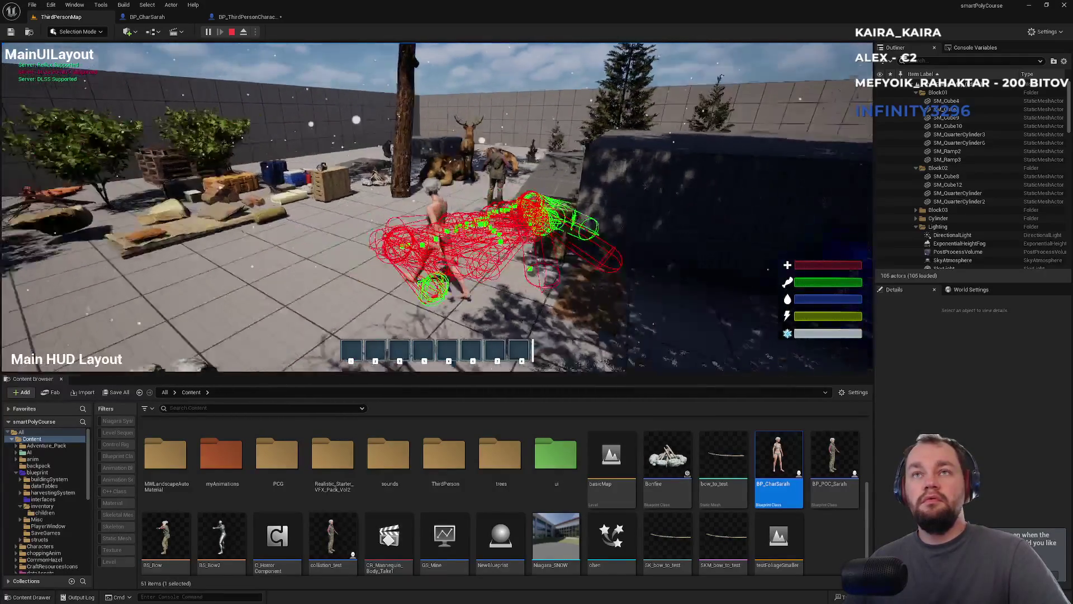
key(w)
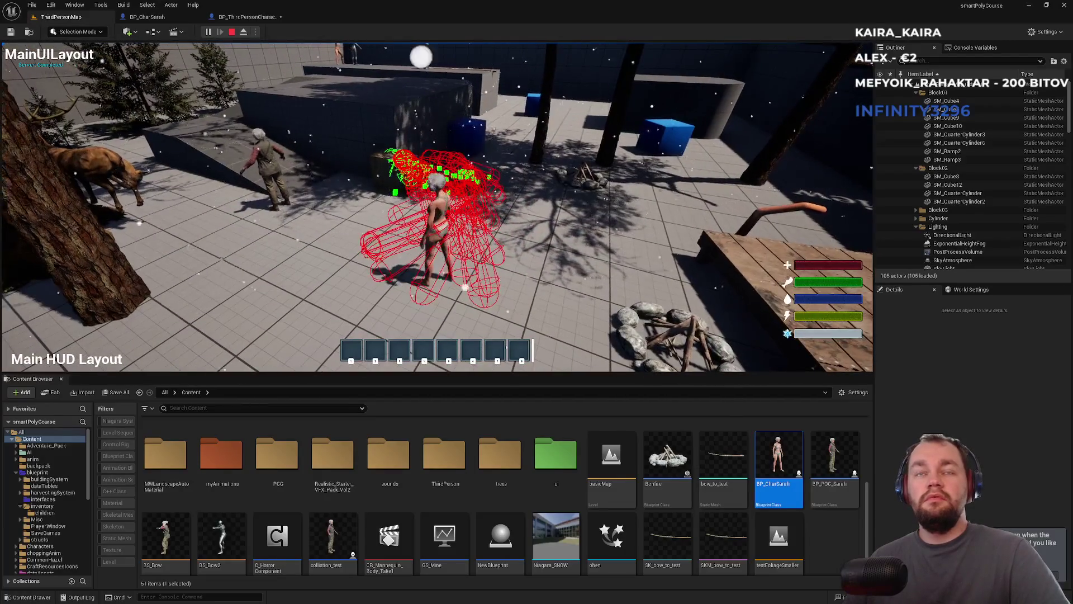
key(Escape)
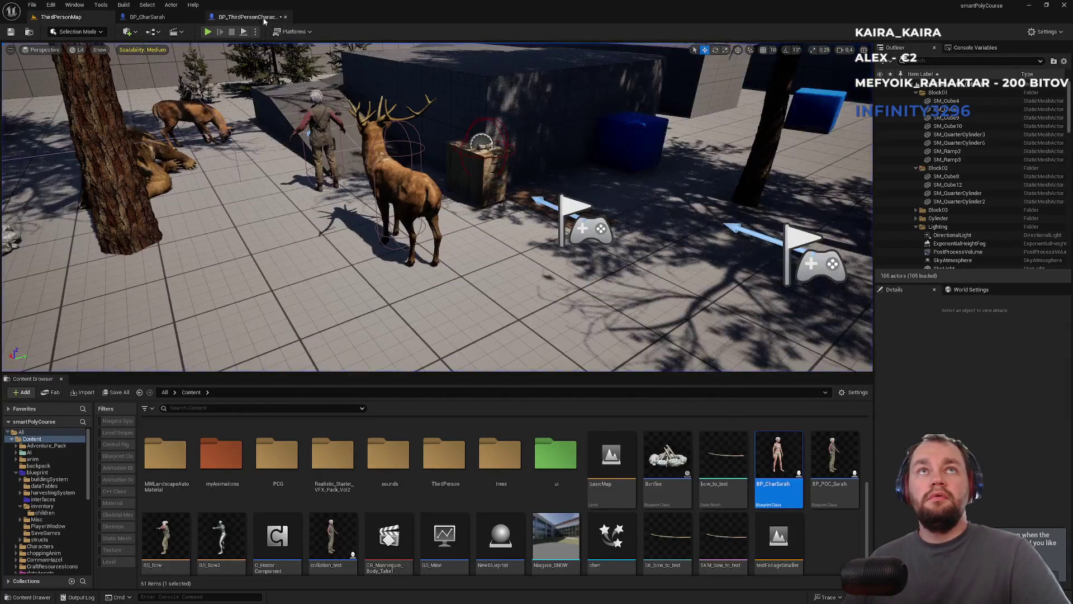
click(266, 20)
drag(501, 204, 488, 202)
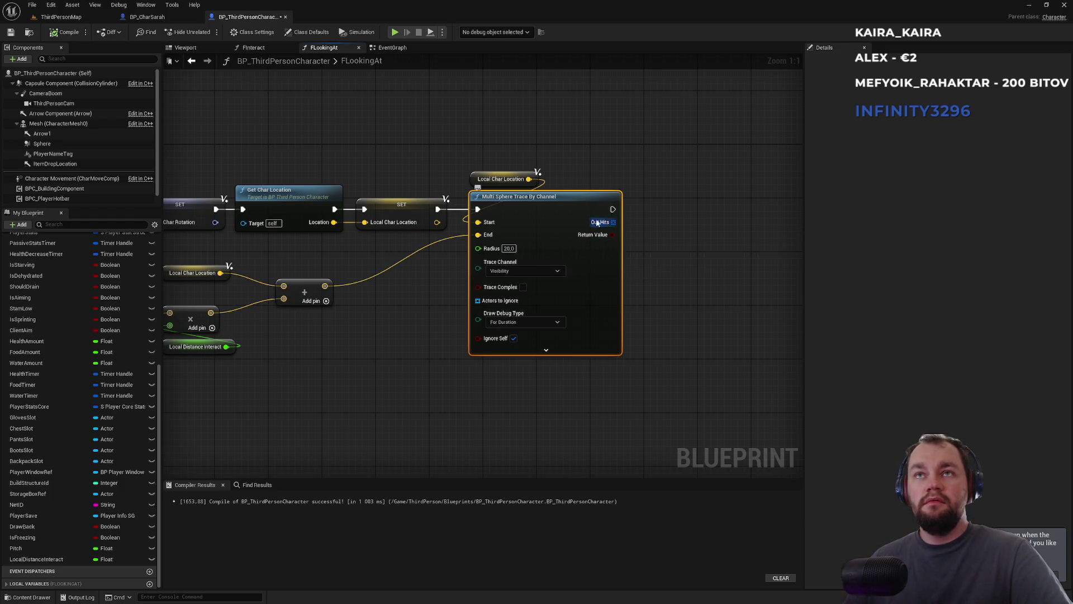
Check the FInteract graph, then delete the Multi Sphere Trace node from FLookingAt
drag(364, 187, 396, 196)
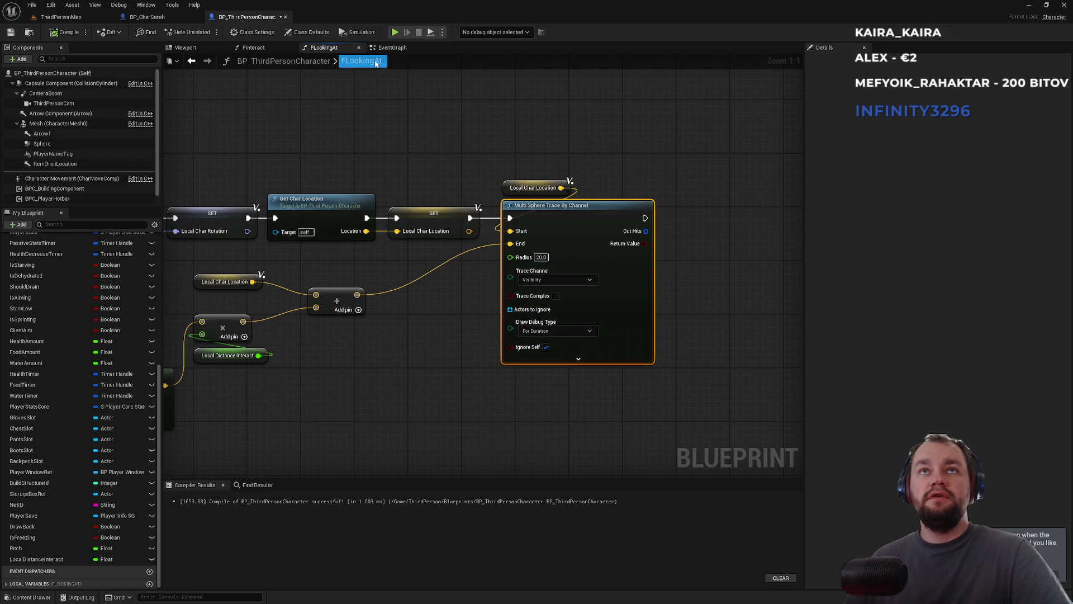
click(254, 47)
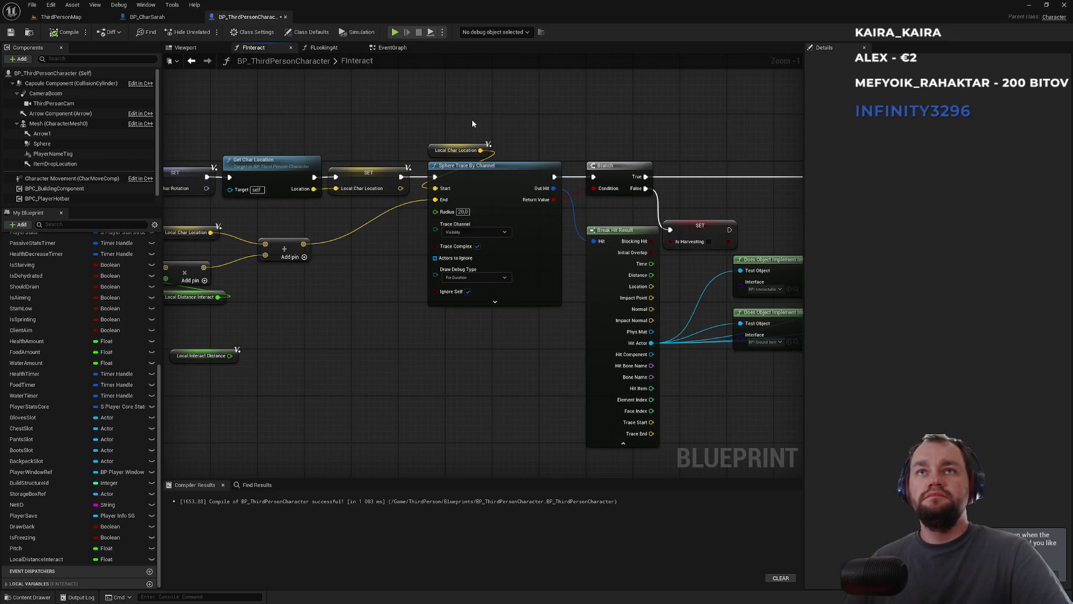
double_click(356, 61)
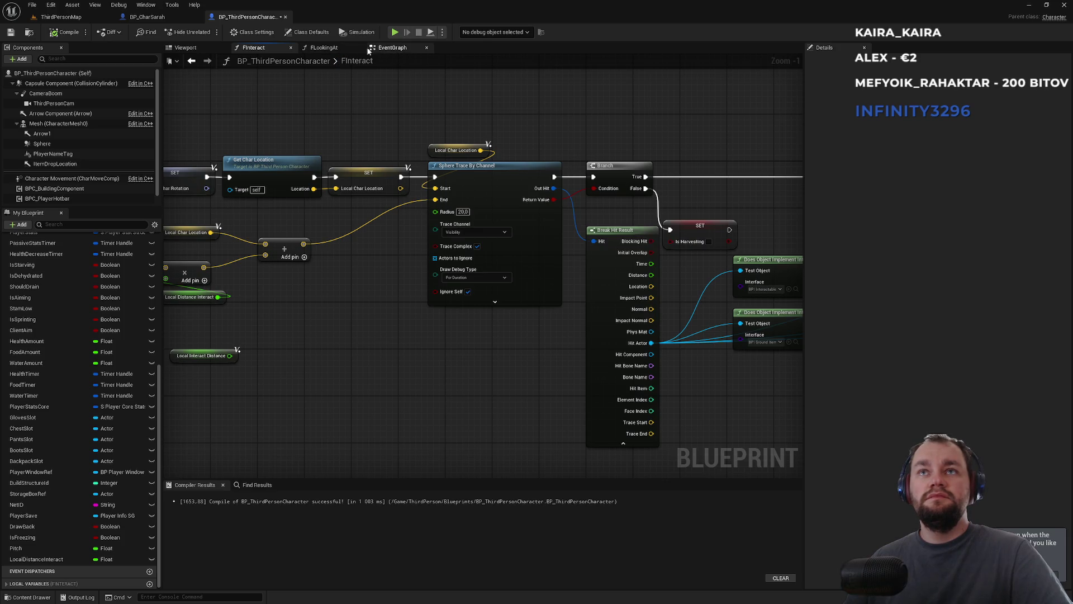
click(324, 48)
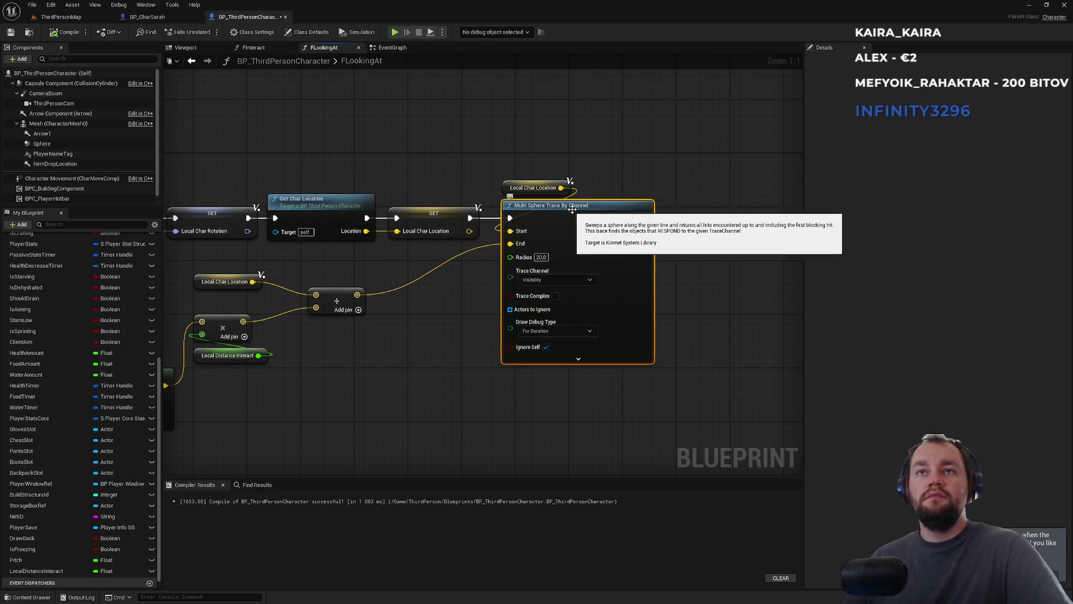
key(Delete)
Add a Sphere Trace By Channel after SET, wiring Local Char Location to Start and the summed point to End
drag(470, 218, 541, 249)
text(trace by chann)
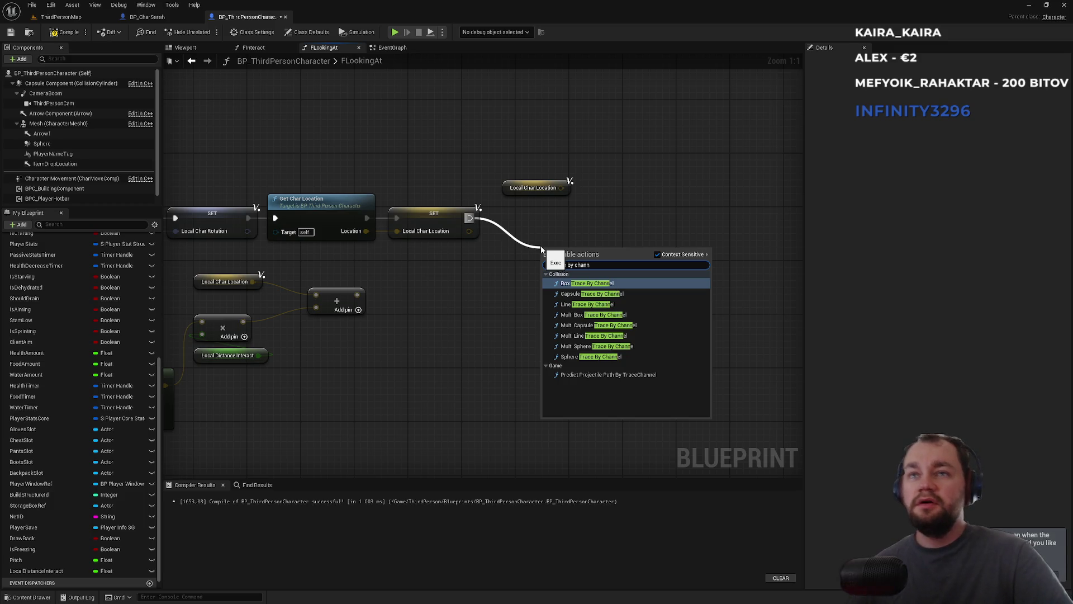
key(Down)
key(Down)
key(Down)
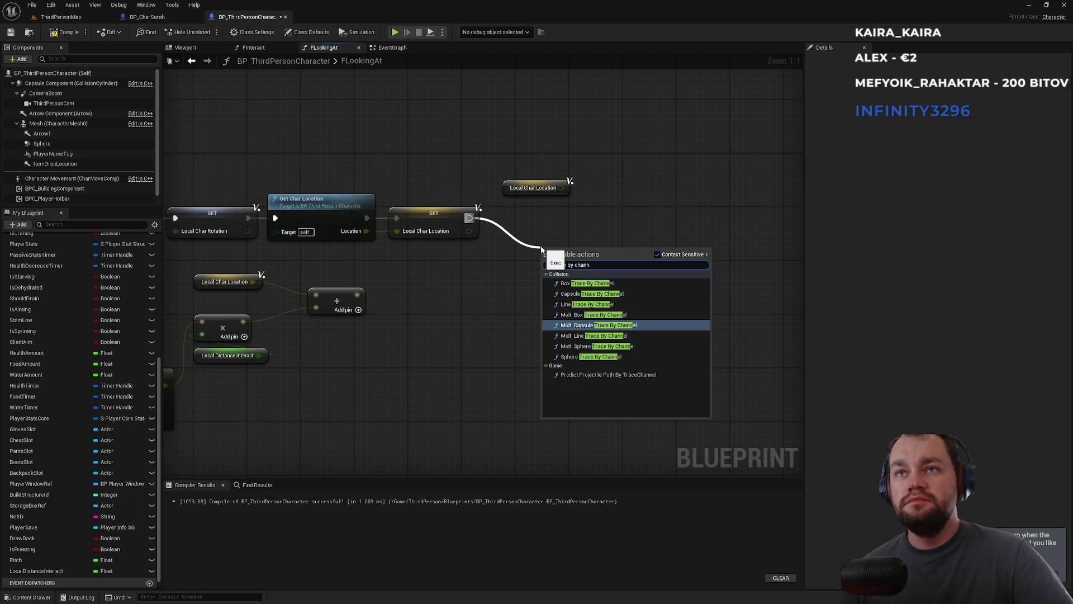
key(Down)
key(Up)
key(Up)
key(Up)
key(Down)
key(Down)
key(Down)
key(Return)
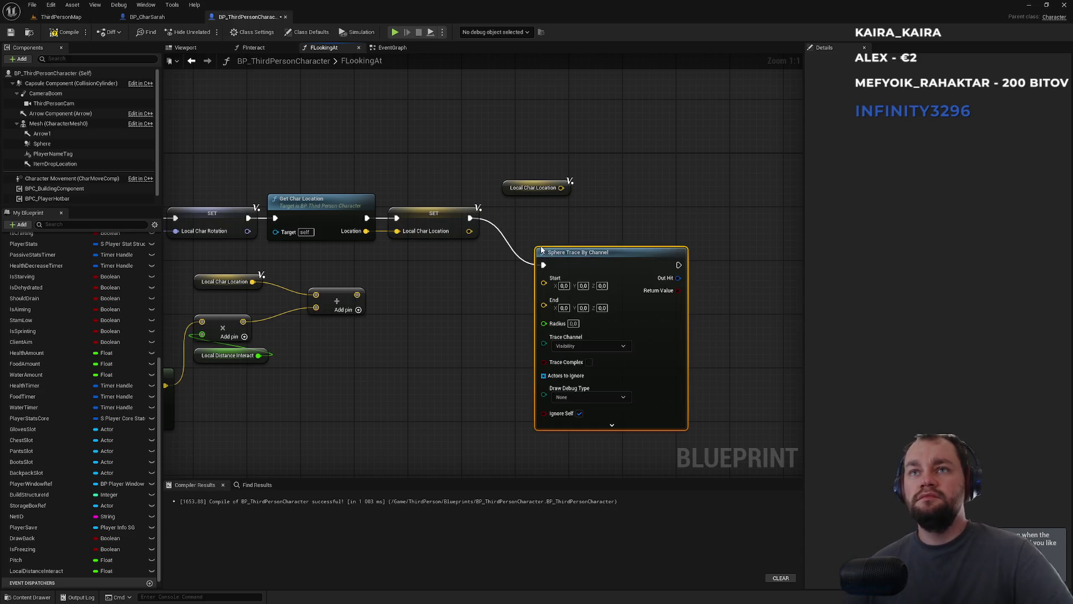
mouse_move(562, 187)
mouse_down()
mouse_move(544, 278)
mouse_move(358, 294)
mouse_up()
mouse_move(579, 260)
mouse_down()
mouse_move(543, 233)
mouse_move(527, 188)
mouse_up()
Set the sphere trace Radius to 20, Trace Channel to LookingAt, and debug drawing to For Duration
click(518, 156)
click(532, 257)
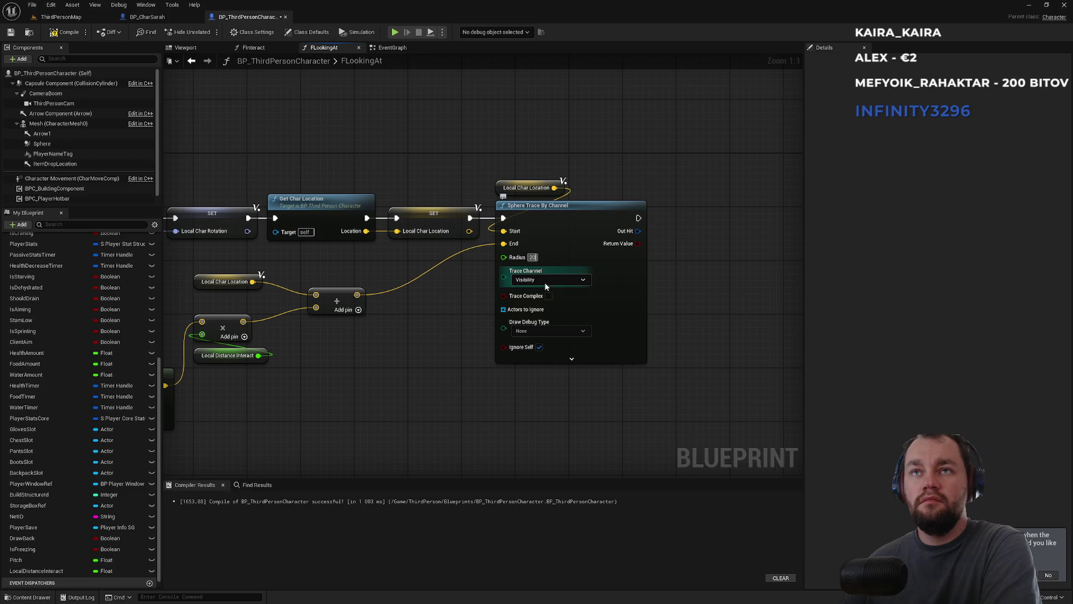
click(546, 281)
click(531, 310)
click(534, 330)
click(531, 350)
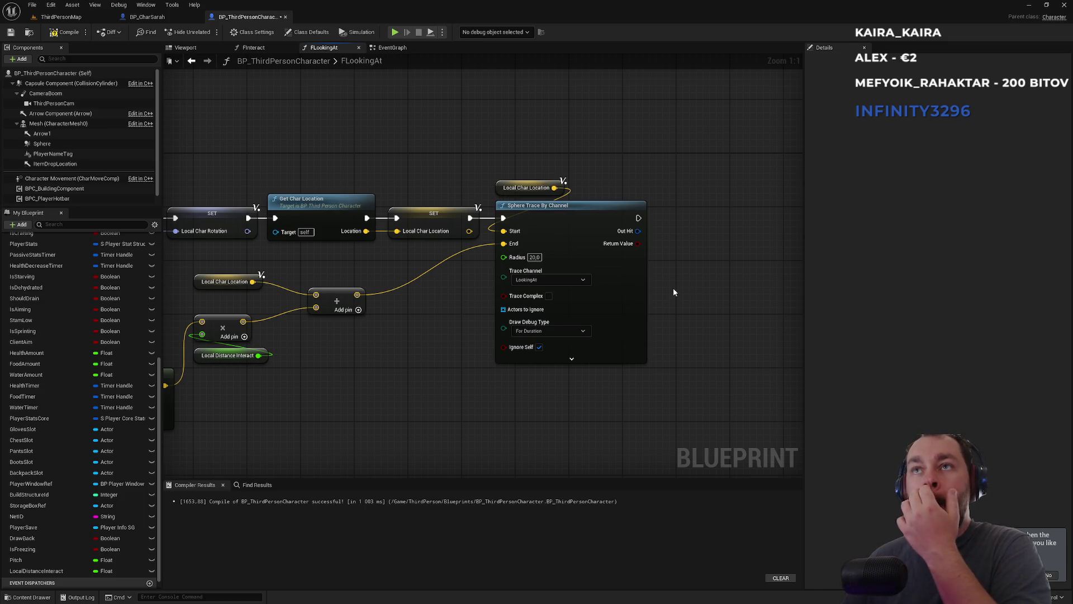
drag(673, 287, 571, 297)
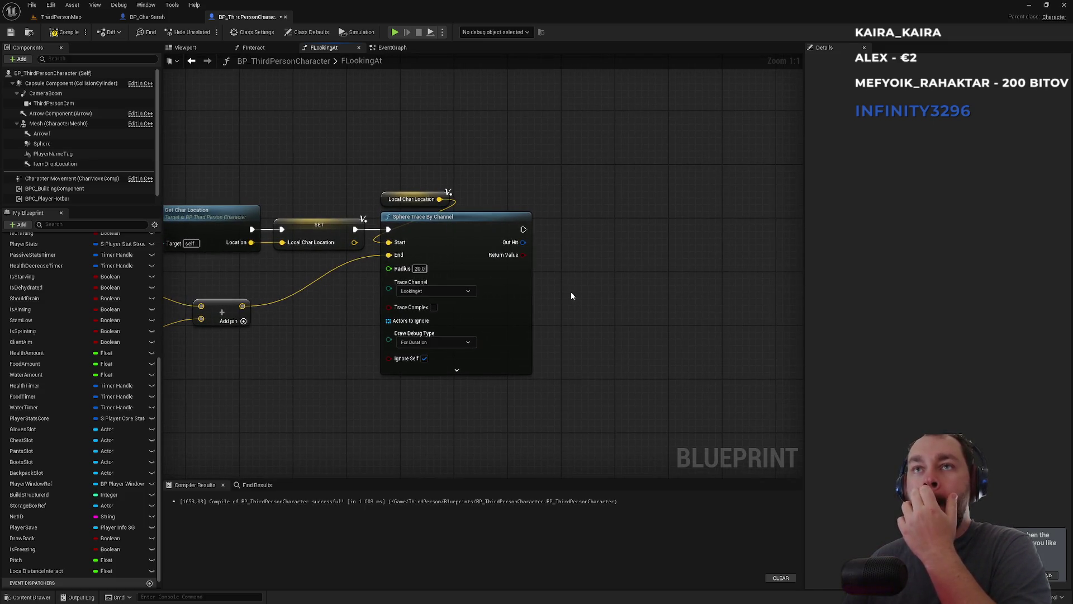
drag(524, 242, 564, 276)
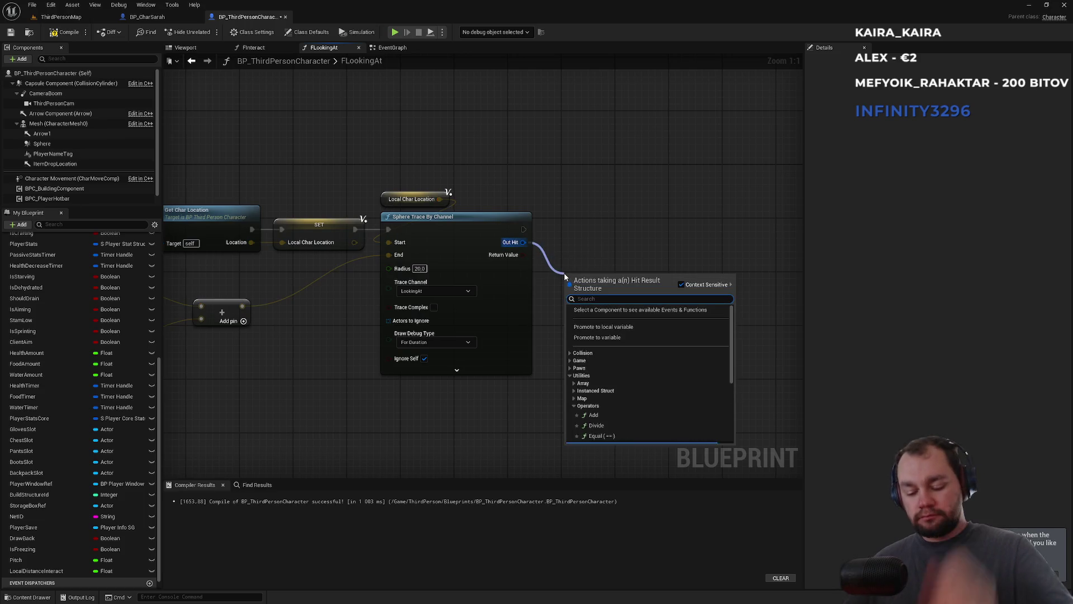
Add an expanded Break Hit Result node on the sphere trace's Out Hit
text(break hit)
click(588, 309)
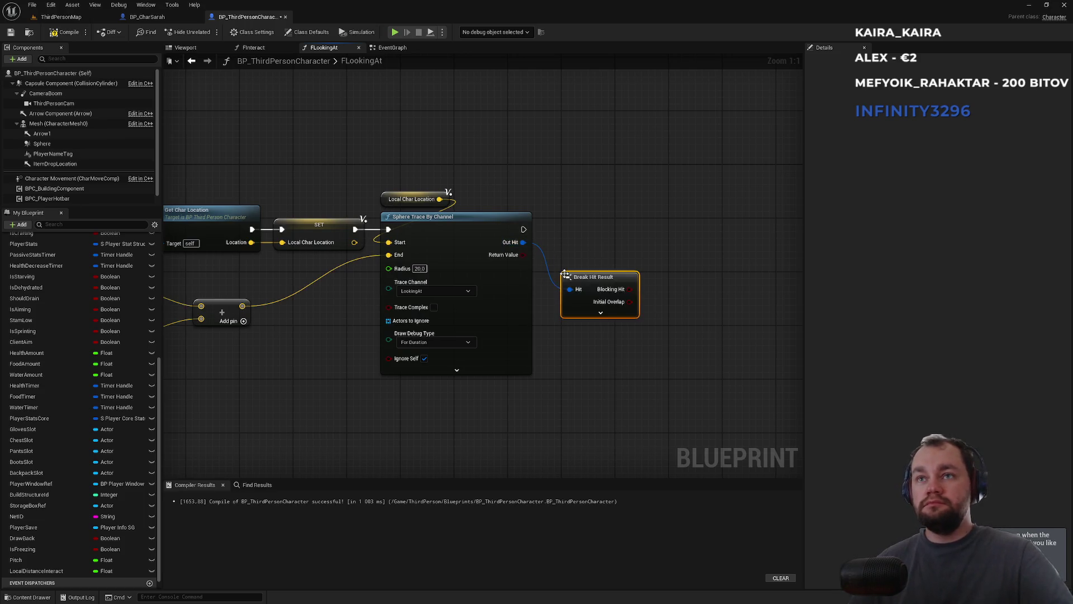
click(596, 314)
Add an Actor Has Tag check on the Hit Actor, then return to ThirdPersonMap
drag(570, 301, 609, 289)
drag(633, 251, 633, 251)
text(has)
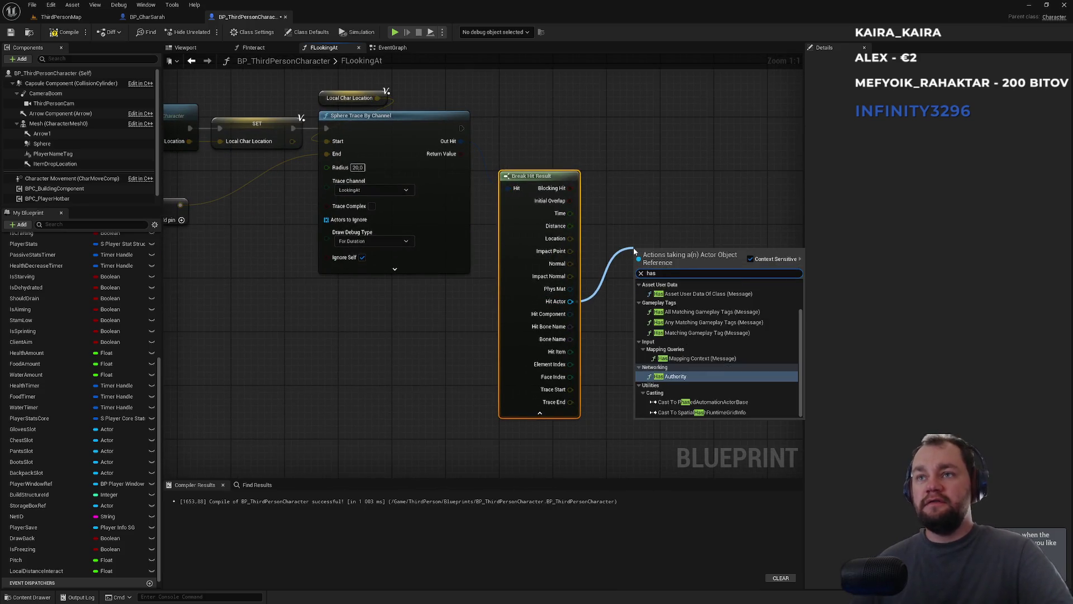
text( tag)
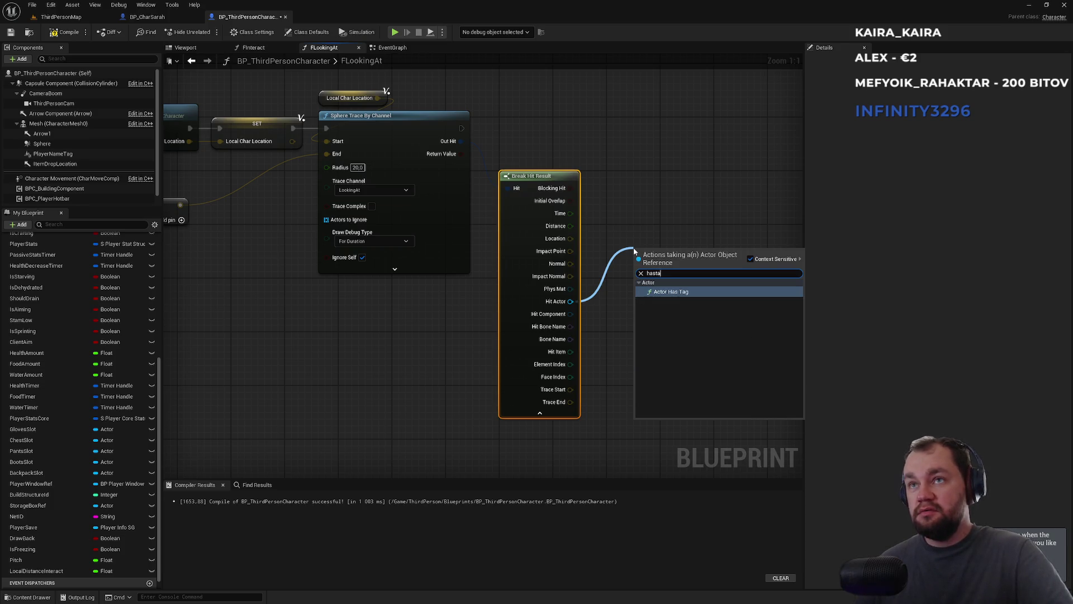
key(Return)
click(60, 17)
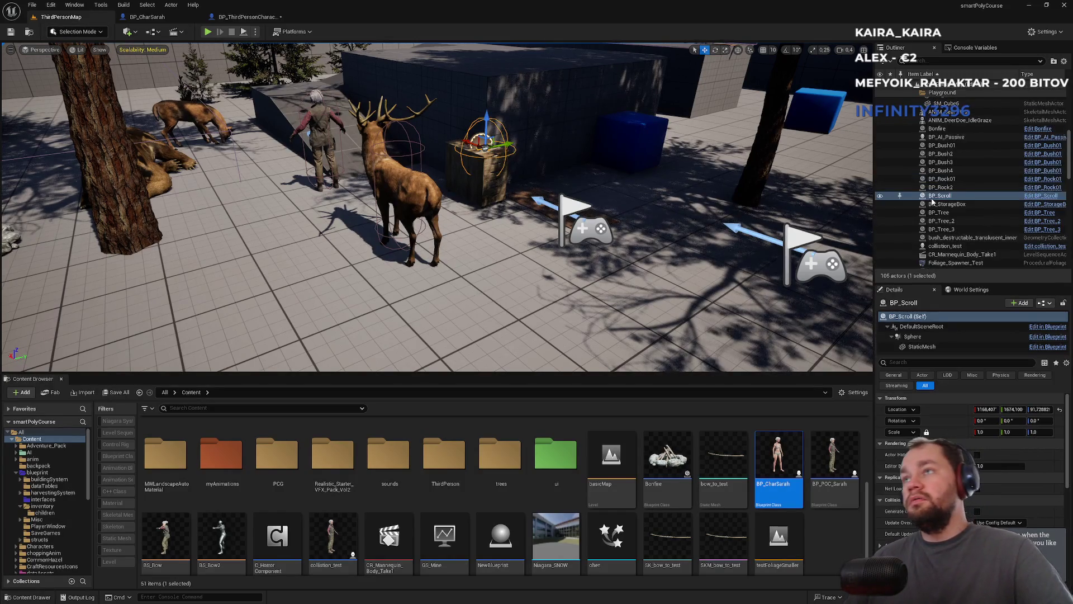
Open BP_Scroll and check its Class Settings for BPI Interactable, then return to FLookingAt
click(1043, 196)
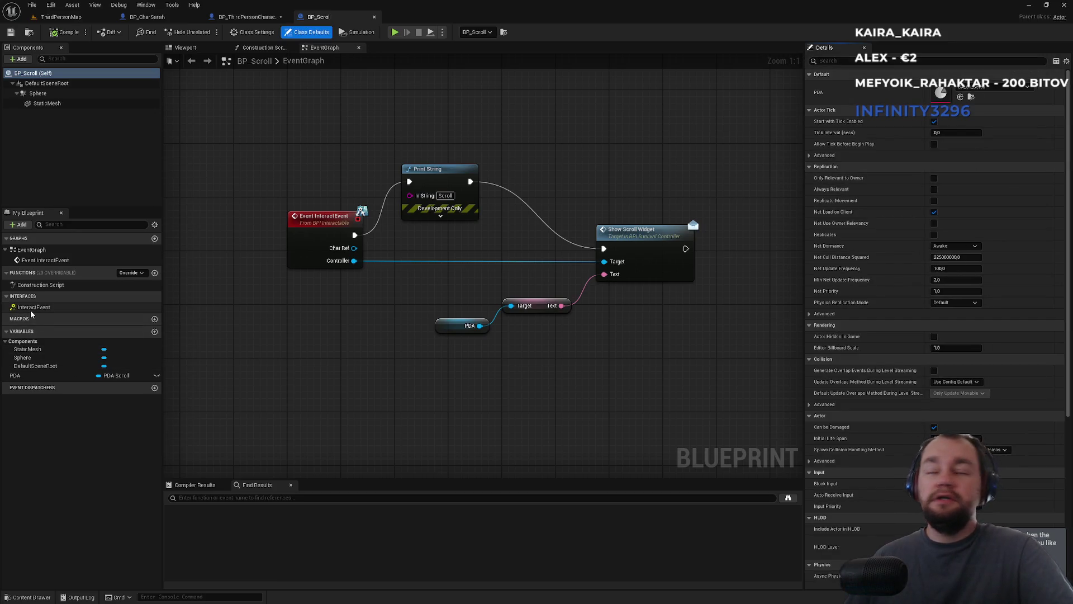
click(253, 32)
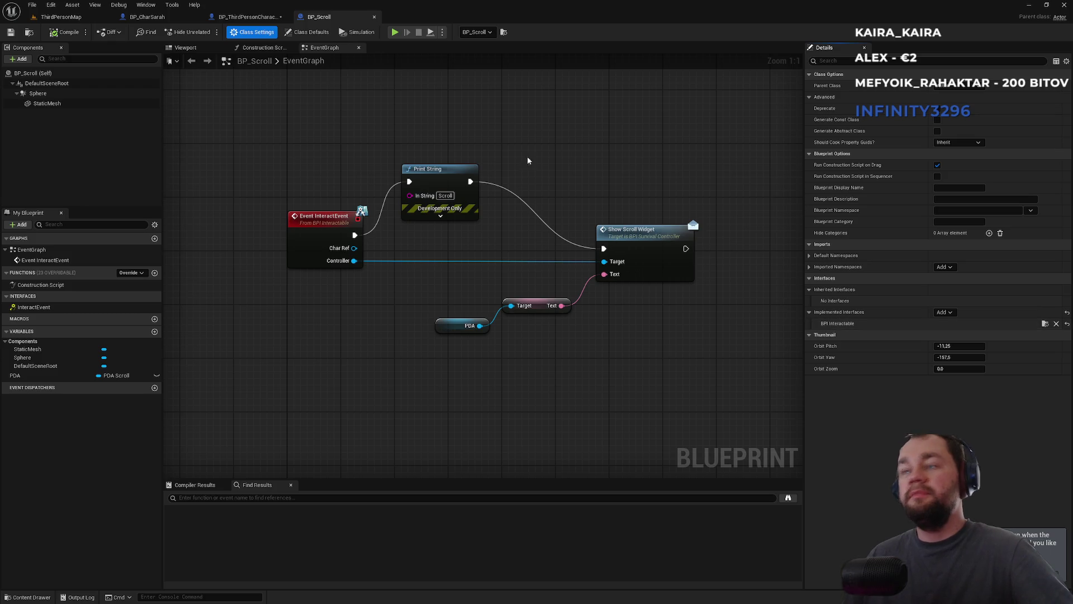
click(251, 17)
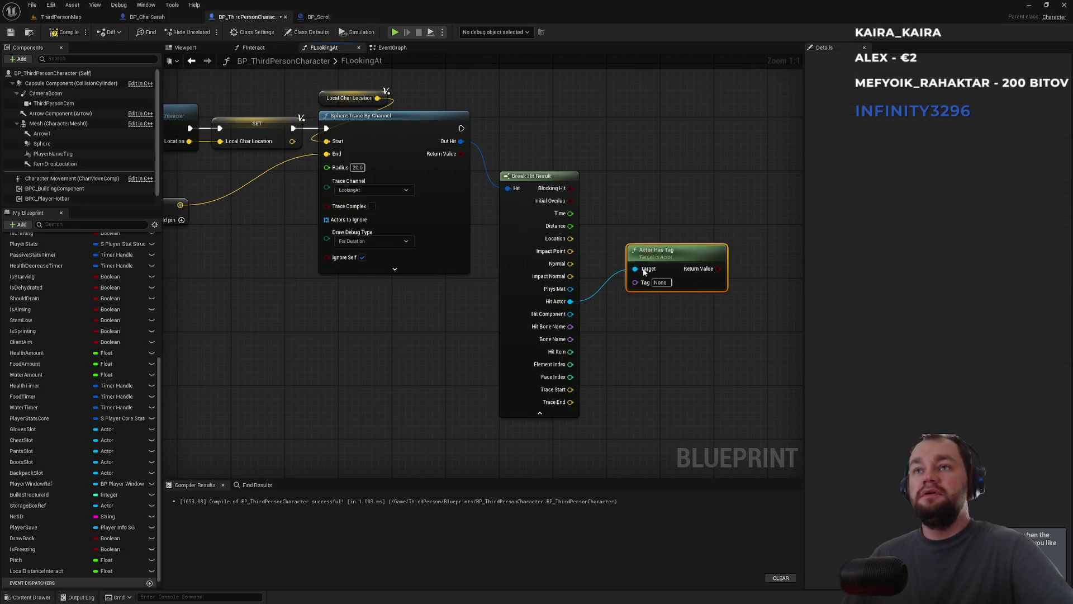
Replace Actor Has Tag with a Does Object Implement Interface check for BPI Interactable on Hit Actor
key(Delete)
drag(570, 301, 617, 295)
text(impleme)
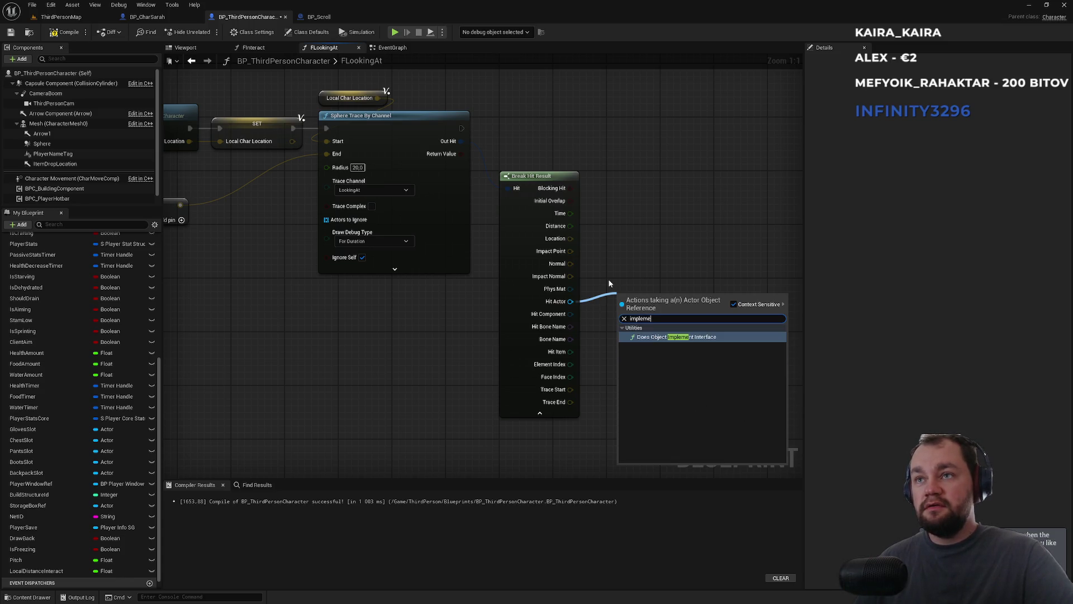
key(Return)
click(636, 329)
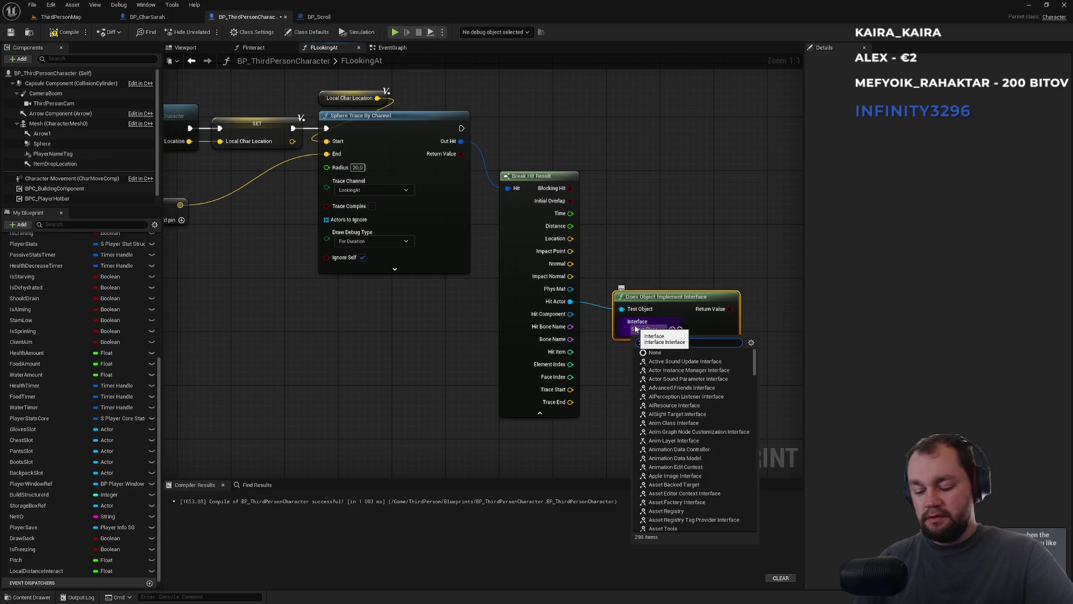
text(interact)
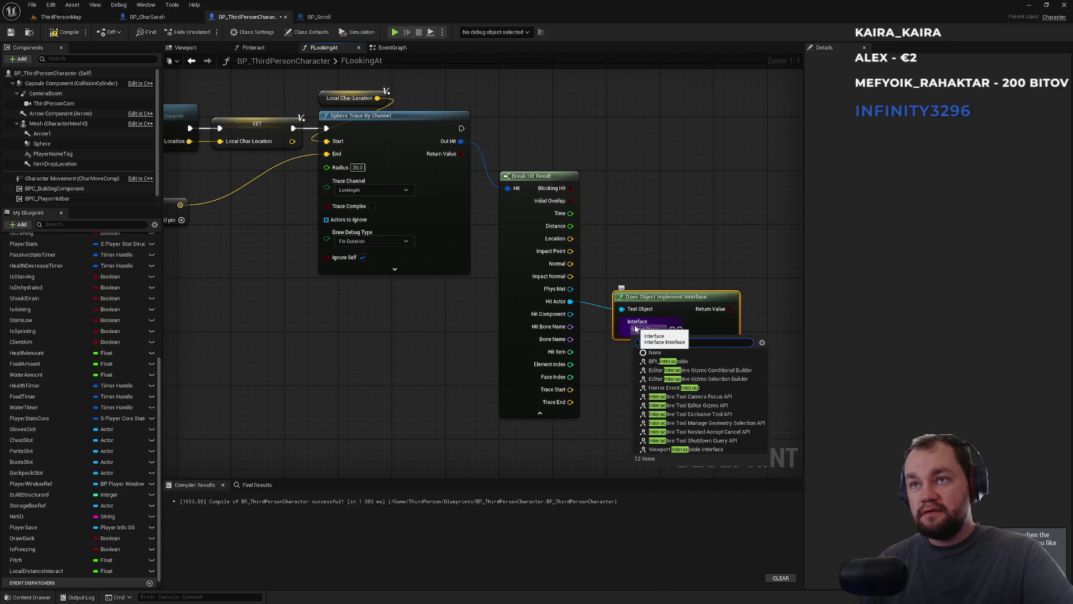
click(668, 361)
Add a Branch after the sphere trace, driven by the interface check's Return Value
drag(640, 225, 524, 214)
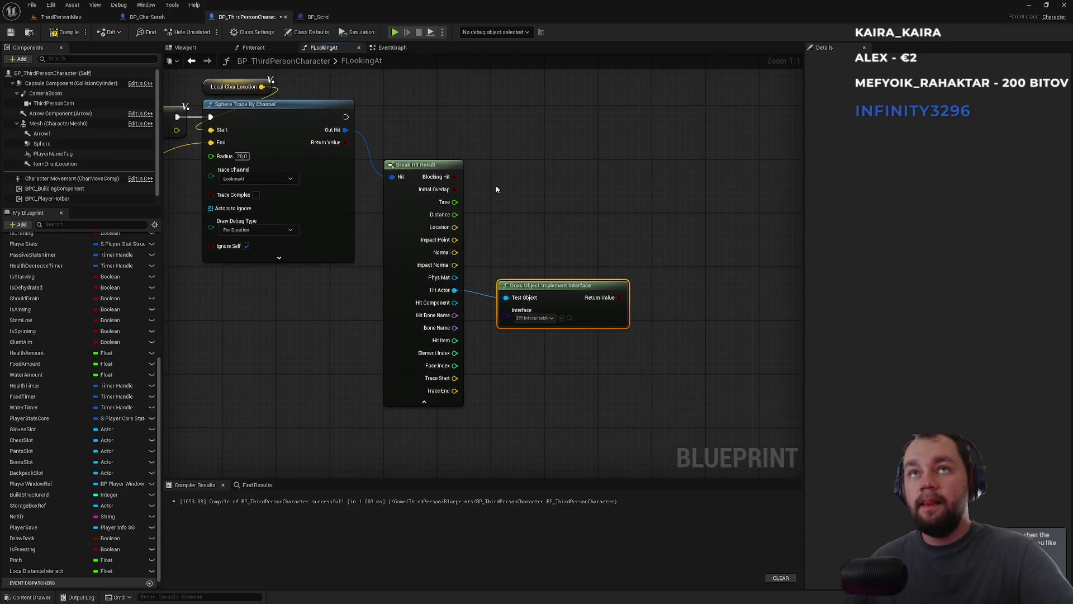
drag(347, 118, 602, 132)
text(branch)
key(Return)
mouse_move(618, 297)
mouse_down()
mouse_move(601, 150)
mouse_move(606, 157)
mouse_up()
drag(632, 140, 665, 112)
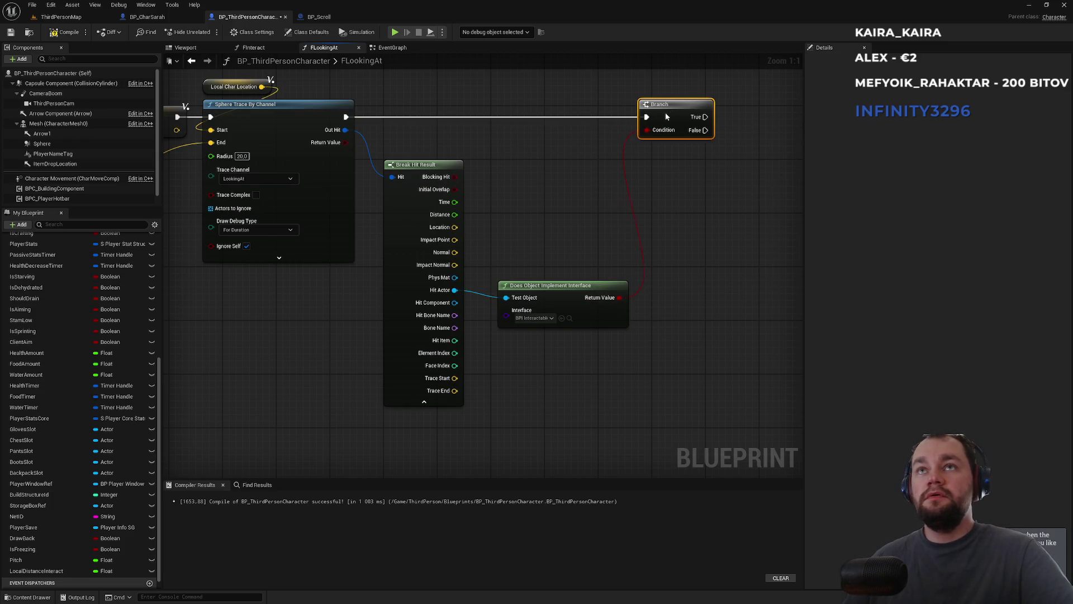
Tidy FLookingAt by moving the interface check beside Break Hit Result and shifting the math nodes
drag(407, 167, 394, 167)
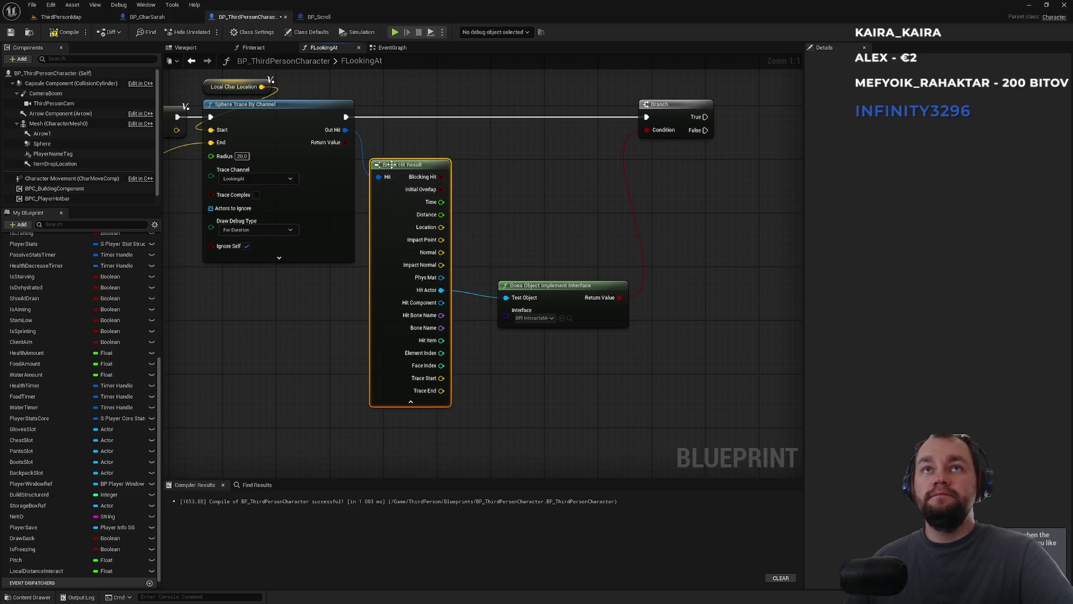
mouse_move(559, 295)
mouse_down()
mouse_move(533, 221)
mouse_move(532, 188)
mouse_move(545, 180)
mouse_up()
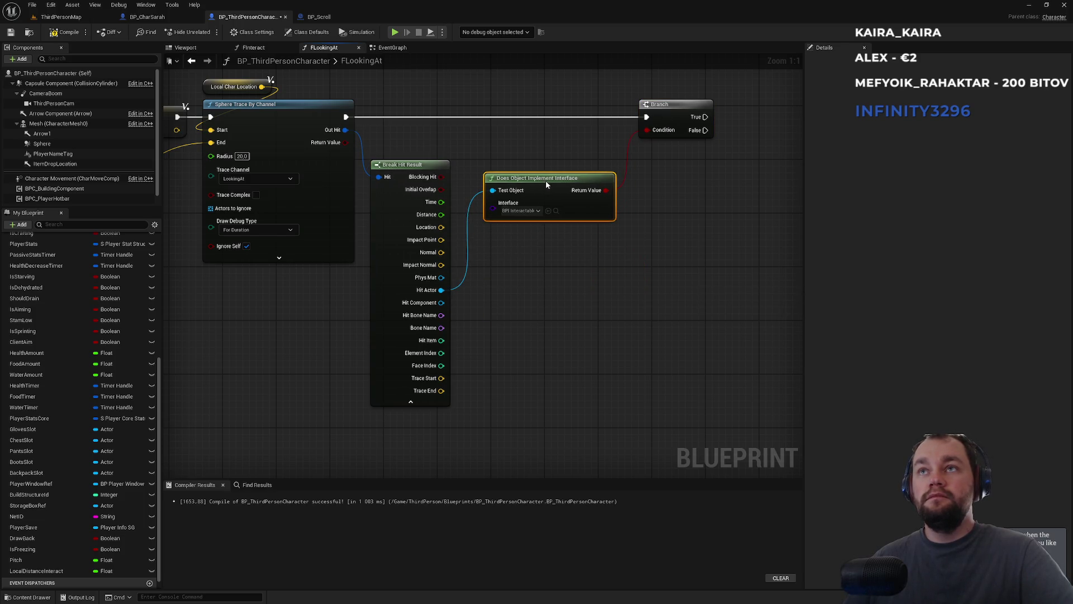
click(474, 165)
drag(422, 144, 525, 190)
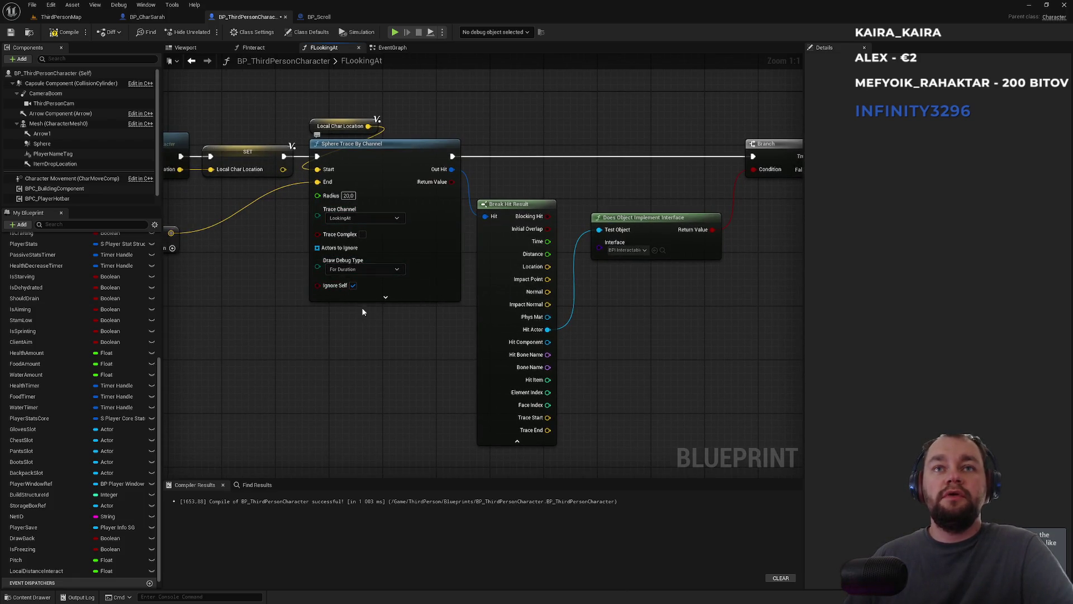
drag(403, 105, 730, 134)
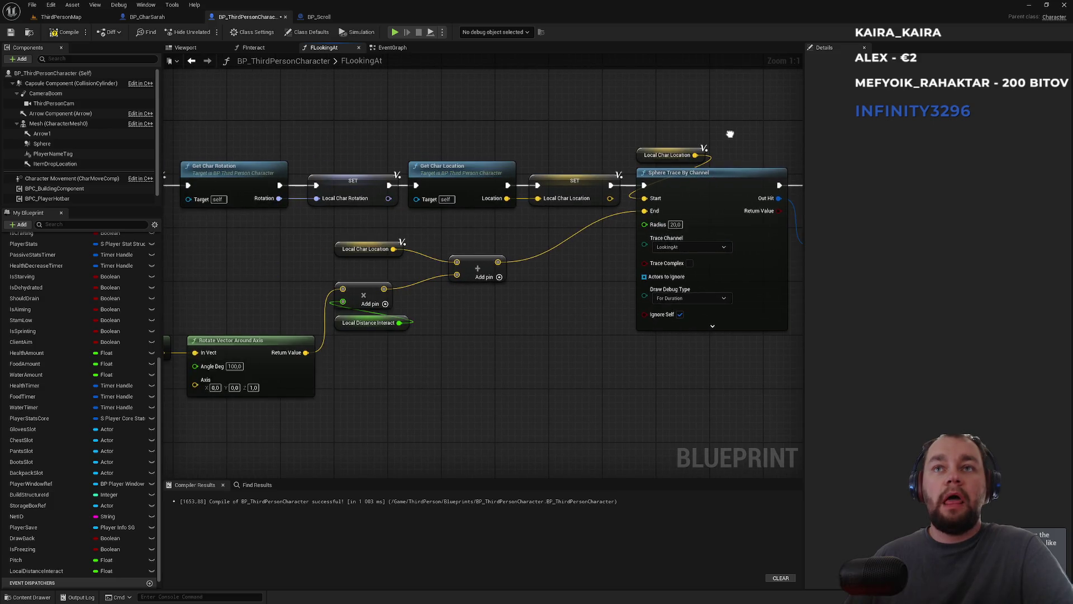
scroll(621, 252, down, 2)
mouse_move(286, 233)
mouse_down()
mouse_move(658, 376)
mouse_move(722, 303)
mouse_up()
mouse_move(703, 238)
mouse_down()
mouse_move(748, 243)
mouse_move(733, 197)
mouse_move(391, 193)
mouse_up()
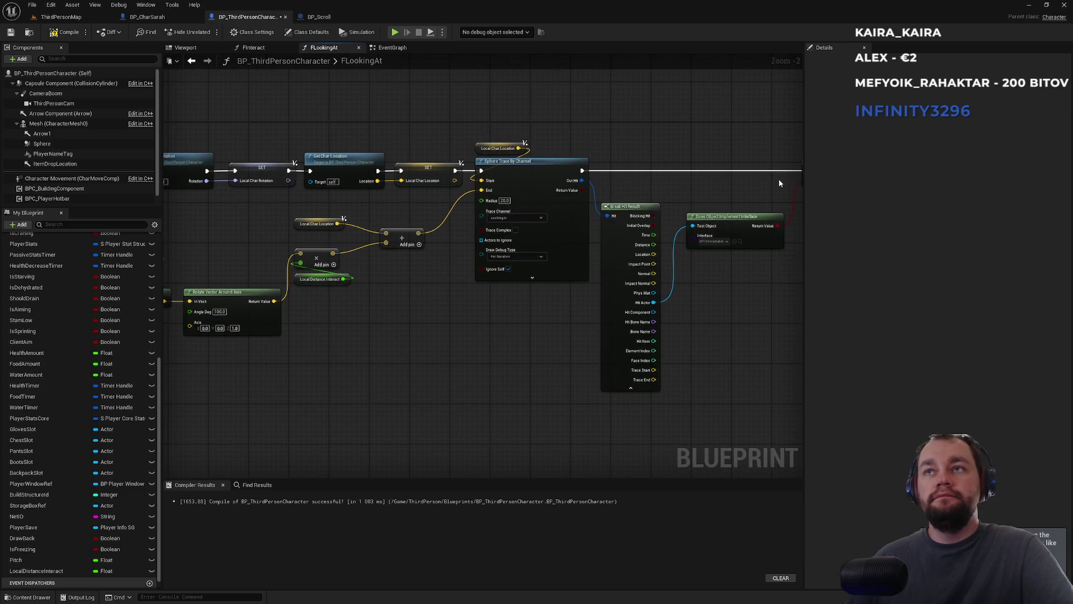
scroll(596, 169, up, 2)
mouse_move(633, 193)
mouse_down()
mouse_move(583, 194)
mouse_move(665, 183)
mouse_up()
Add a Print String 'Wohooo interactable object' on the Branch's True output, then return to ThirdPersonMap
text(print)
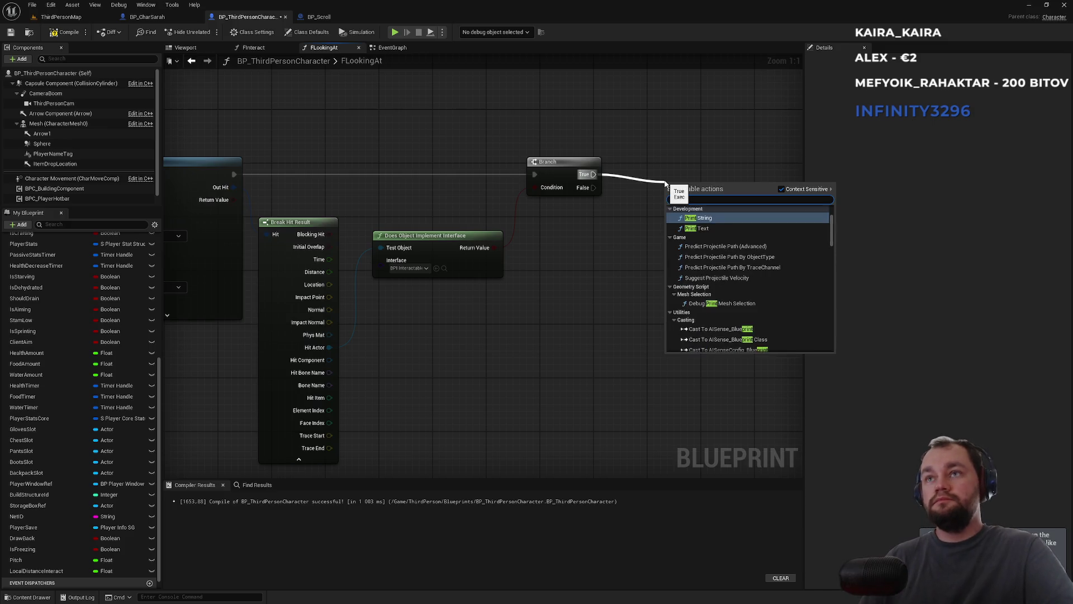
key(Return)
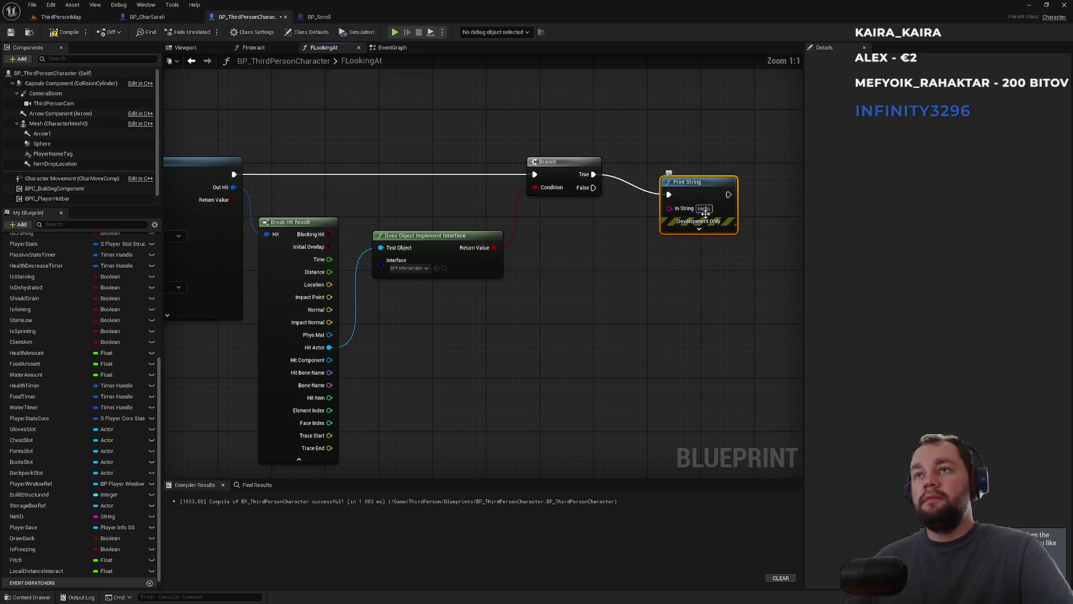
text(Wohooo inter)
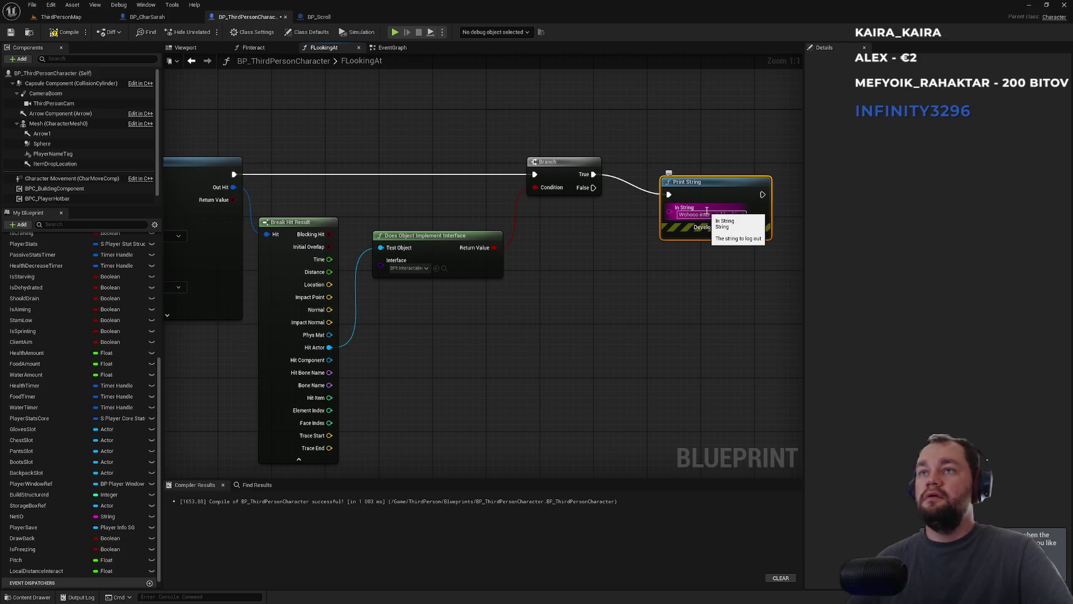
click(666, 306)
drag(731, 185, 702, 167)
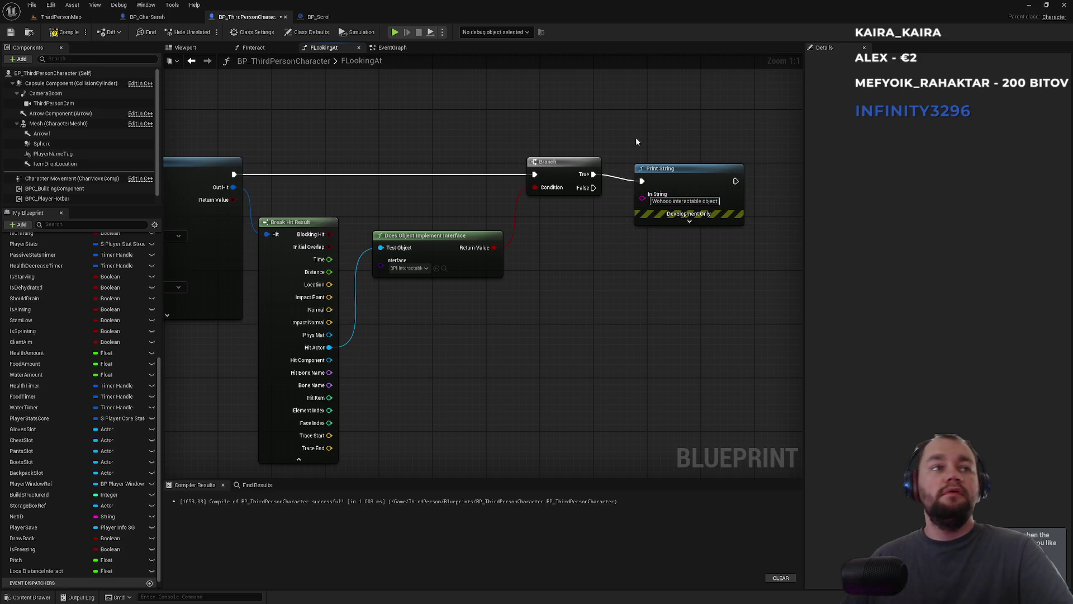
click(56, 17)
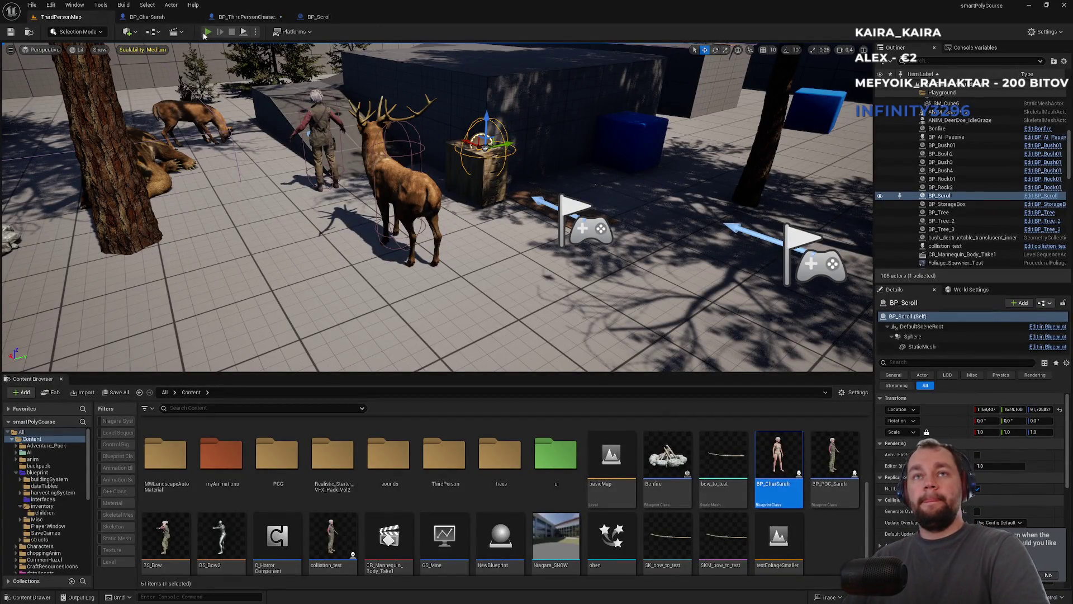
click(206, 32)
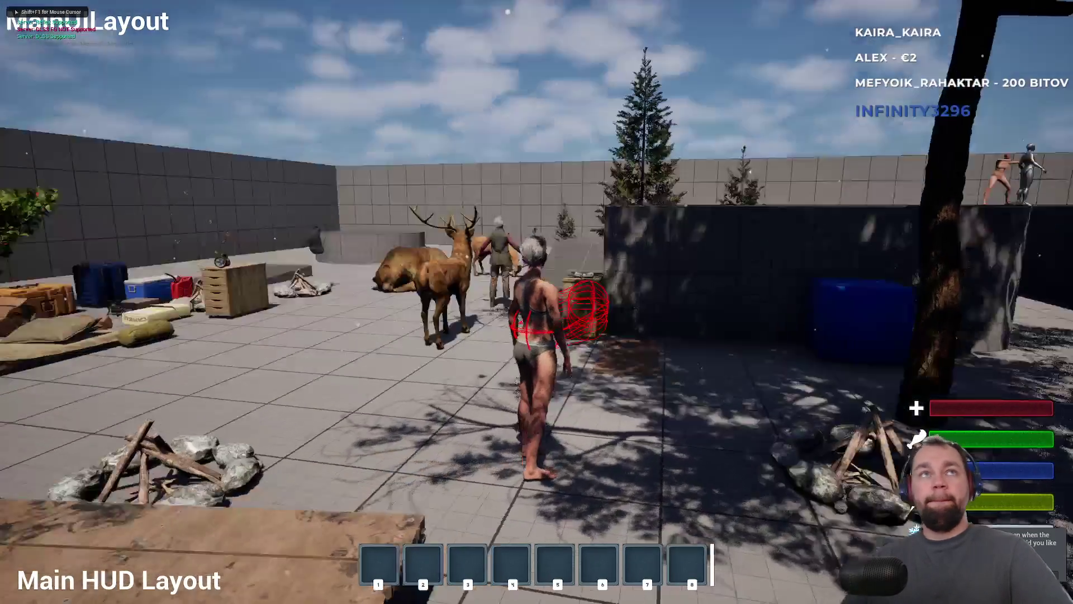
key(w)
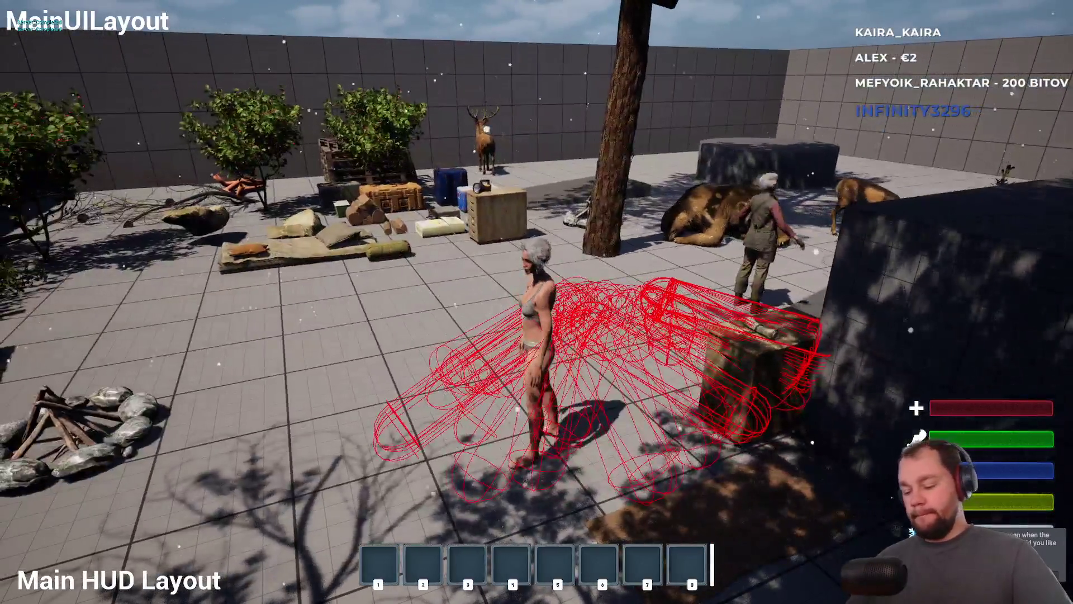
key(F11)
key(Escape)
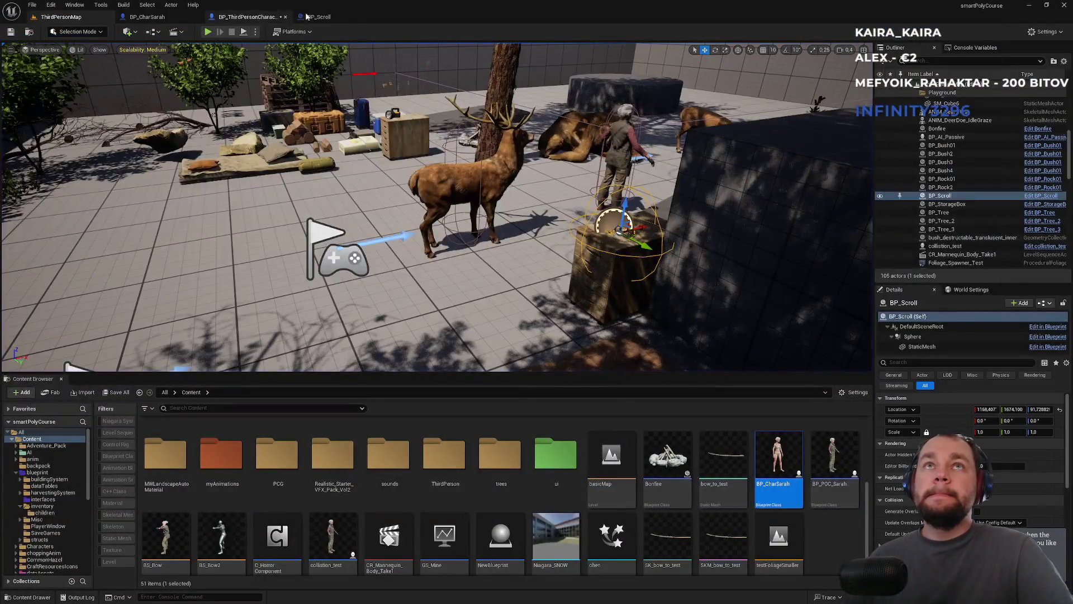
Inspect BP_Scroll's StaticMesh and Sphere collision settings, moving the Sphere under DefaultSceneRoot
click(341, 17)
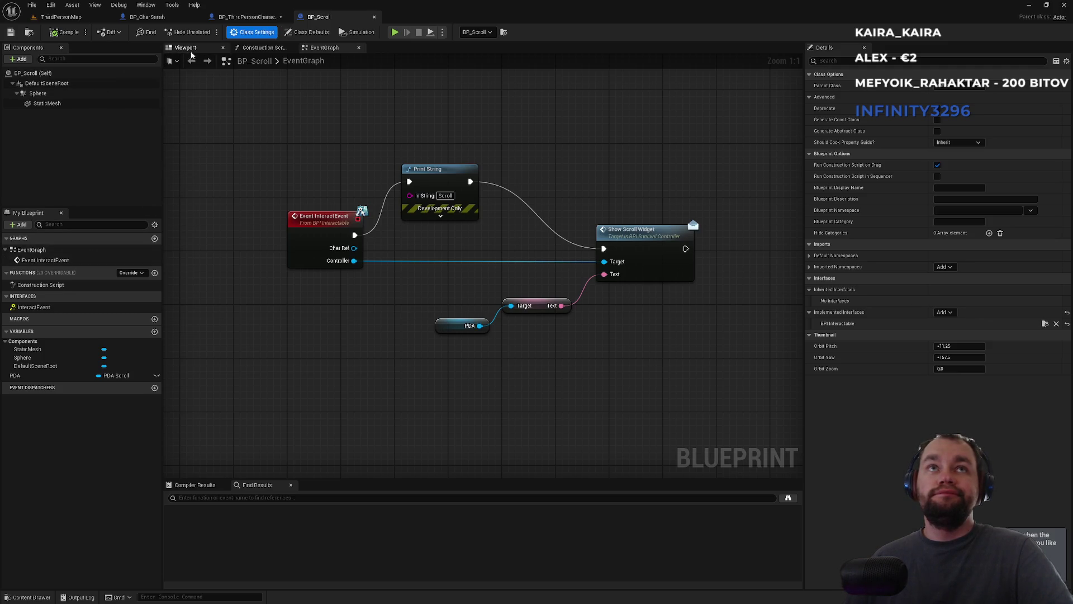
click(56, 103)
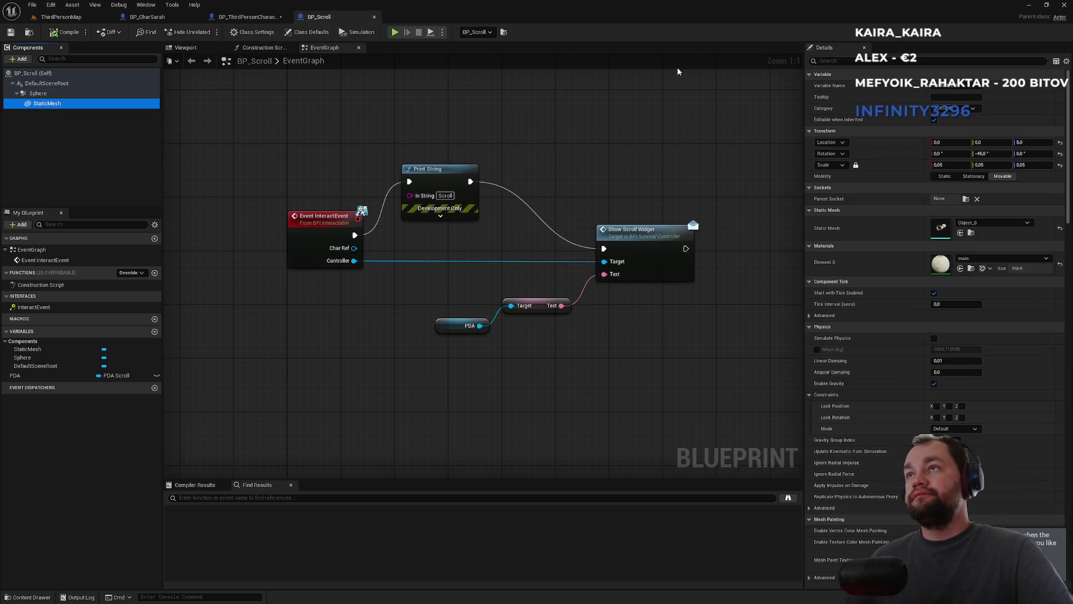
click(836, 60)
text(oll)
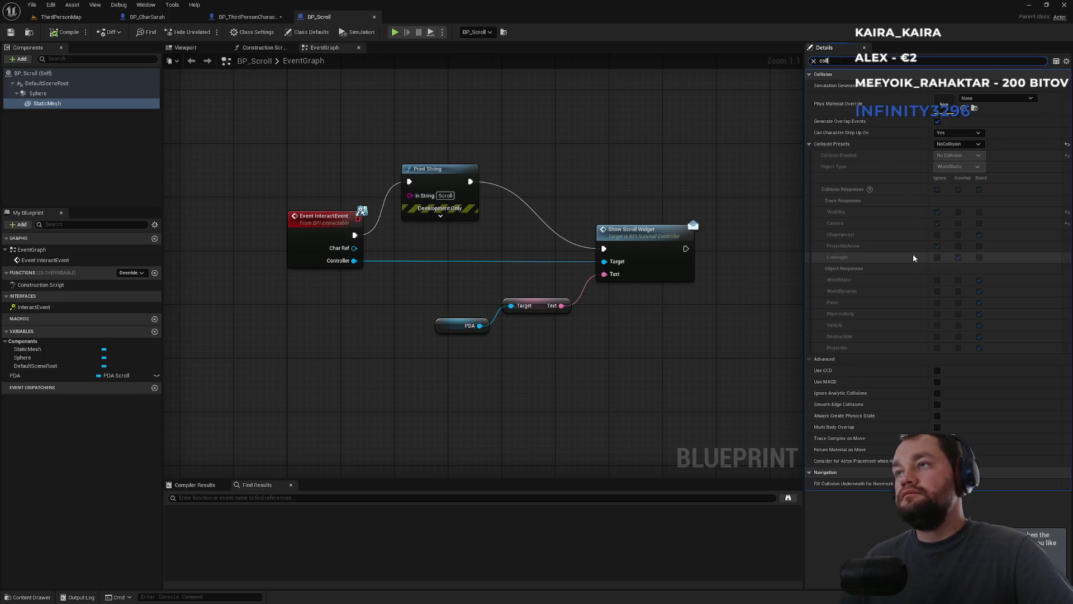
click(56, 95)
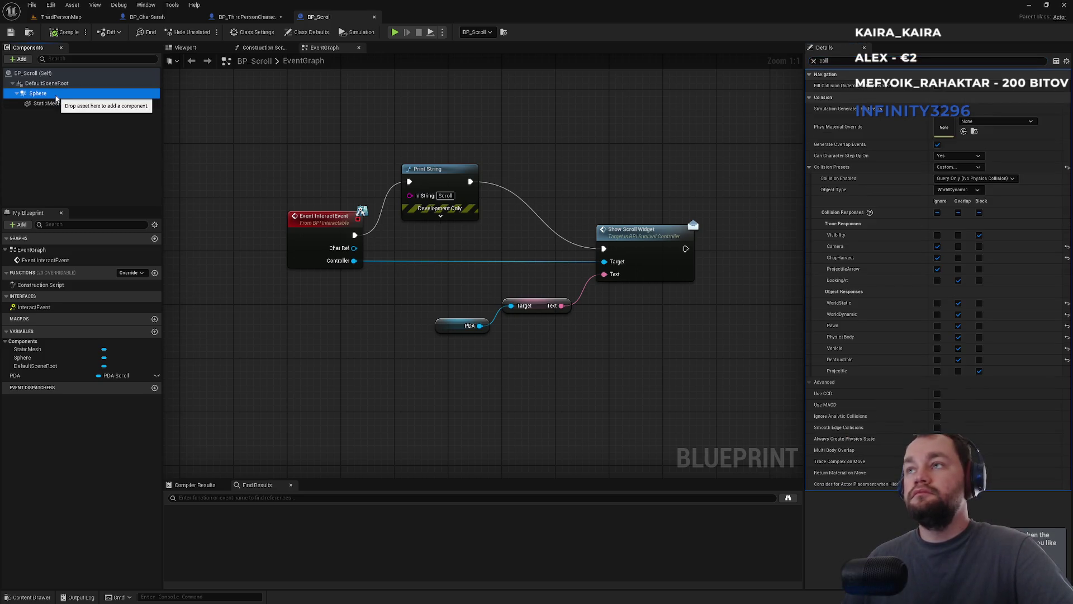
drag(54, 98, 47, 86)
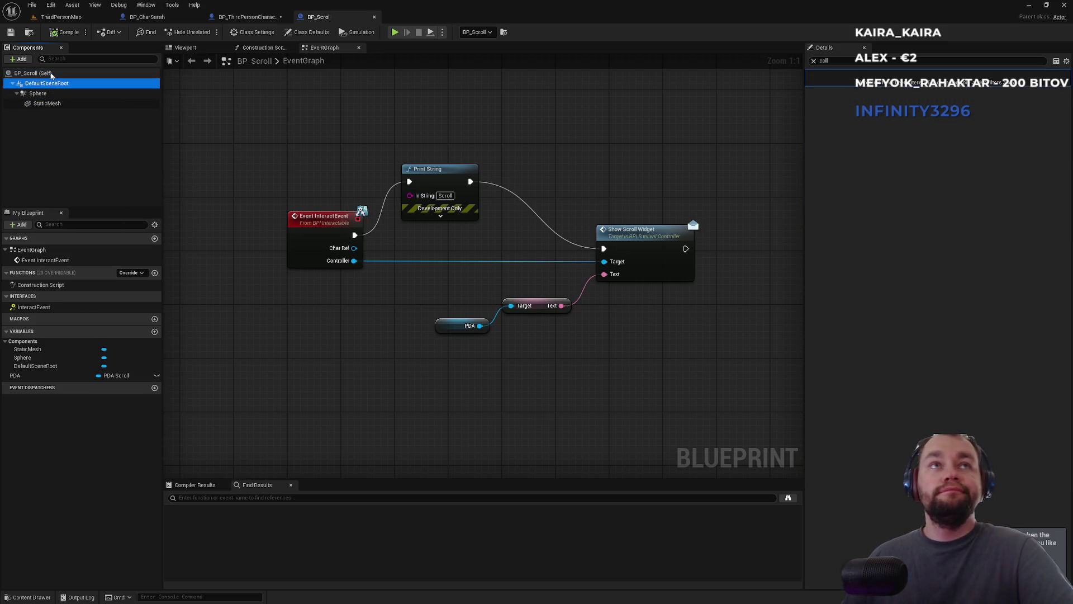
Select the BP_Scroll root and open Project Settings from the Edit menu
click(39, 73)
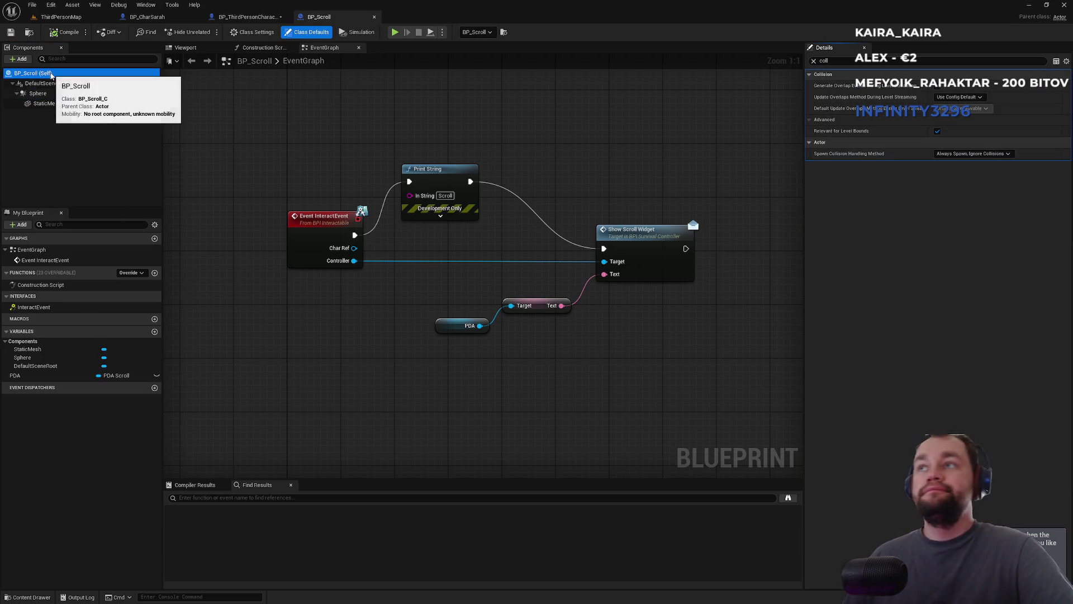
click(49, 7)
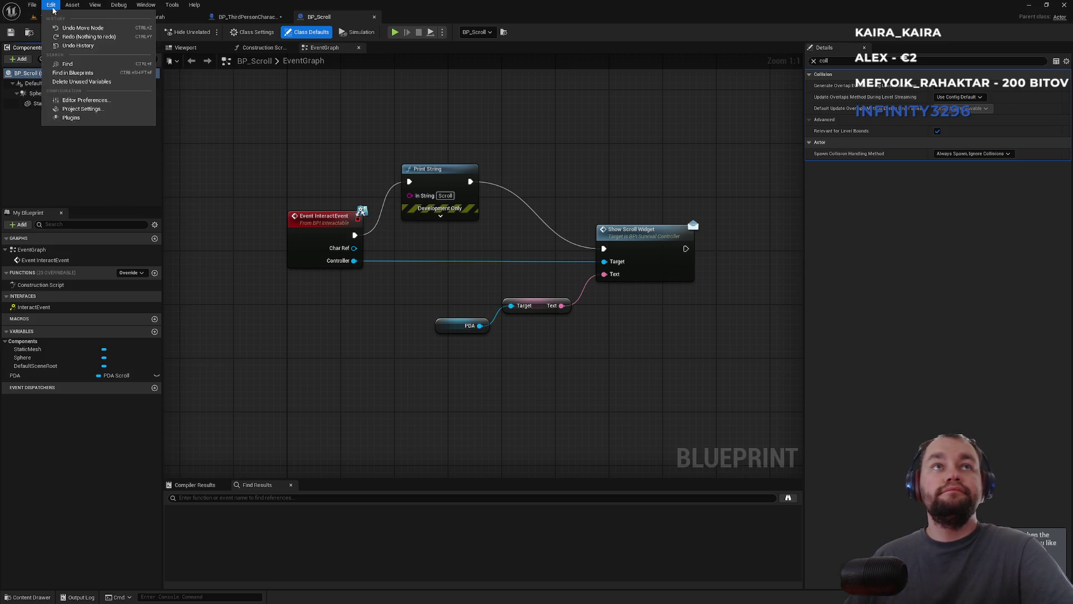
click(83, 117)
text(trace)
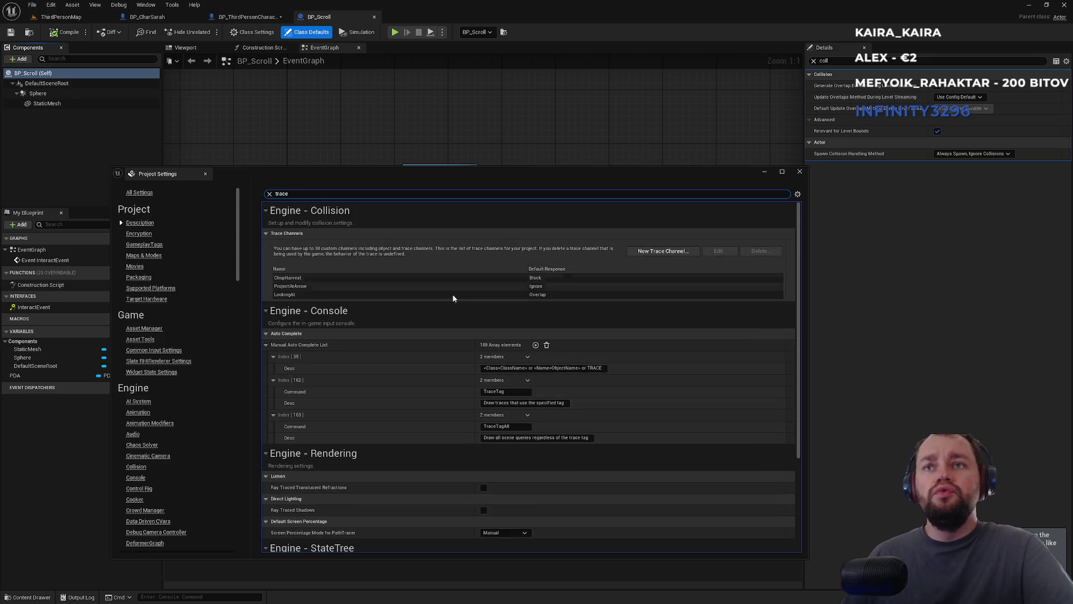
Set the LookingAt trace channel's default response to Block, close Project Settings, and select StaticMesh
double_click(541, 297)
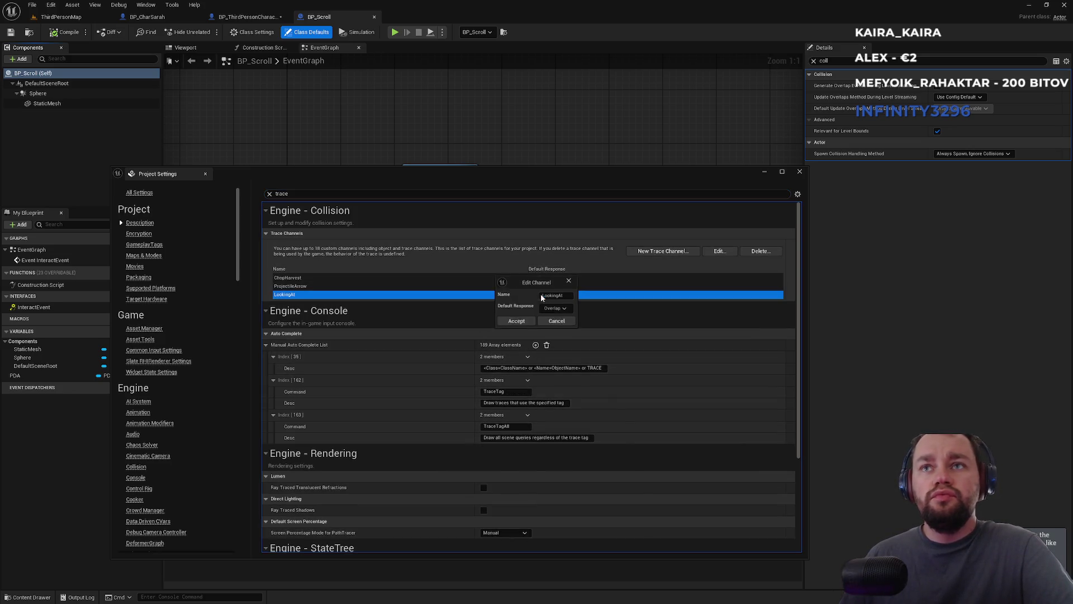
click(539, 324)
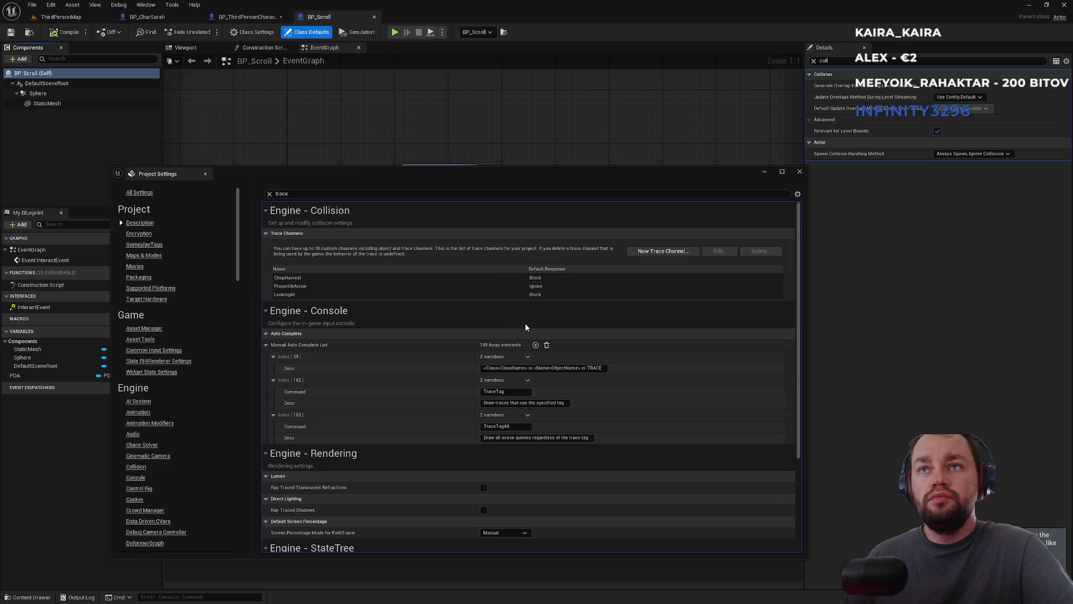
click(800, 172)
click(47, 103)
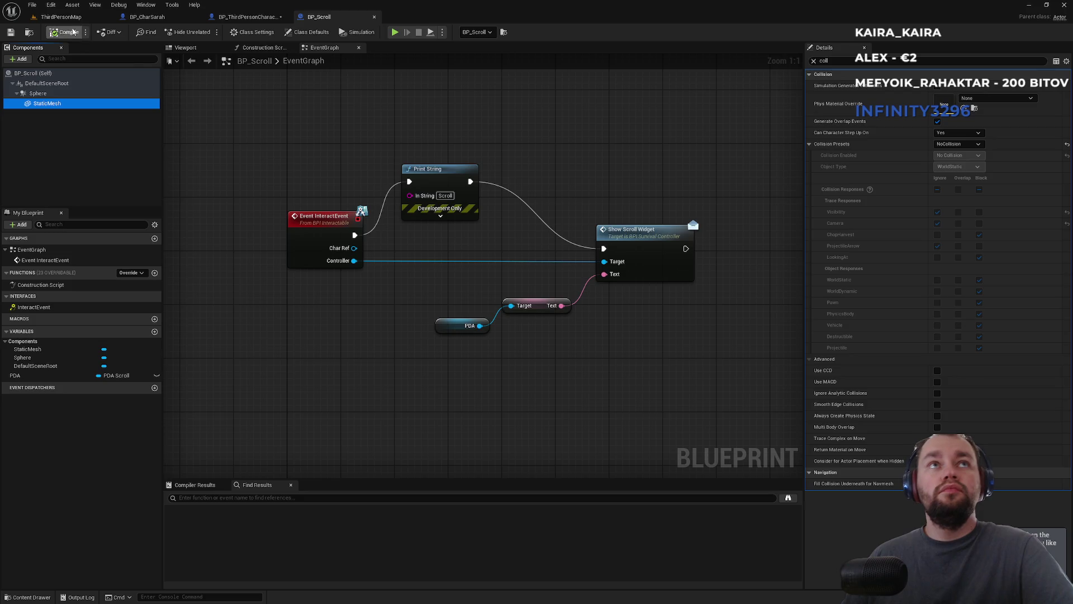
Play ThirdPersonMap, walking past the campfire, bench and platform to watch the traces, then stop PIE
click(61, 16)
click(207, 32)
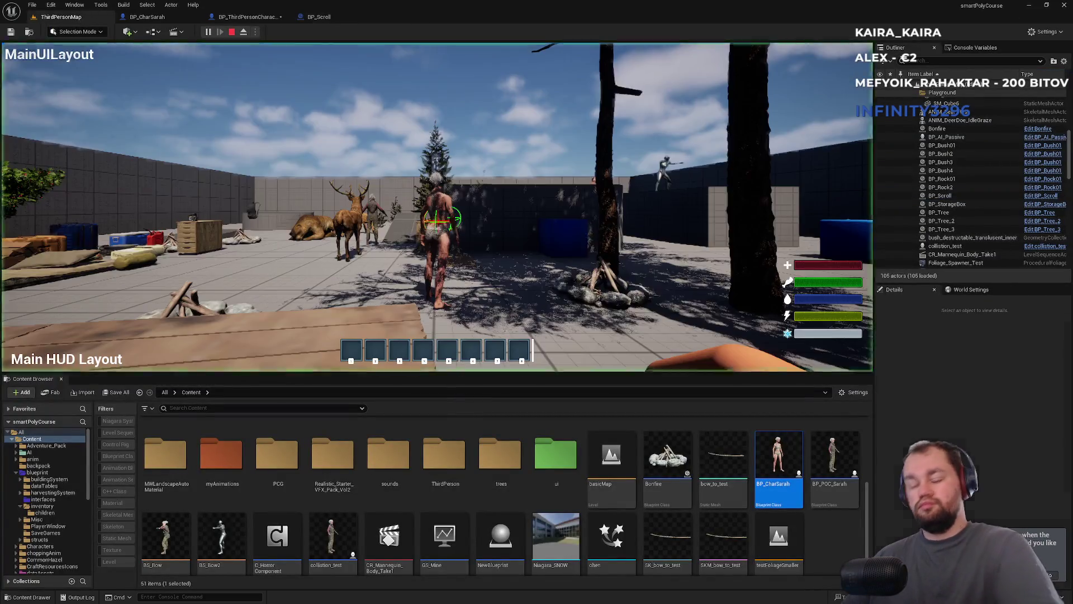
key(w)
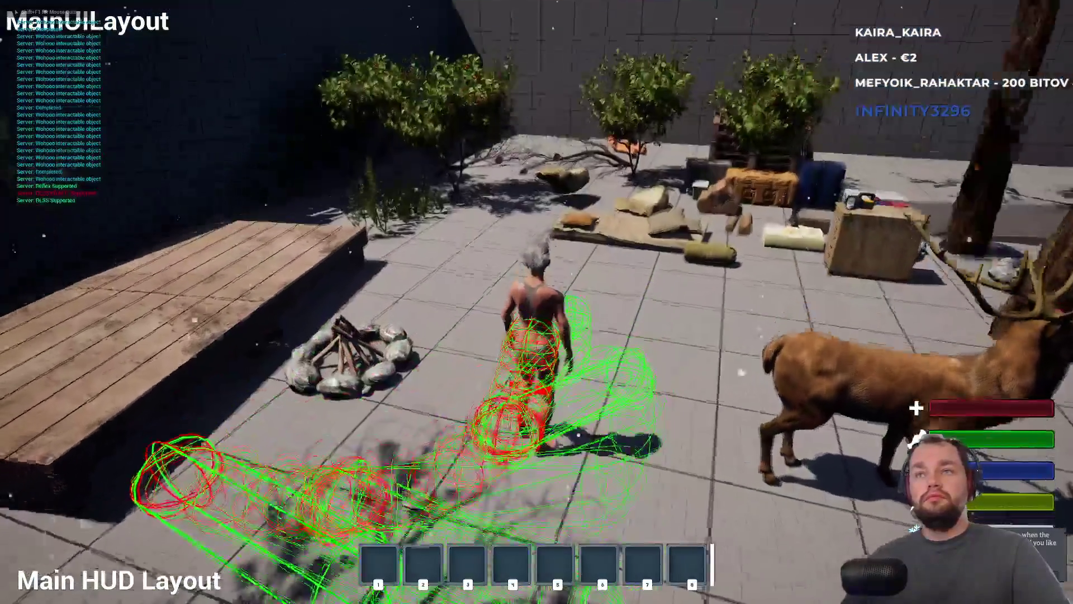
mouse_move(536, 302)
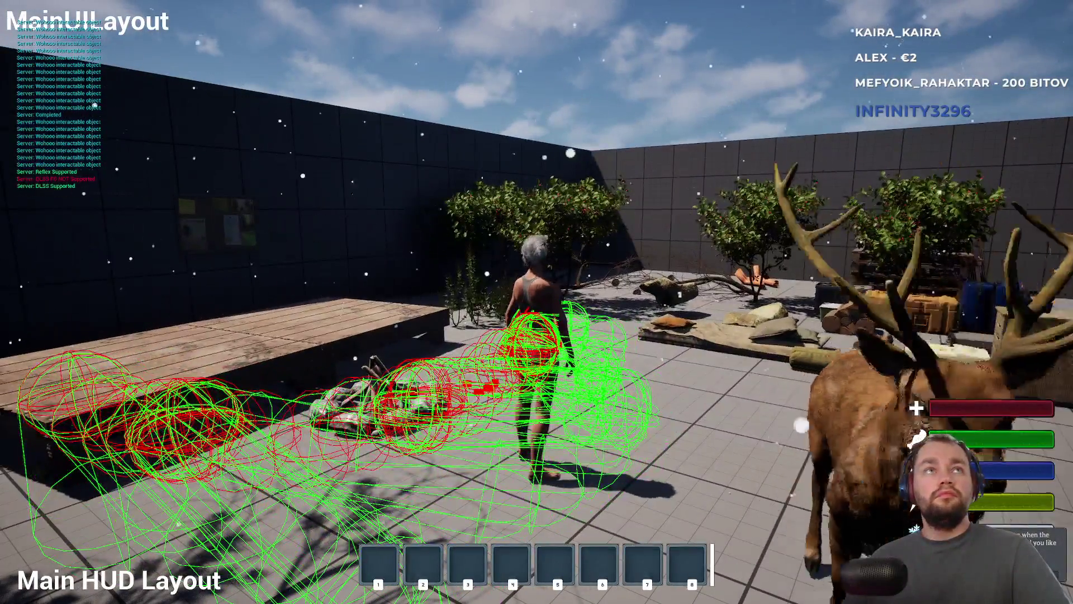
key(w)
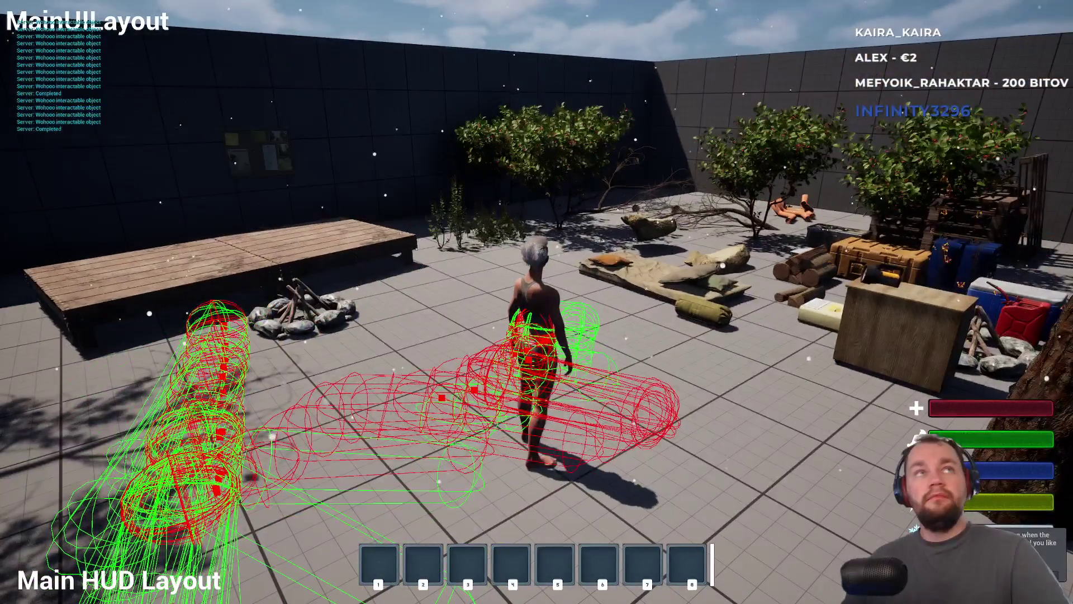
key(w)
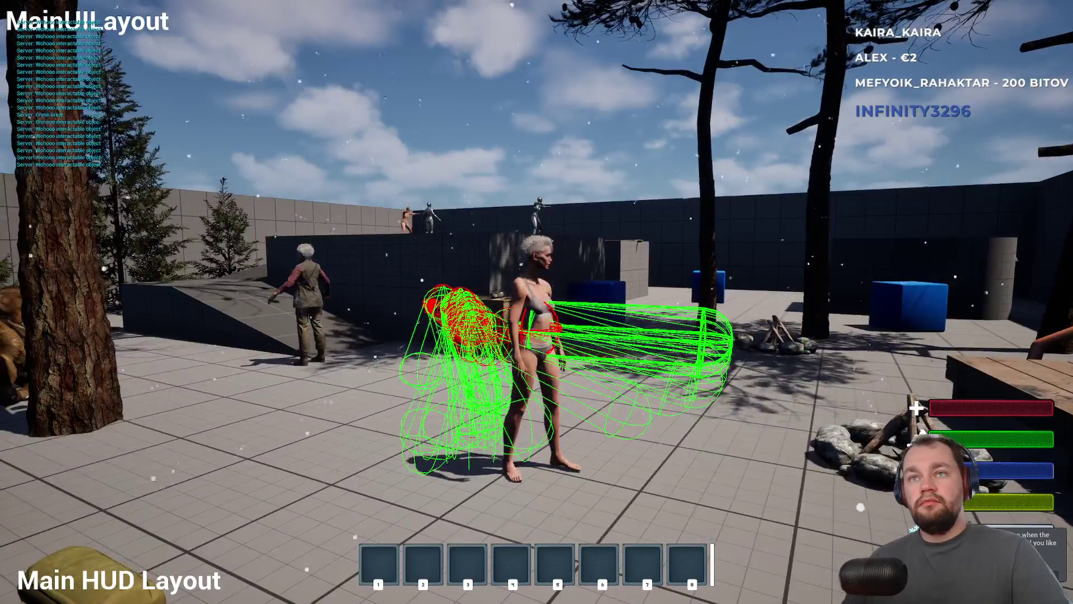
key(w)
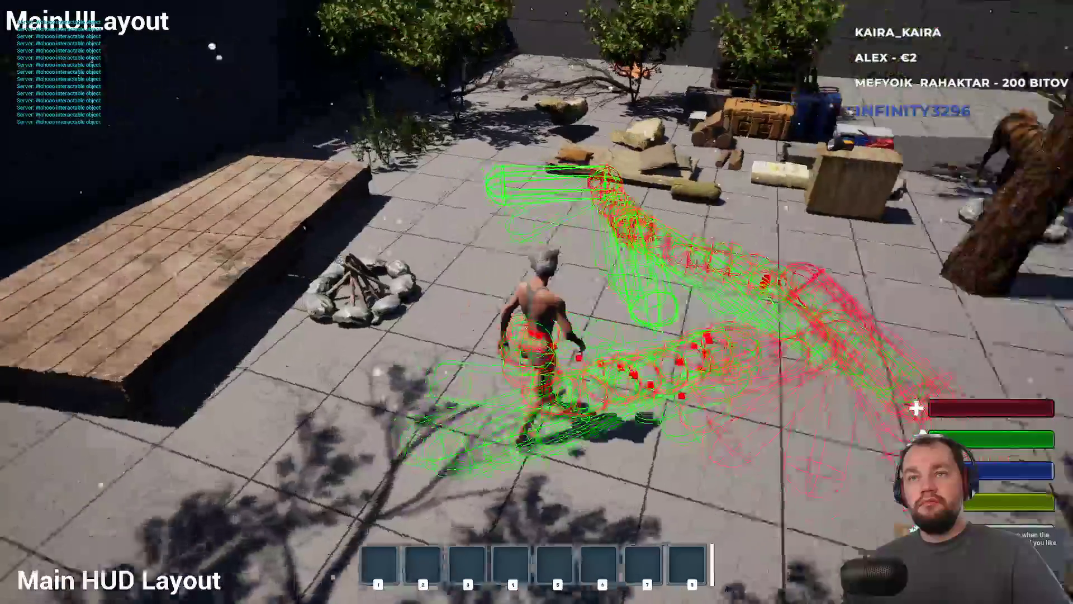
key(w)
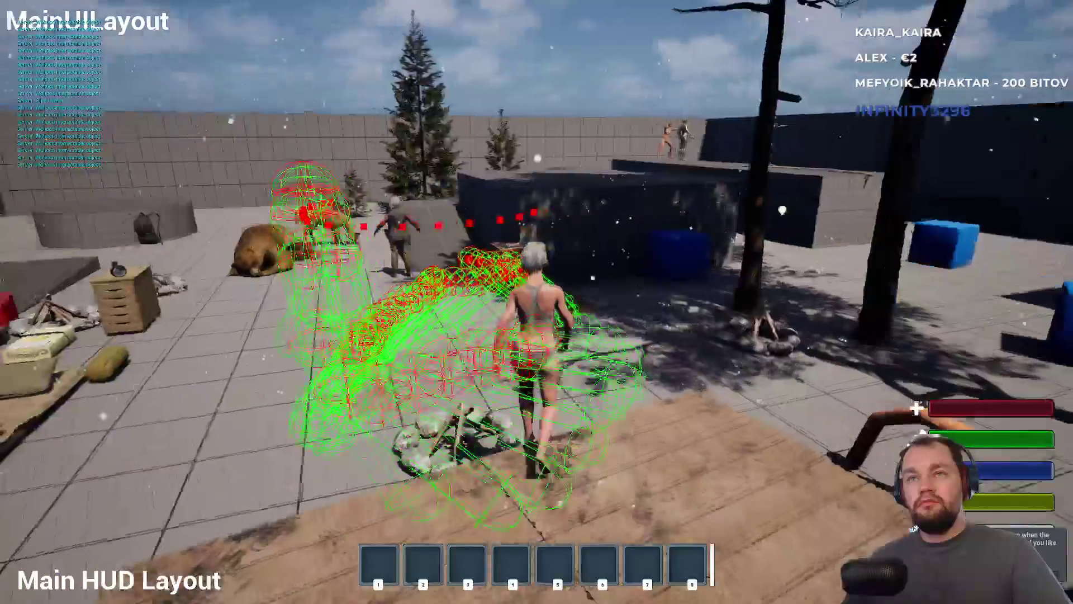
key(shift+F1)
key(Escape)
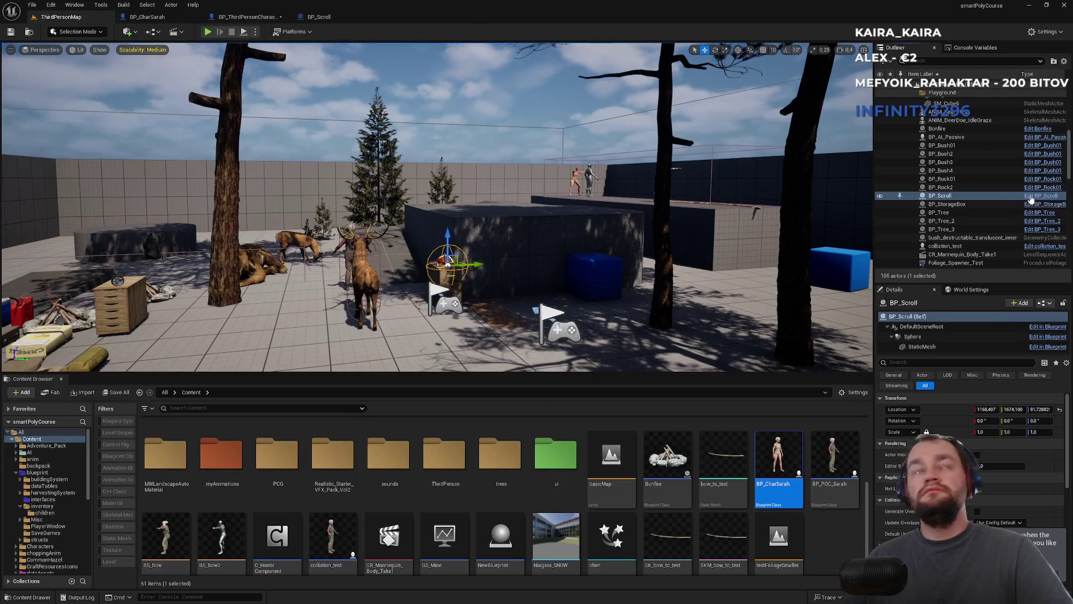
Find and open BP_WorldItem from the Content Browser, clear the Details search, and return to FLookingAt
click(1031, 197)
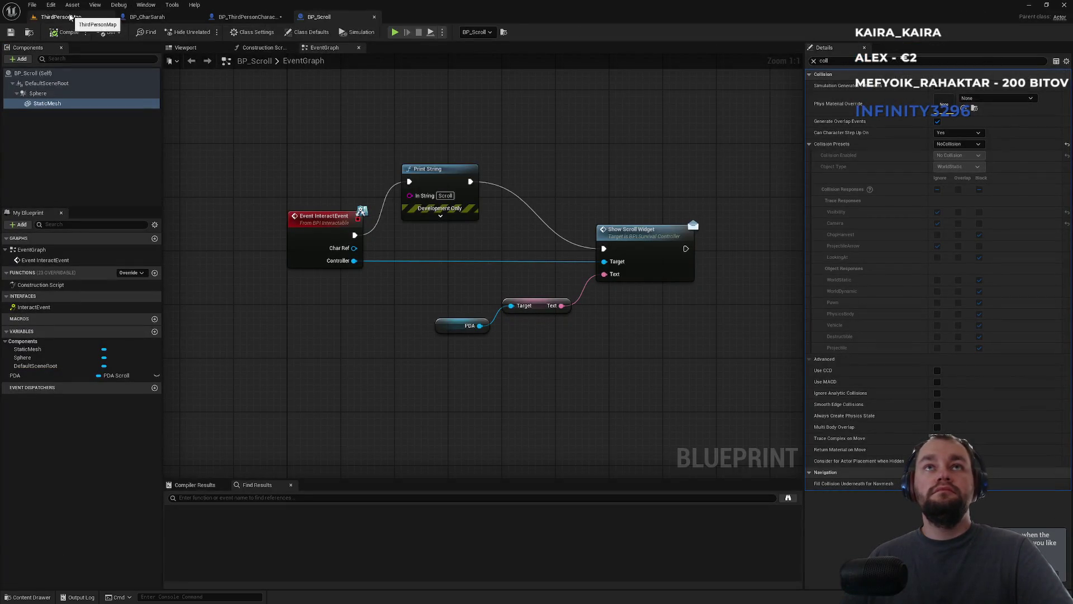
click(71, 19)
text(world item)
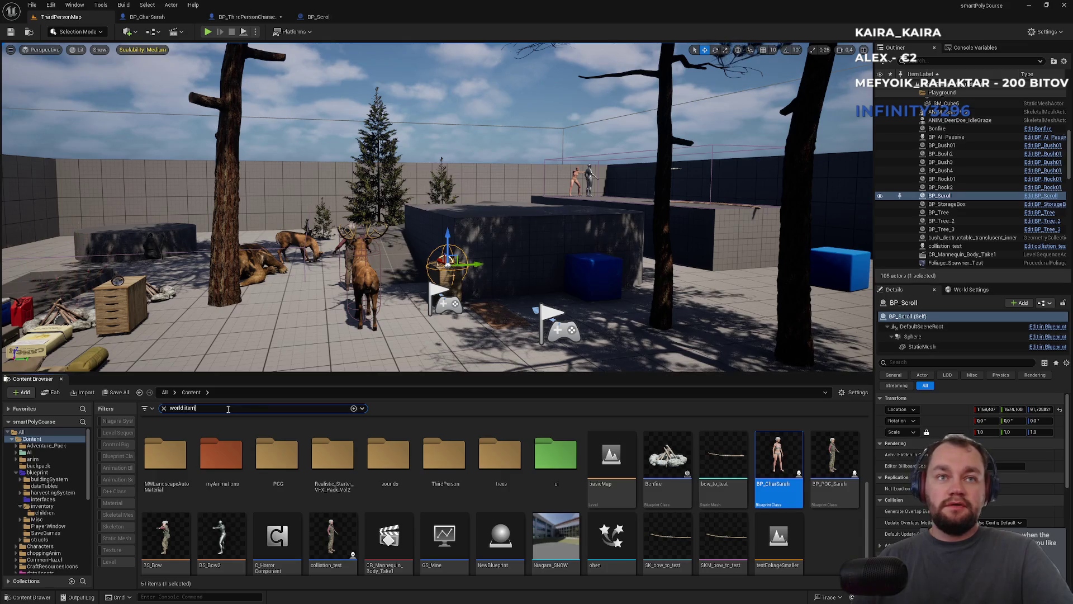
click(596, 492)
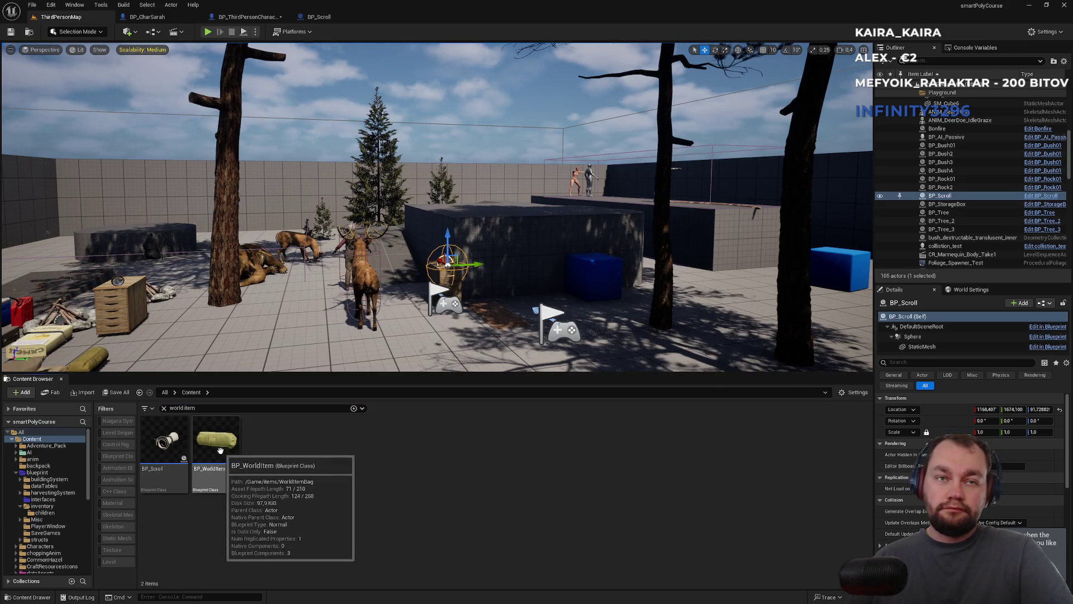
double_click(221, 451)
text(tag)
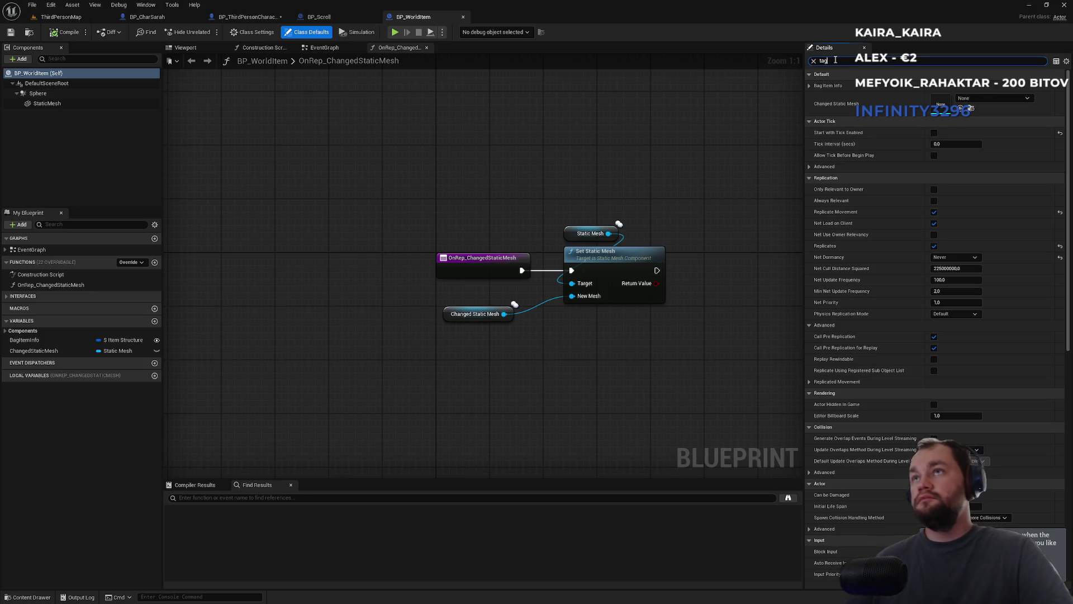
key(BackSpace)
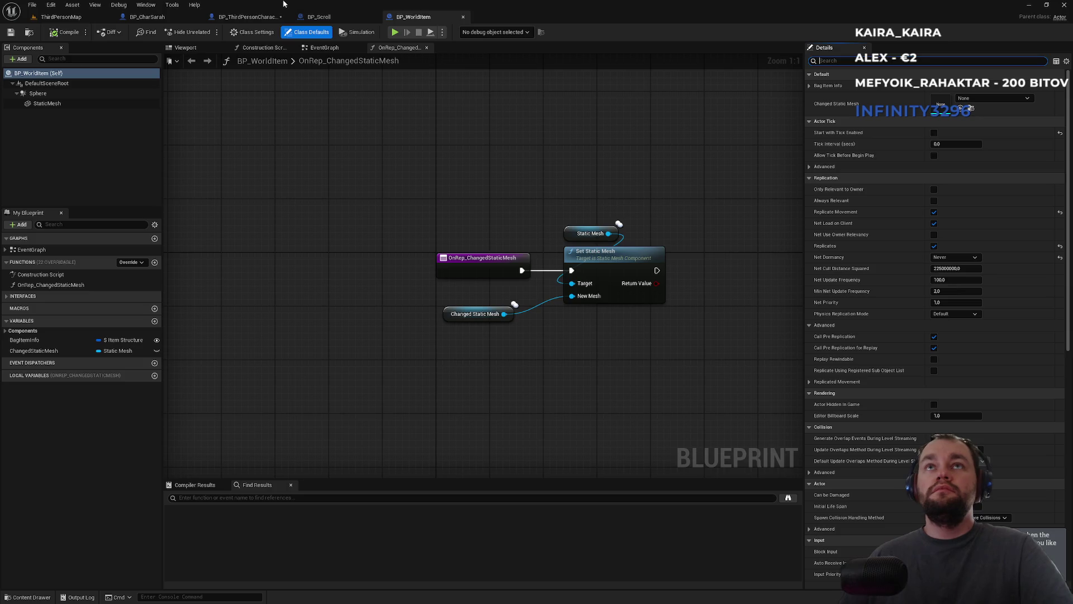
click(322, 17)
click(250, 16)
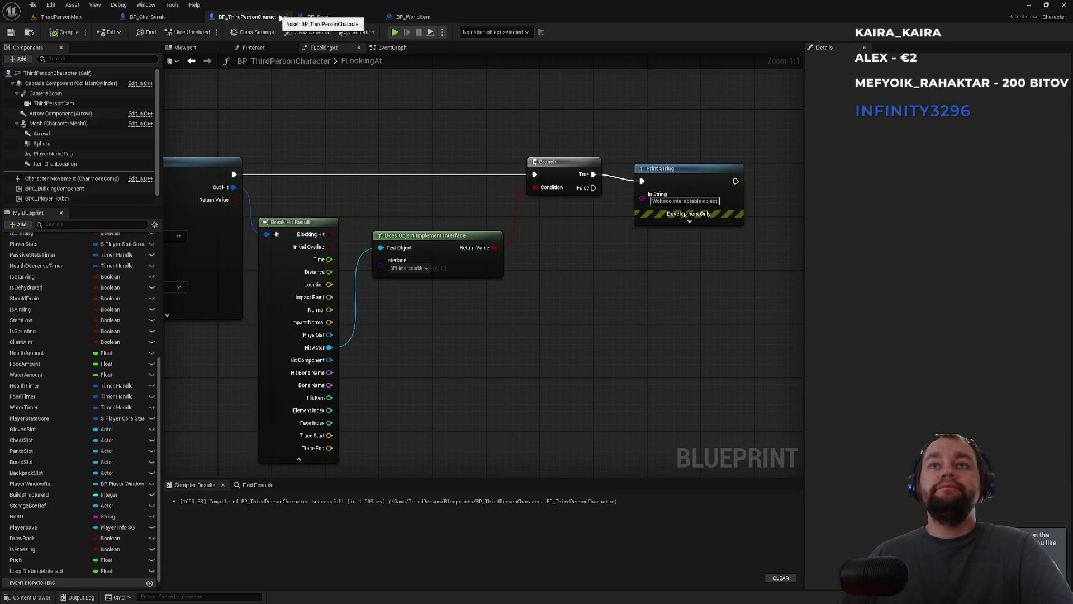
Cast Hit Actor to BP_WorldItem and wire the cast into the execution flow before Print String
drag(329, 347, 427, 351)
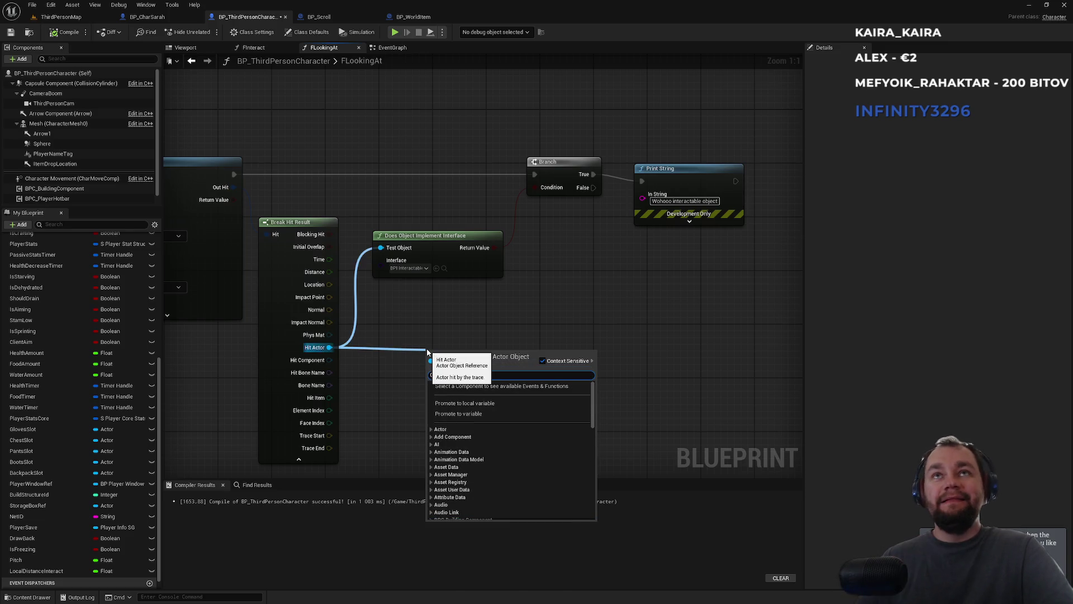
text(cast to bp_world)
key(Return)
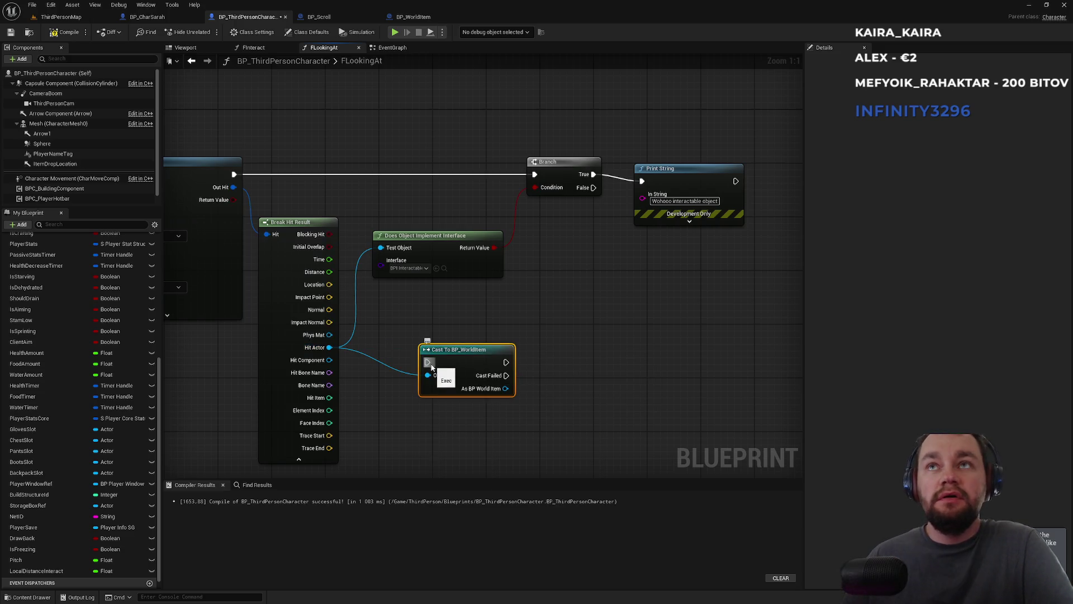
drag(431, 366, 233, 176)
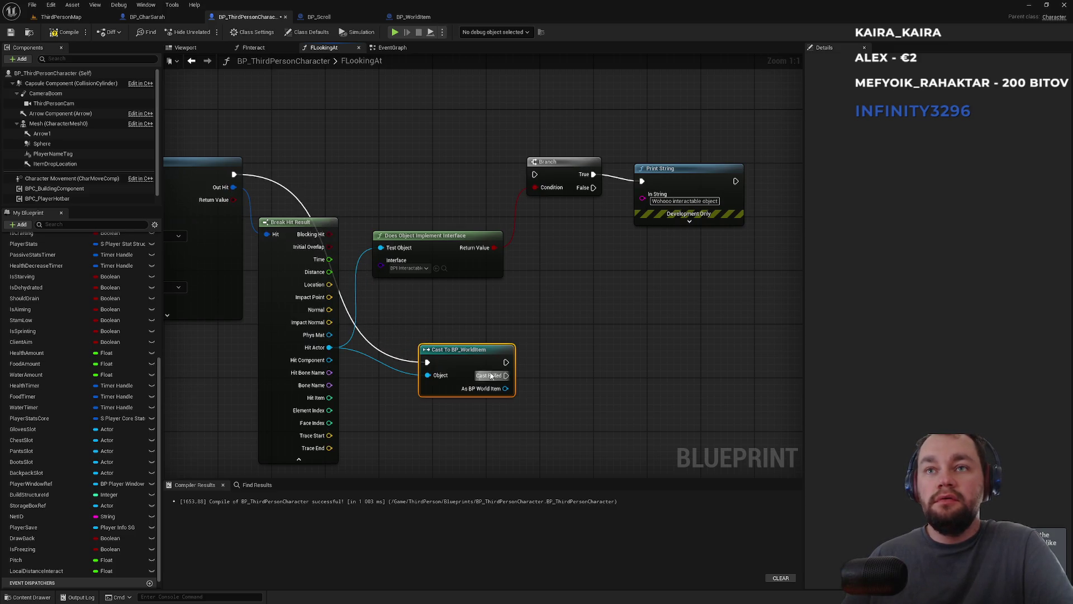
mouse_move(504, 362)
mouse_down()
mouse_move(518, 310)
mouse_move(642, 181)
mouse_up()
drag(607, 129, 553, 190)
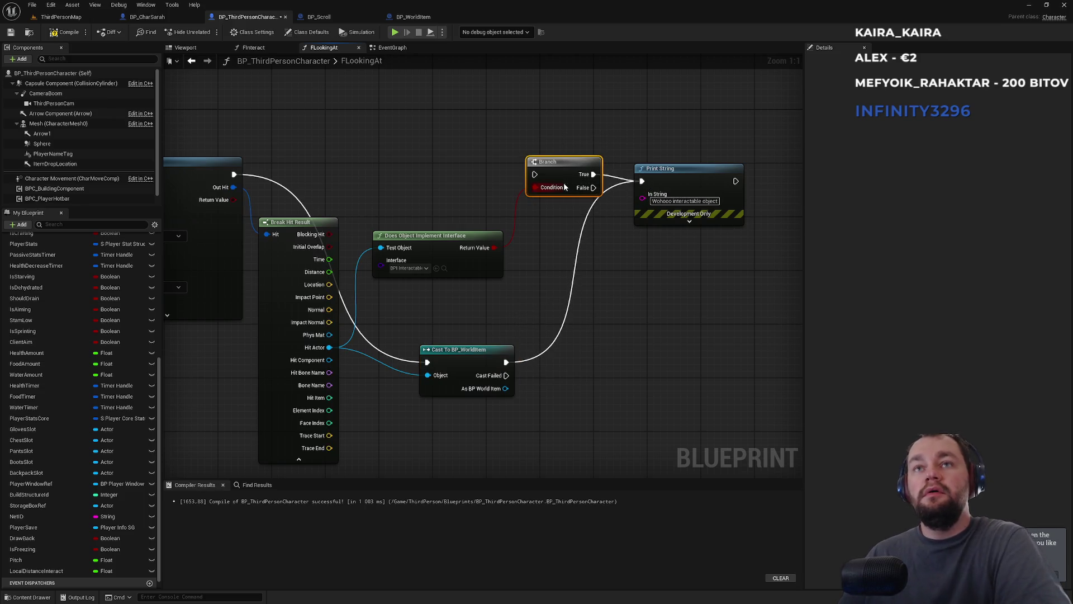
Delete the Branch and interface check, align the cast and Print String, and return to ThirdPersonMap
key(Delete)
drag(463, 252, 463, 252)
key(Delete)
mouse_move(464, 349)
mouse_down()
mouse_move(485, 186)
mouse_move(462, 168)
mouse_up()
click(472, 132)
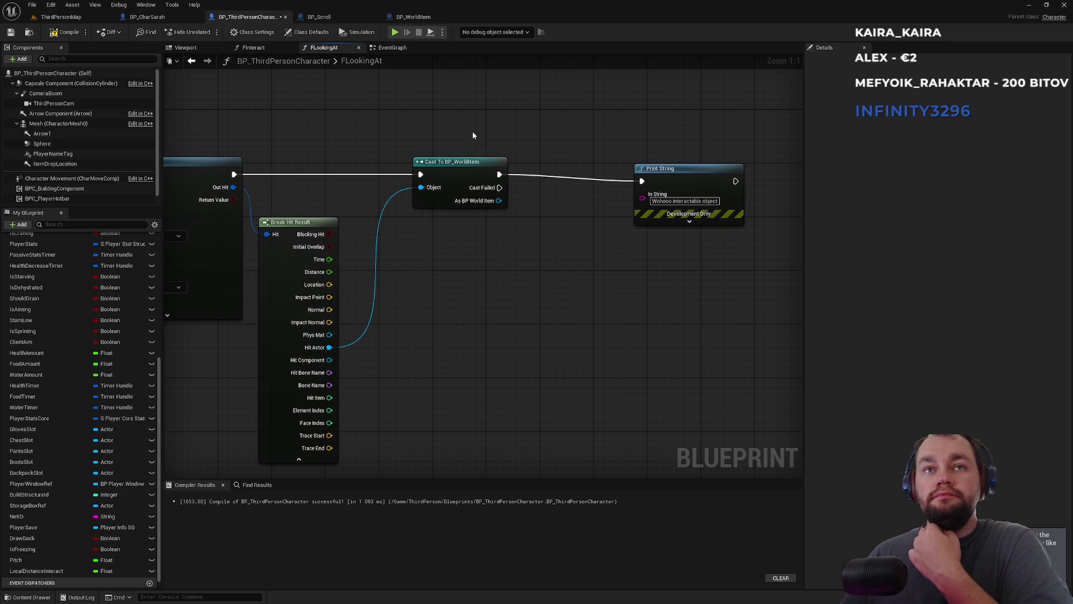
drag(694, 169, 697, 166)
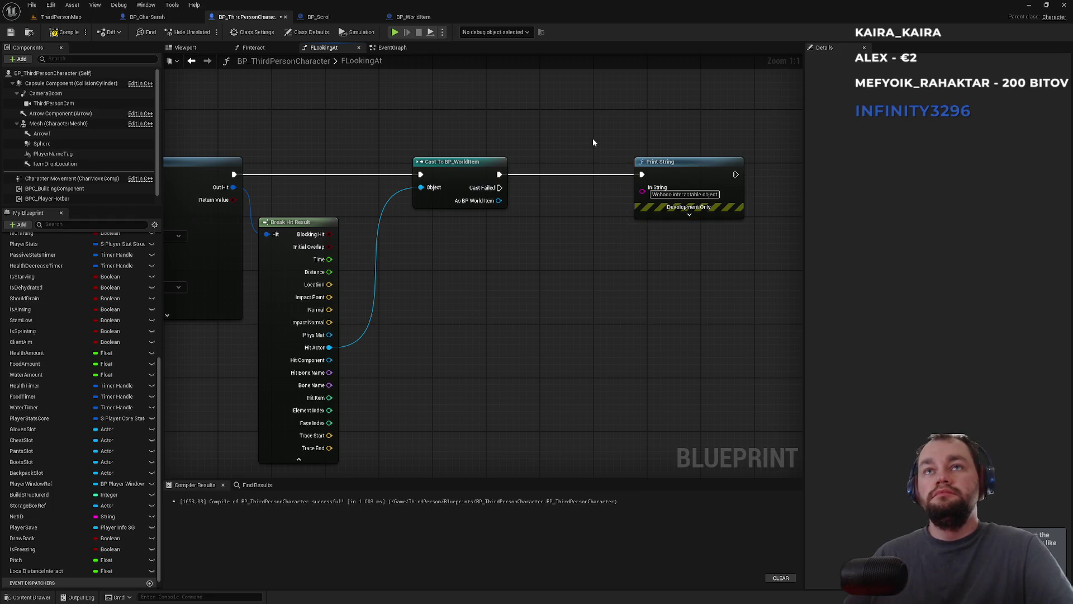
click(56, 17)
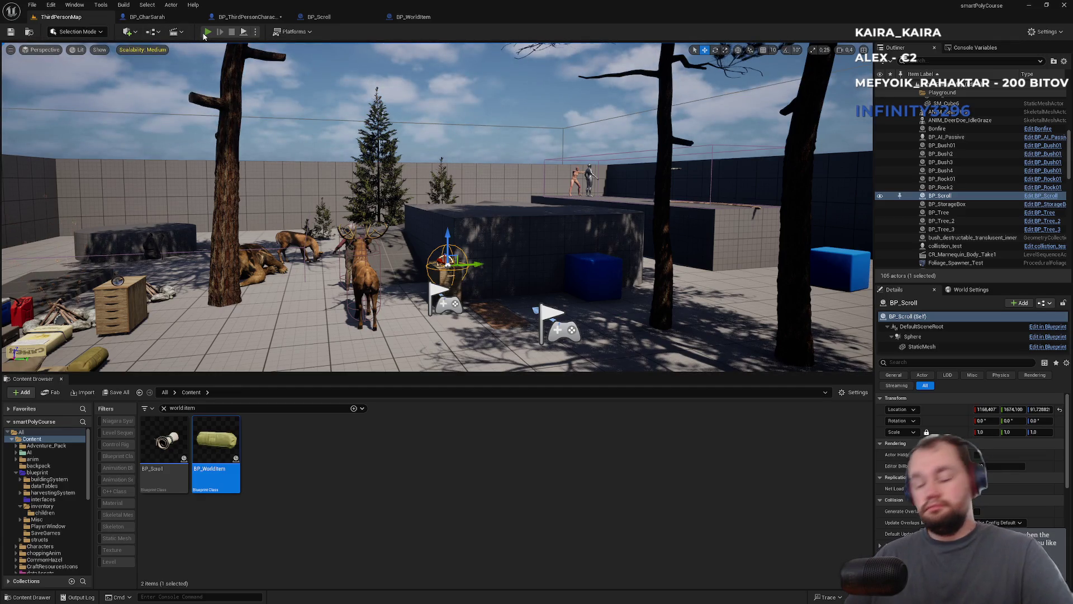
Play-test the BP_WorldItem cast by opening the inventory and the meat item's options, then stop
click(206, 32)
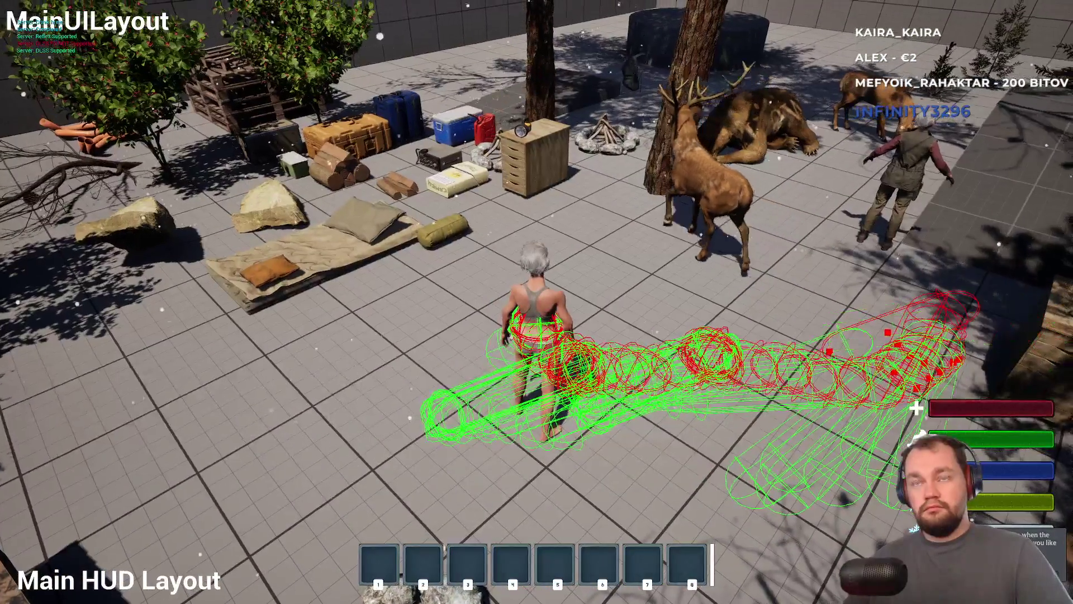
key(i)
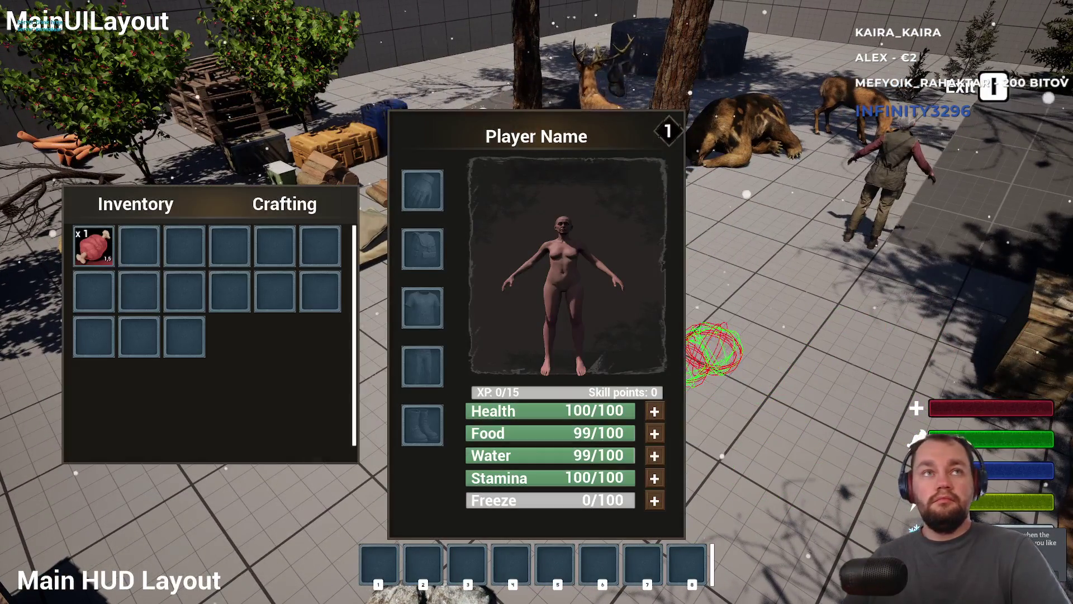
right_click(103, 256)
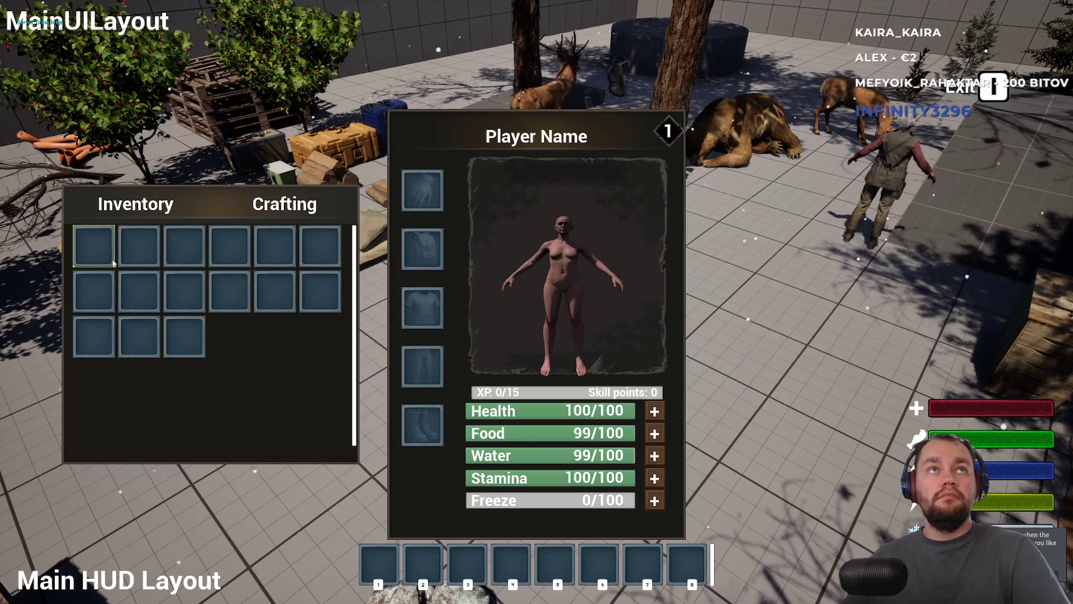
key(i)
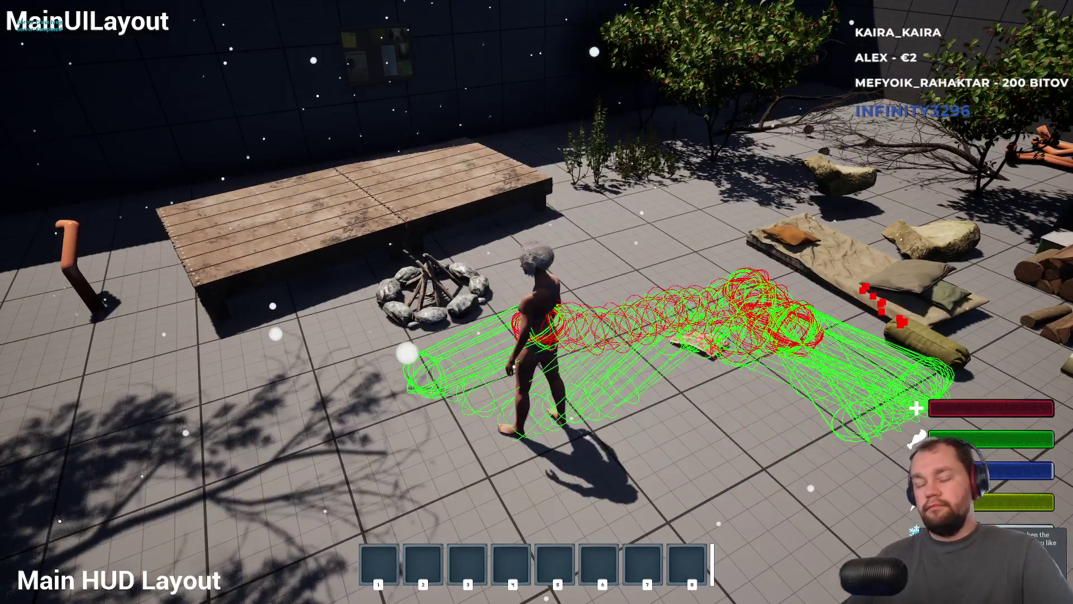
key(Escape)
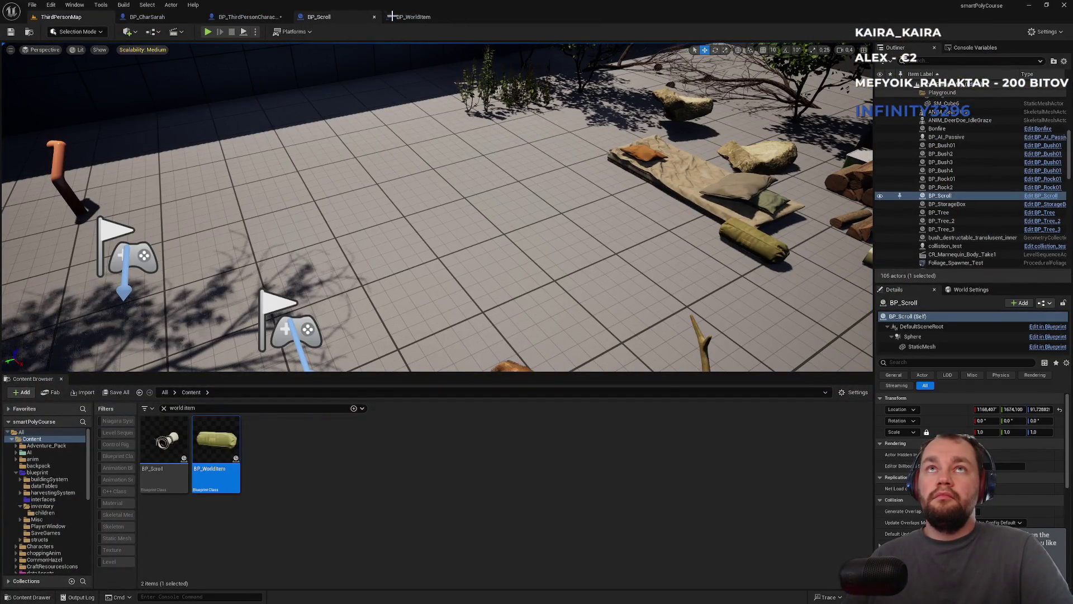
Open Project Settings and filter them for trace channels
click(416, 17)
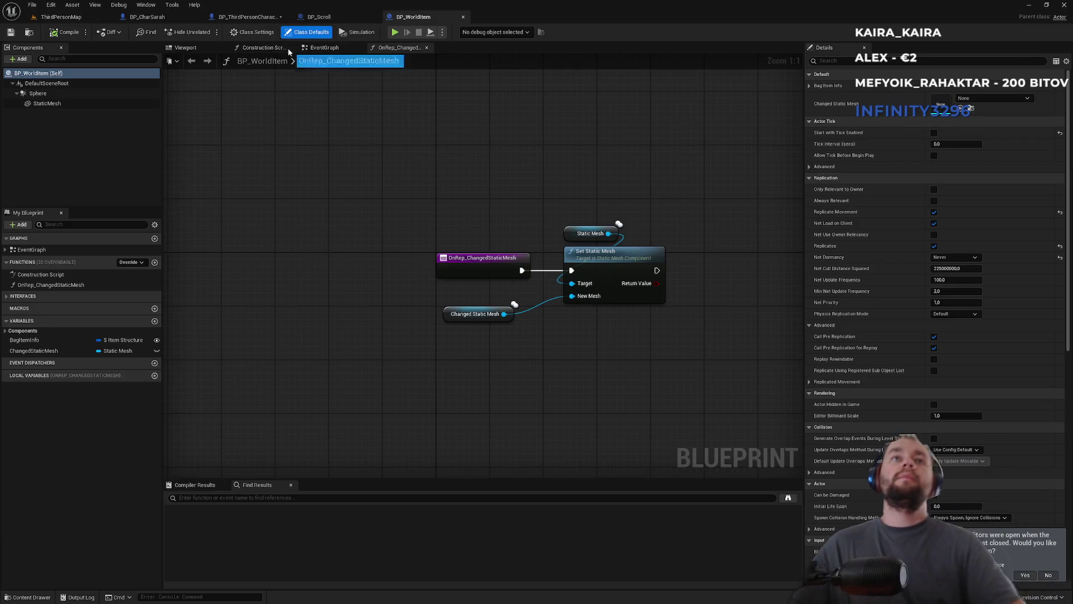
click(32, 5)
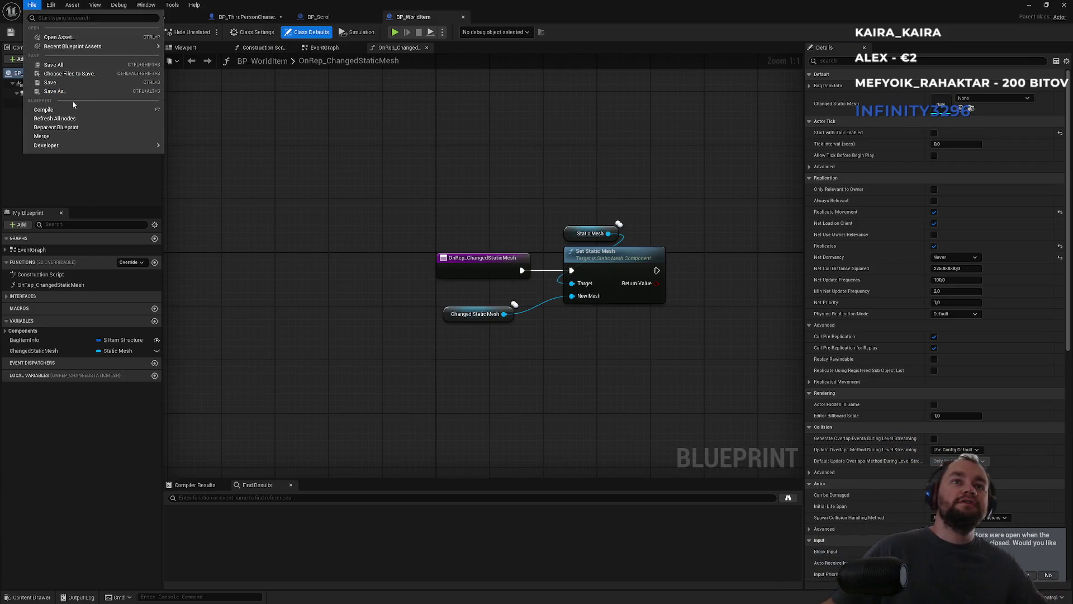
click(49, 6)
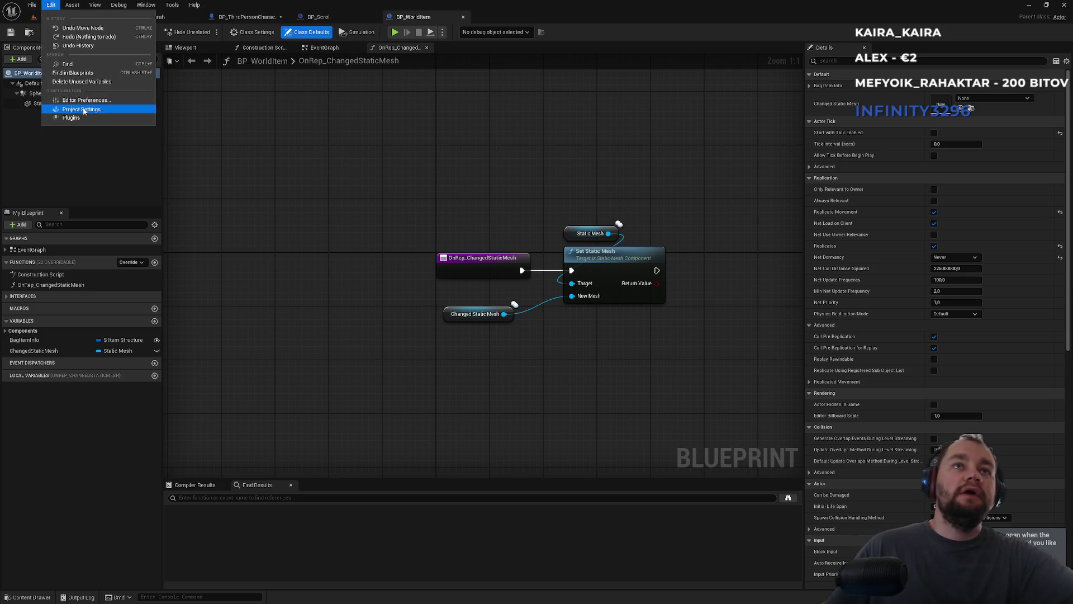
click(383, 213)
click(317, 194)
text(trace)
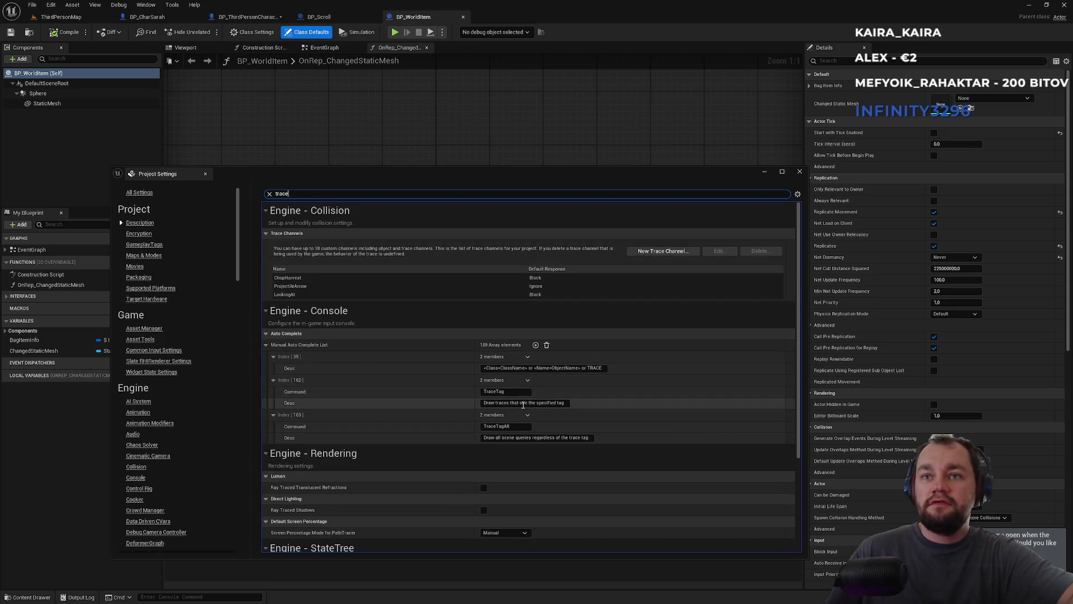
Set the LookingAt trace channel's default response to Ignore, then reopen BP_WorldItem
click(536, 296)
double_click(536, 295)
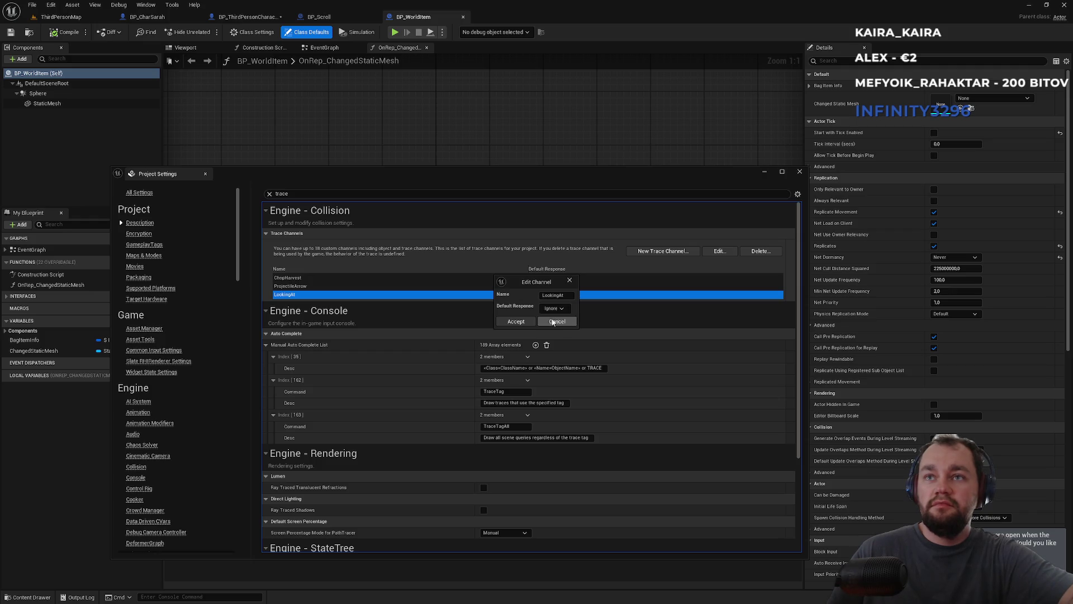
click(516, 322)
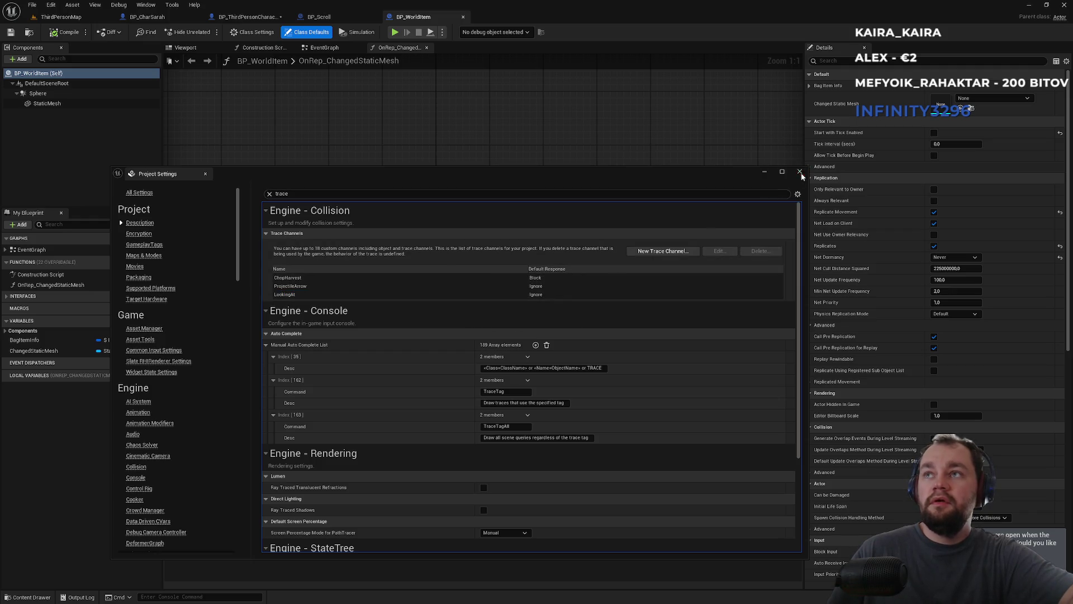
click(800, 172)
click(61, 17)
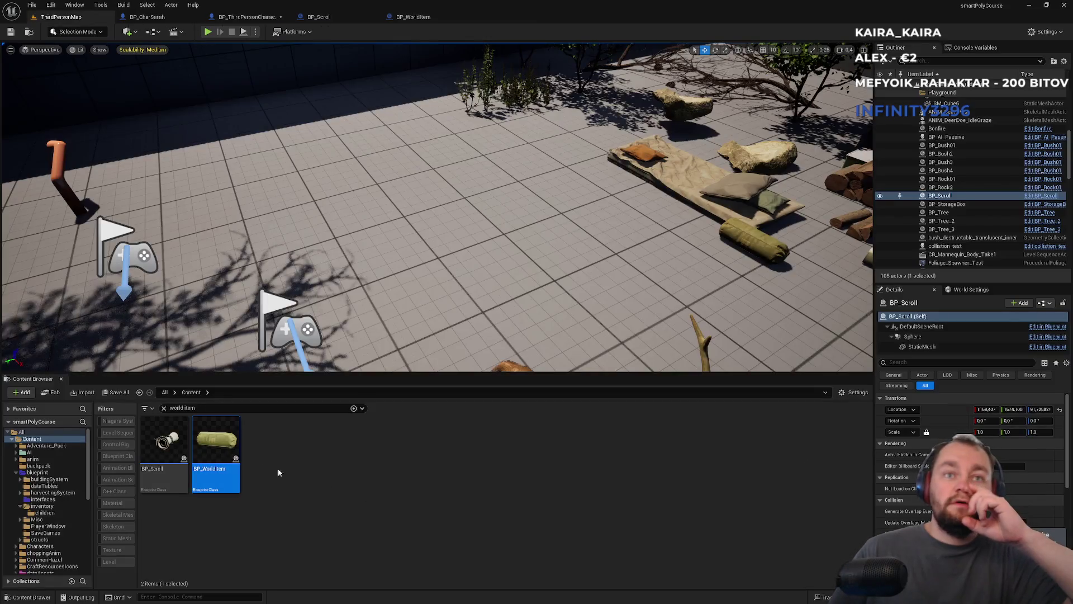
double_click(216, 447)
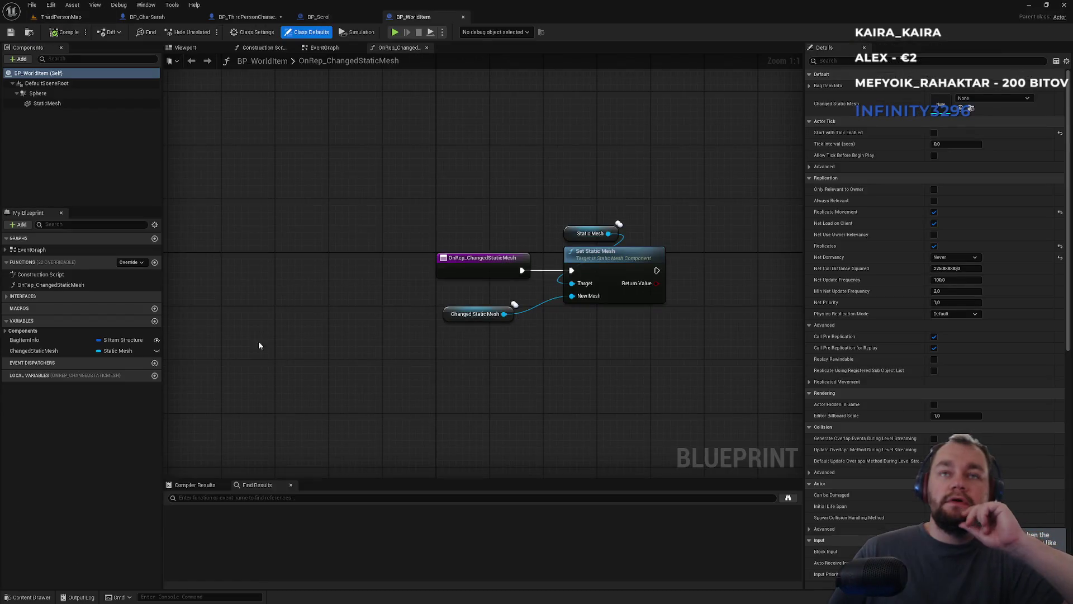
Set the Sphere component's collision to Block the LookingAt channel and go back to ThirdPersonMap
click(67, 93)
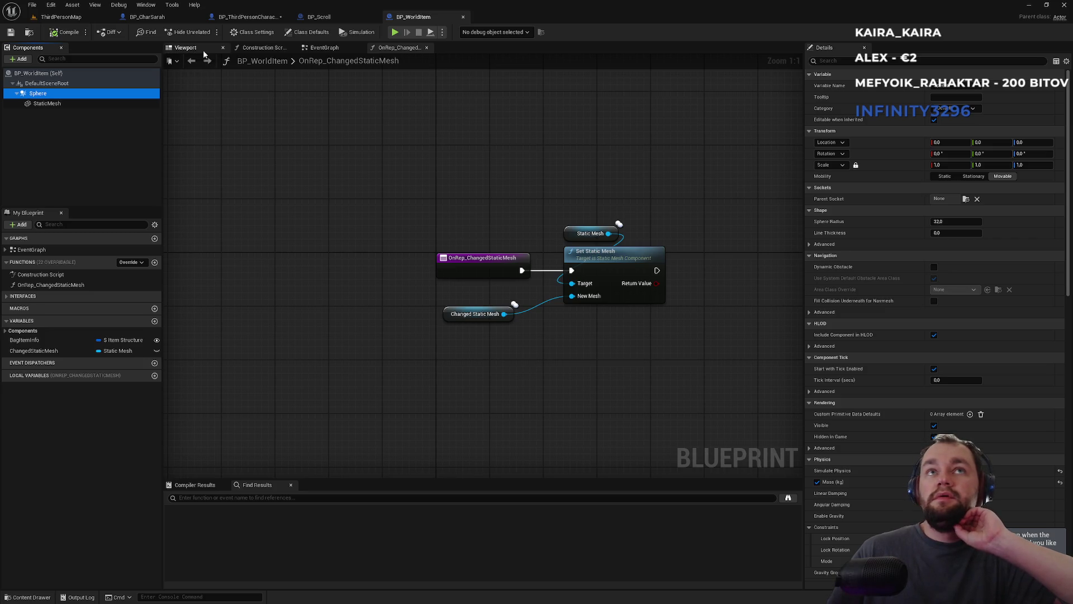
click(186, 47)
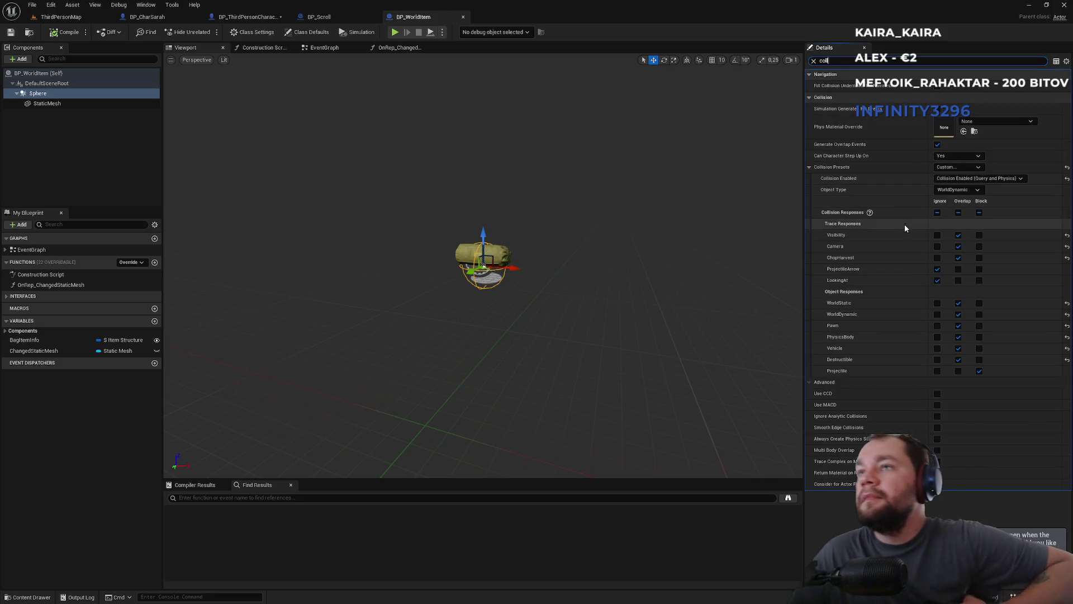
click(979, 280)
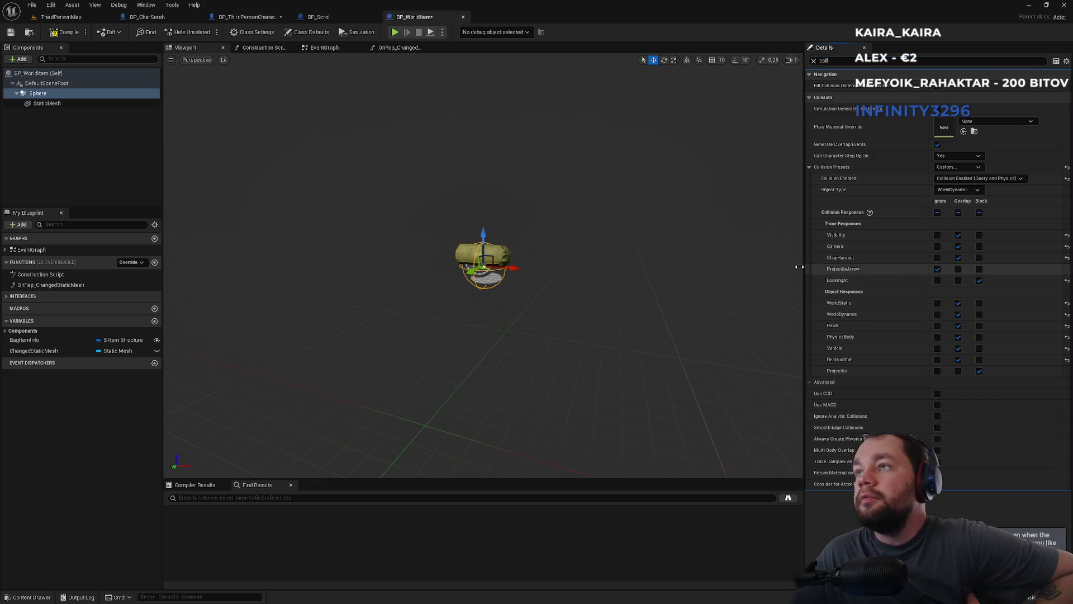
click(62, 16)
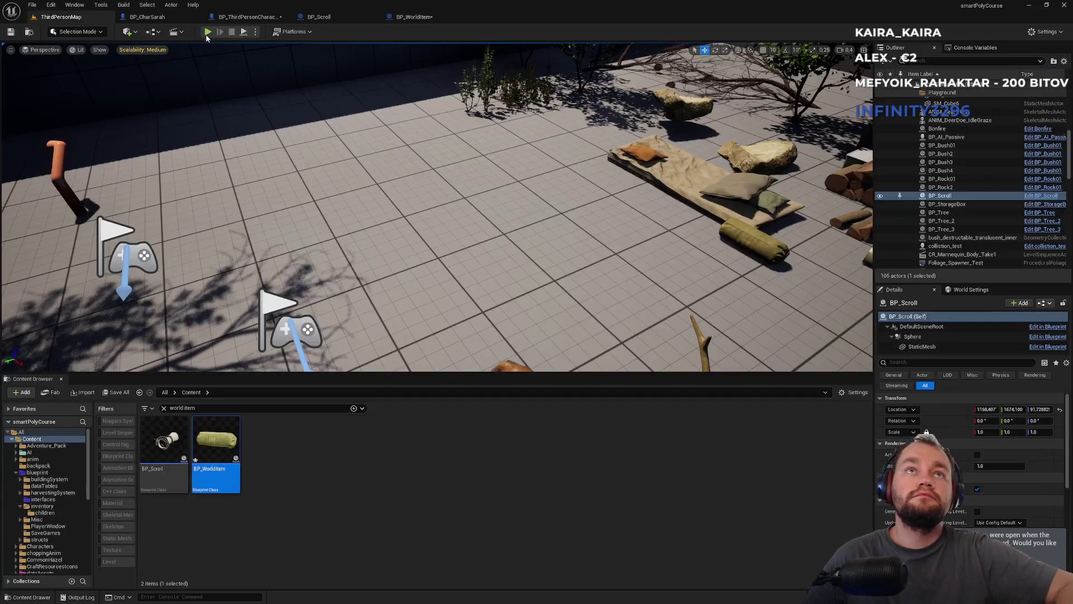
Start a full-screen play test and walk the character toward the campfire
key(alt+p)
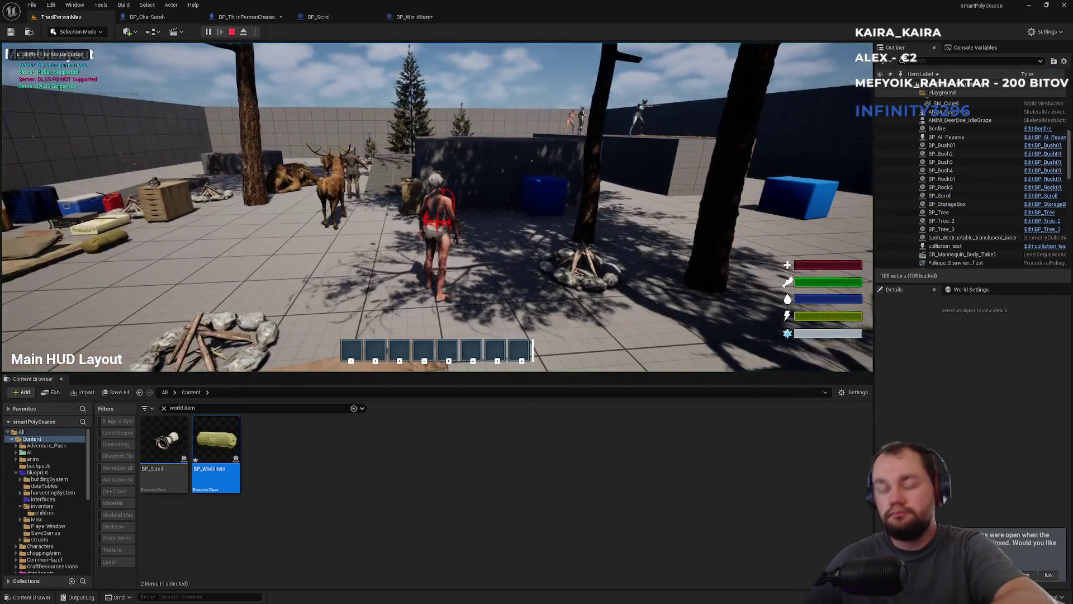
key(F11)
key(w)
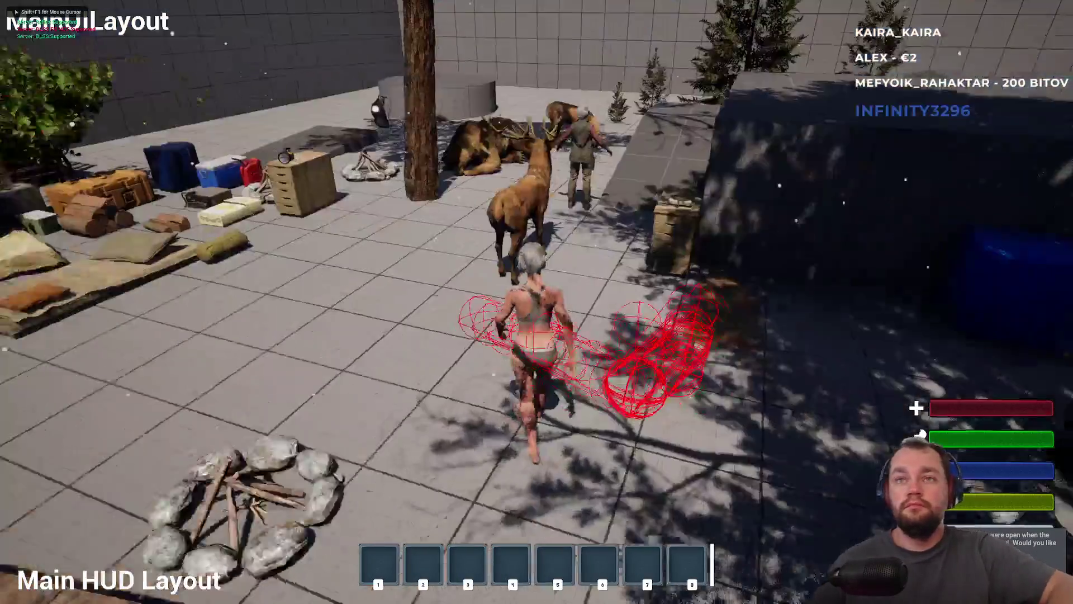
key(w)
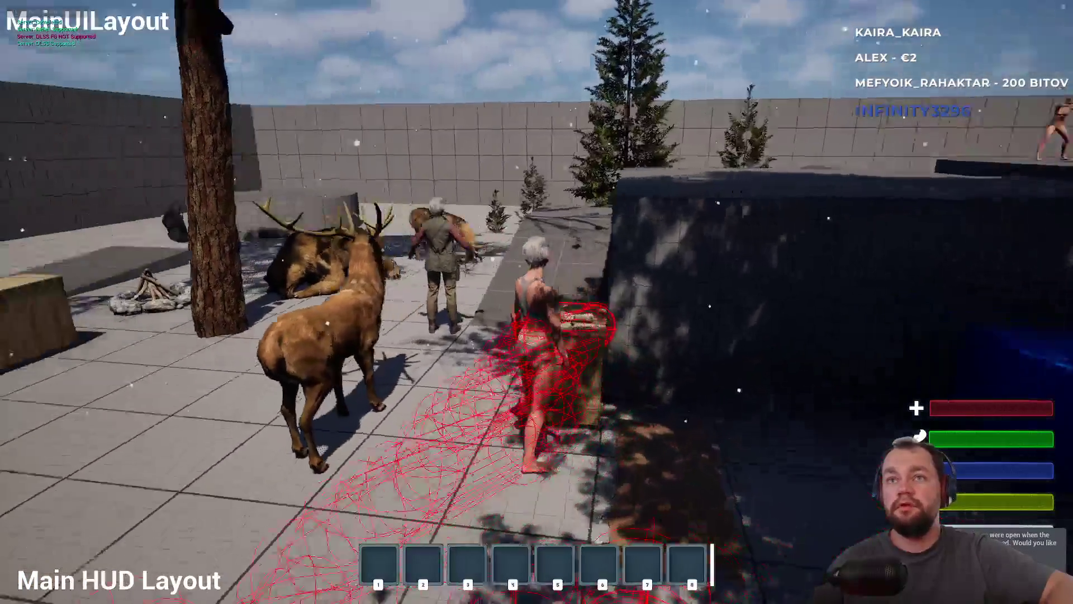
Drop the meat item from the inventory, stop the test and return to the blueprints
key(i)
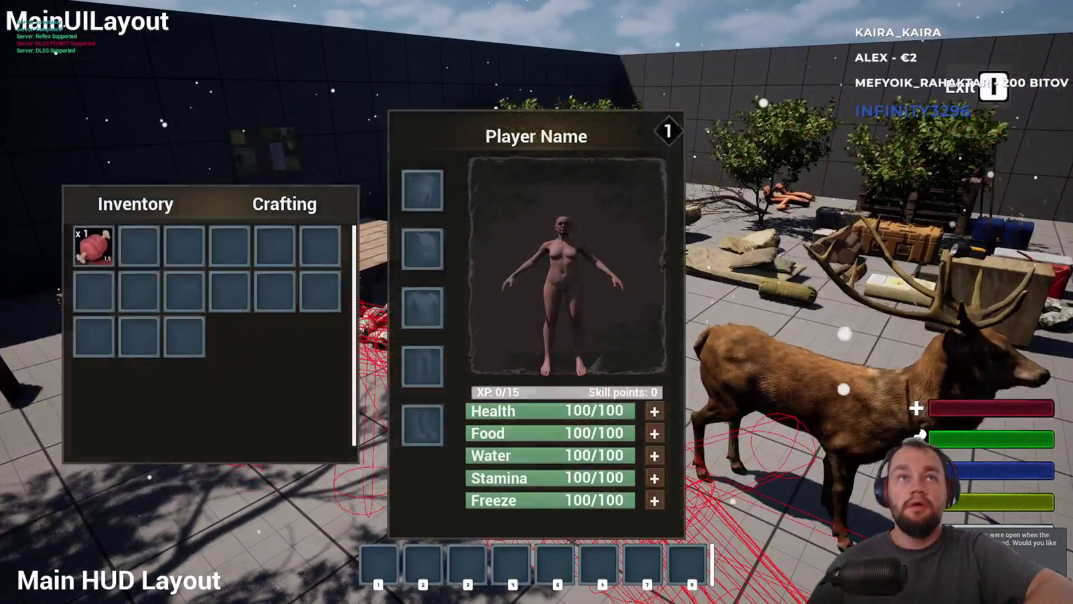
right_click(103, 244)
click(125, 250)
key(i)
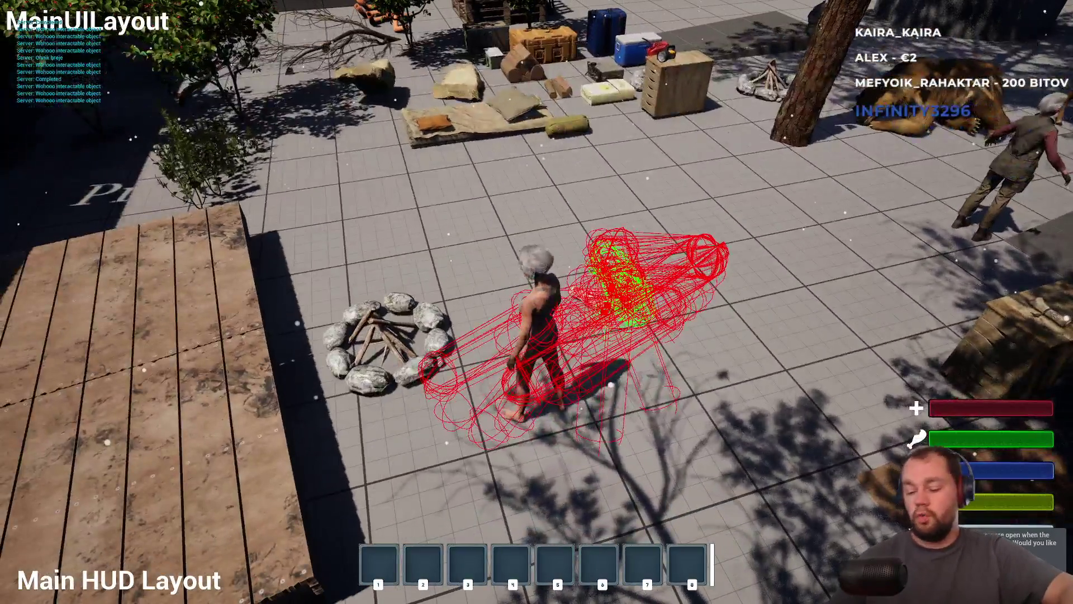
key(Escape)
click(363, 18)
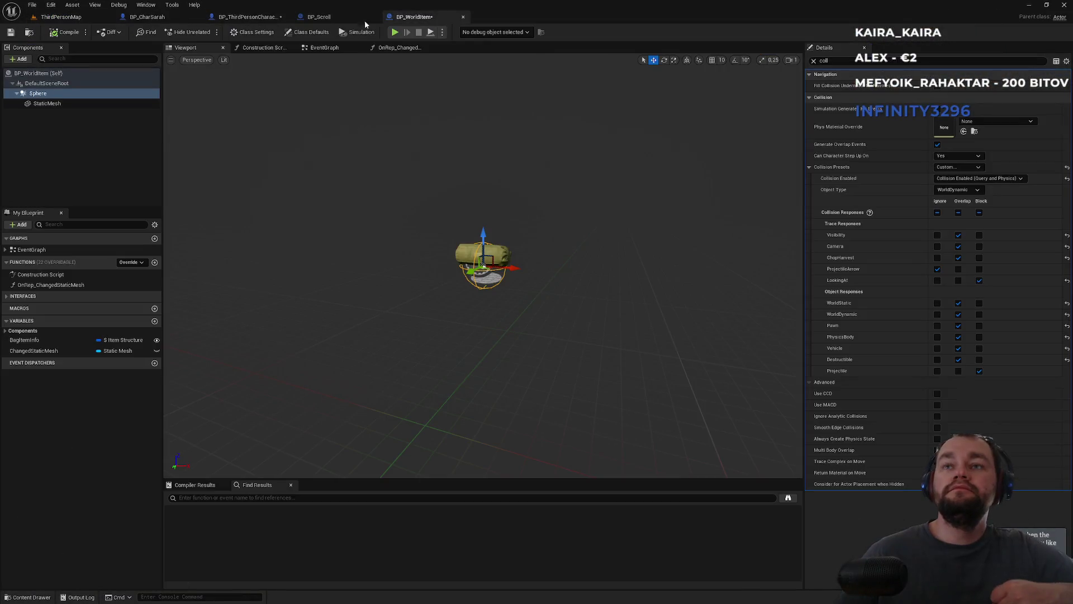
Replace the Cast To BP_WorldItem node with a Does Object Implement Interface check for BPI_Interactable
click(246, 17)
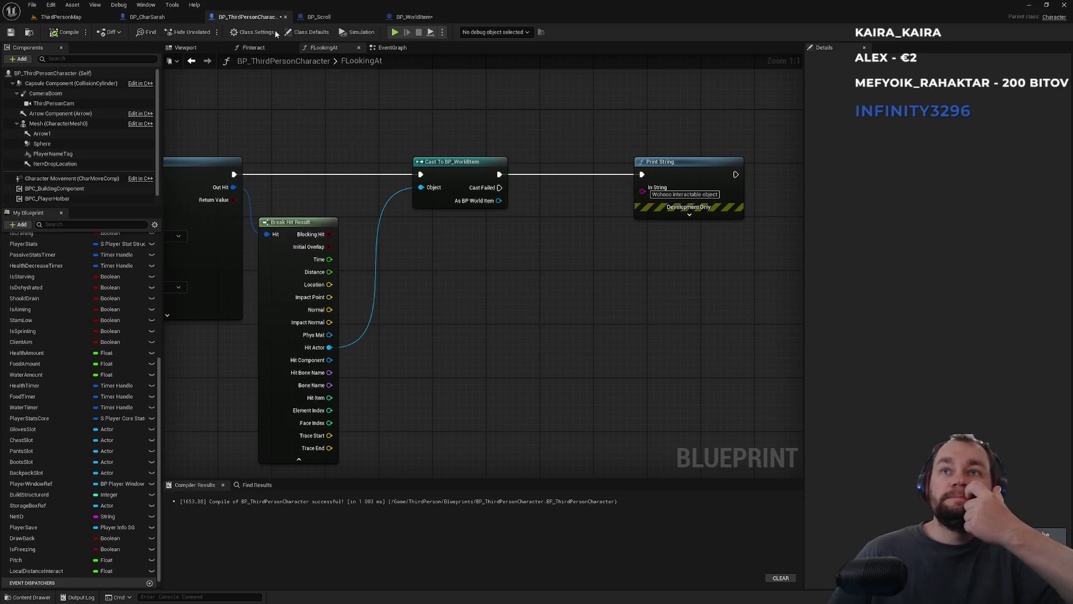
mouse_move(470, 116)
mouse_down()
mouse_move(471, 251)
mouse_move(453, 111)
mouse_up()
key(Delete)
drag(329, 347, 405, 262)
text(imple)
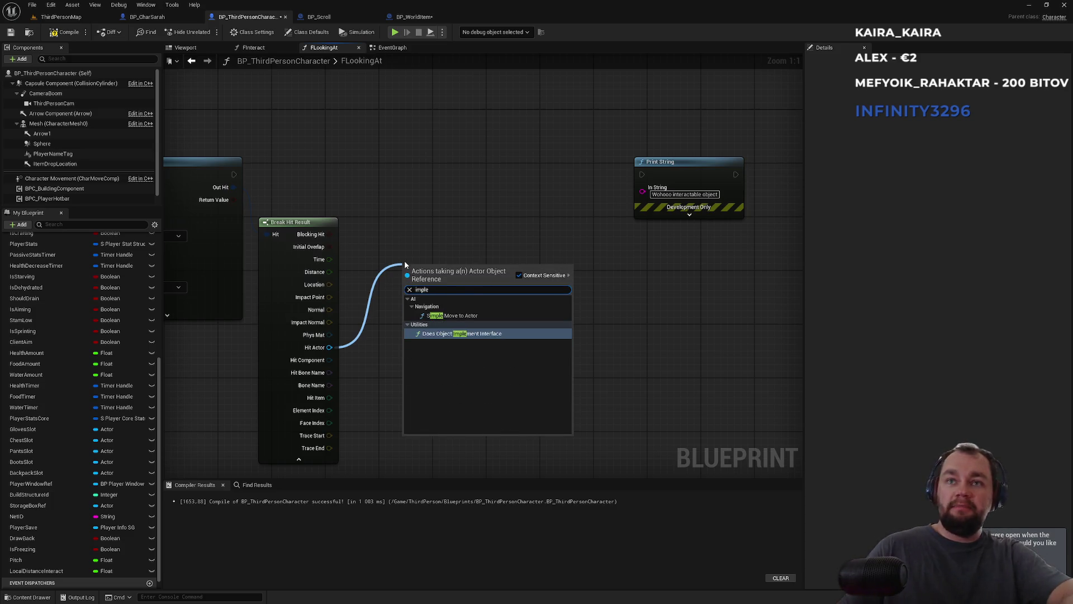
key(Return)
click(434, 302)
text(bpi inte)
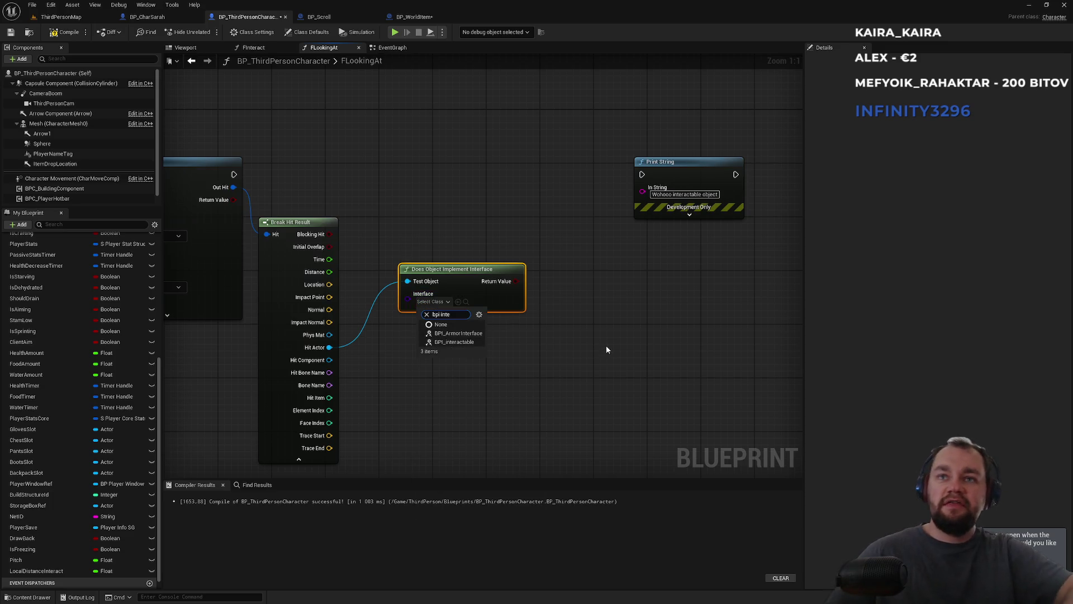
click(454, 342)
Drive a Branch from the interface check and wire its True output to Print String
mouse_move(524, 281)
mouse_down()
mouse_move(491, 206)
mouse_move(494, 188)
mouse_move(162, 139)
mouse_move(266, 173)
mouse_up()
text(branch)
key(Return)
drag(597, 210, 683, 174)
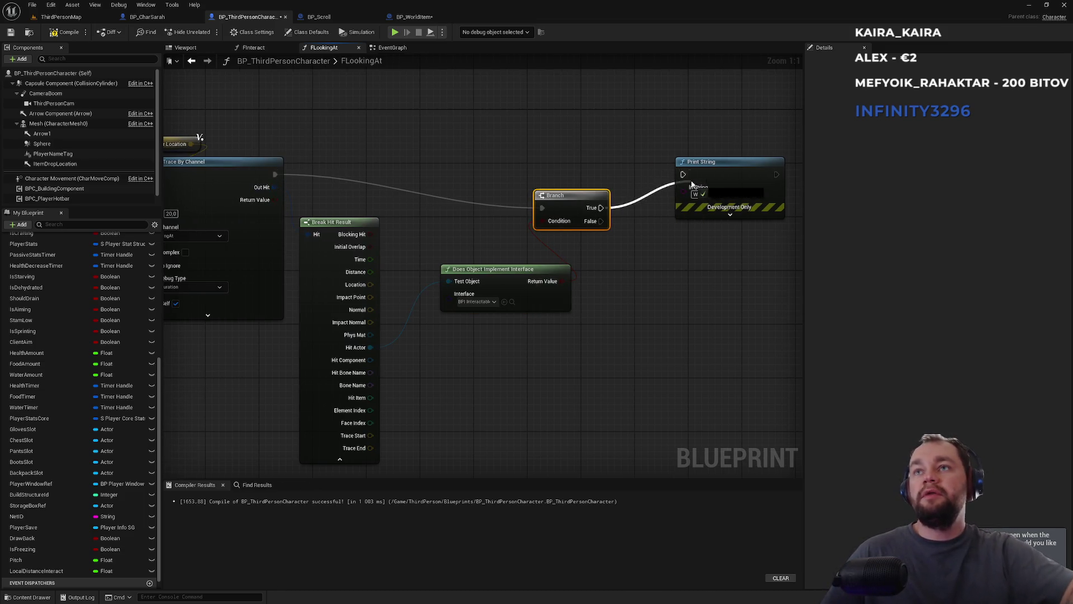
click(60, 16)
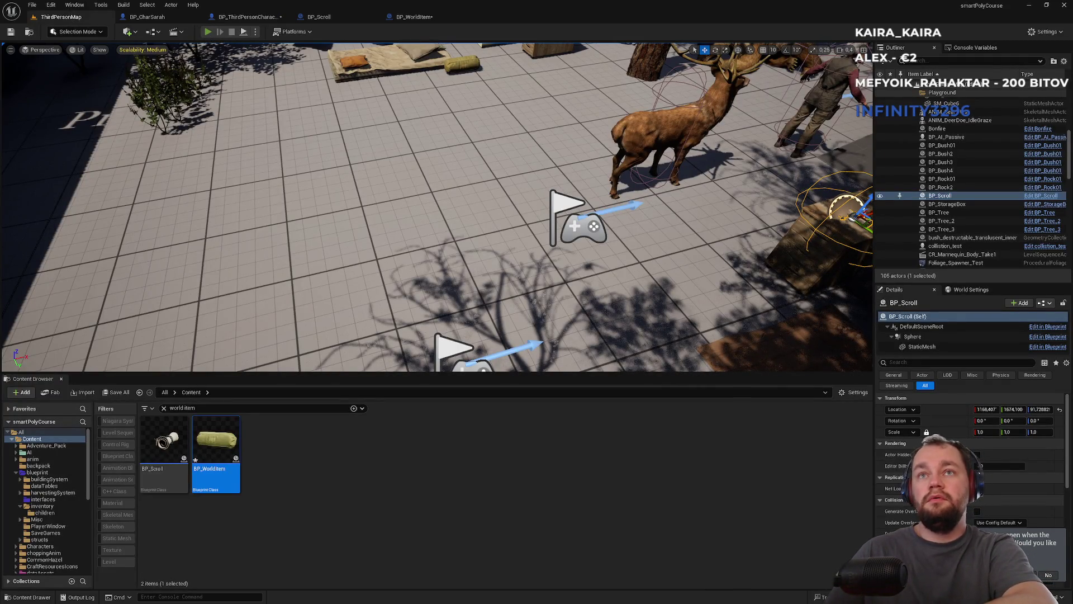
Start a play test and drop the meat item from the inventory
click(207, 32)
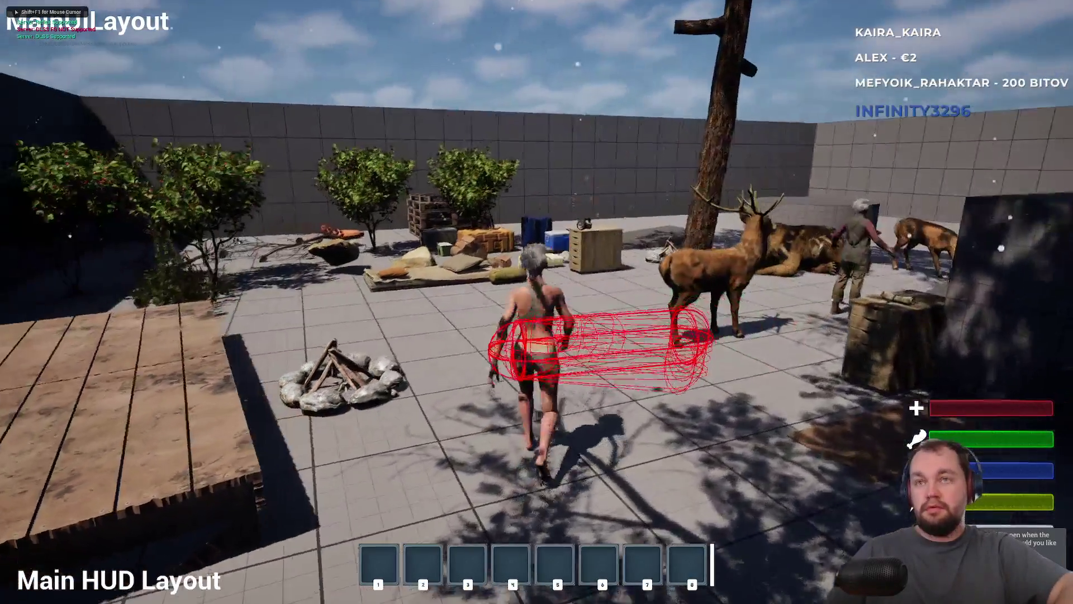
key(i)
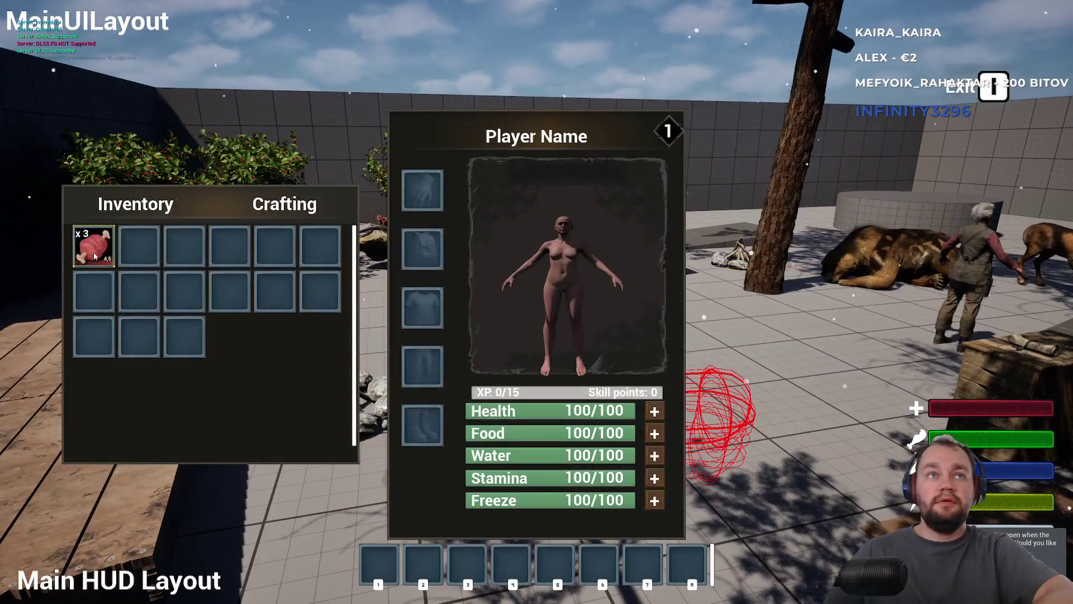
right_click(94, 256)
click(114, 283)
key(i)
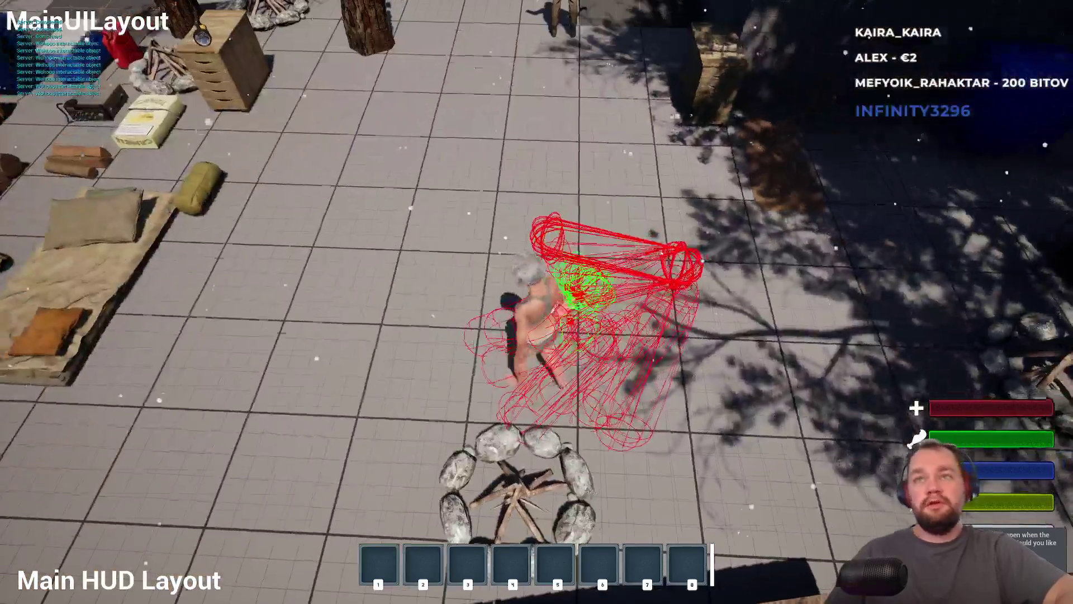
Pick the dropped meat back up with E, then leave full screen and stop the test
key(e)
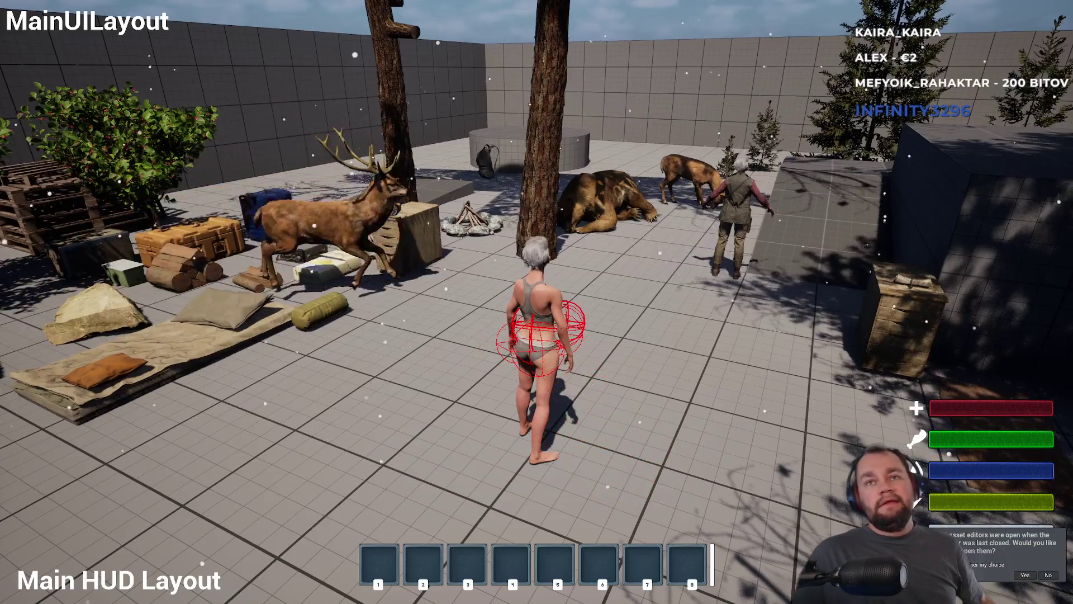
key(shift+F1)
key(F11)
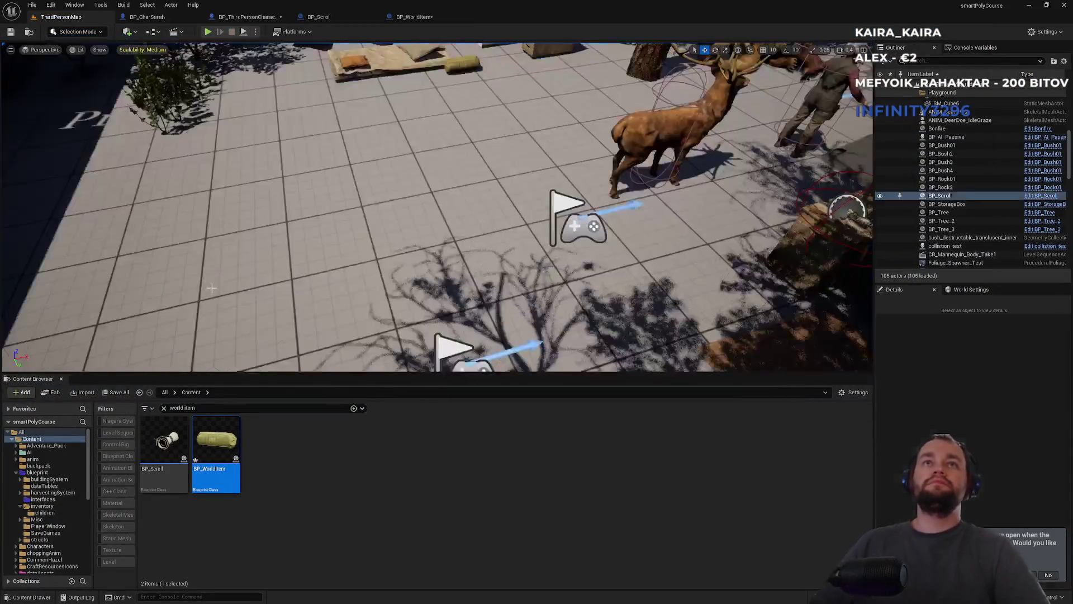
key(Escape)
Align FLookingAt's Branch, Break Hit Result, interface check and Print String nodes
click(240, 17)
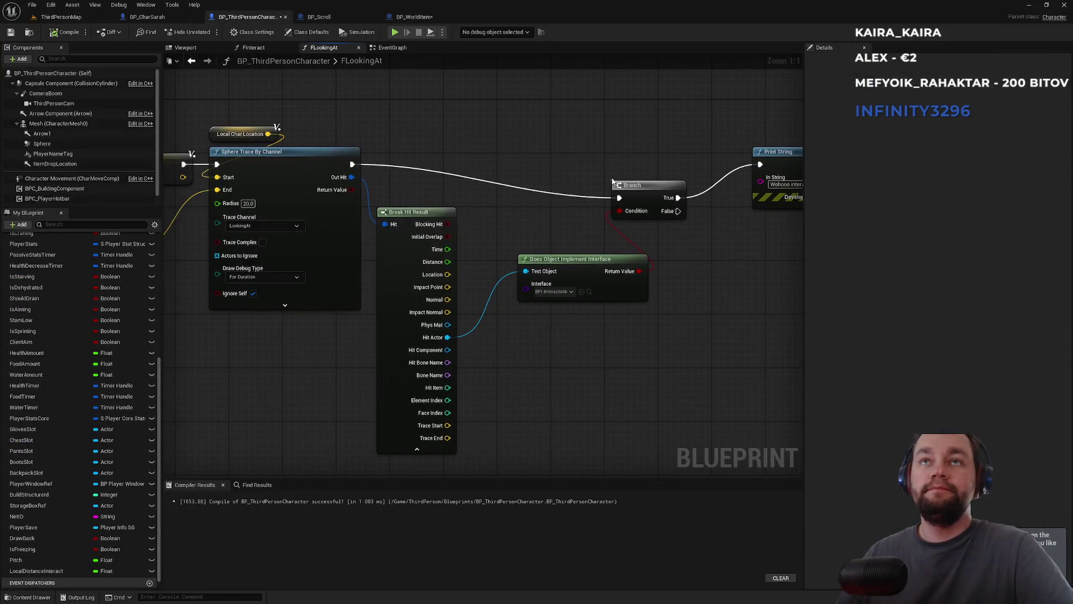
drag(640, 189, 654, 156)
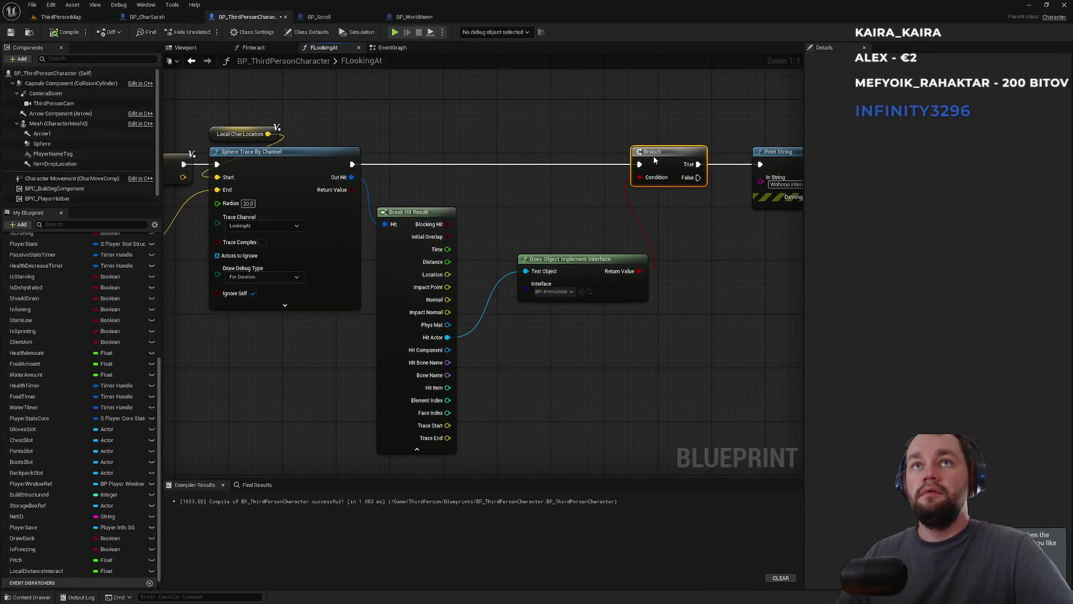
drag(427, 214, 423, 224)
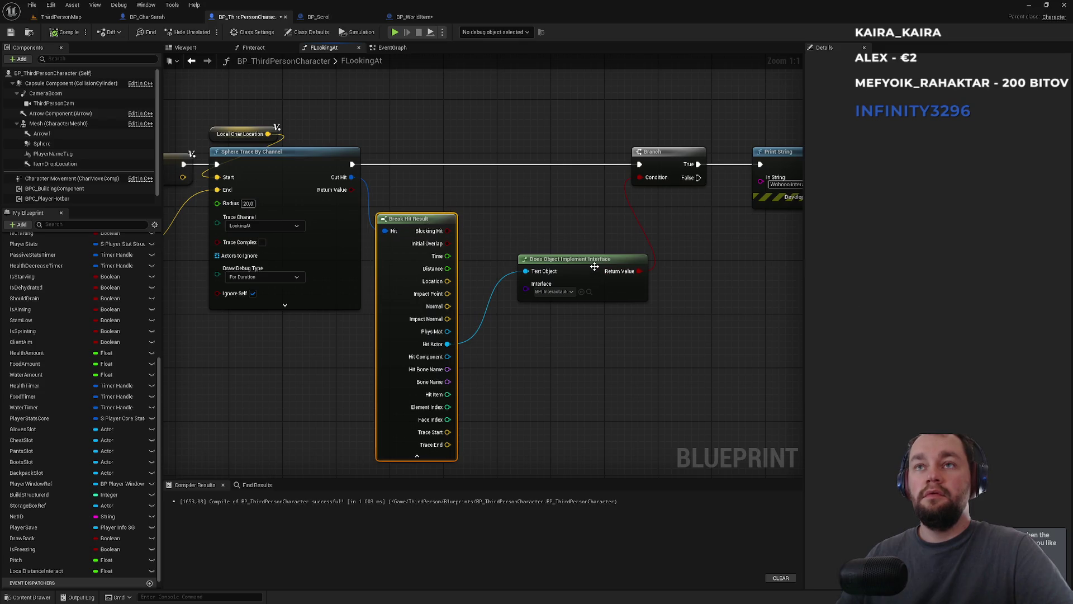
drag(594, 266, 573, 260)
click(550, 170)
drag(649, 166, 677, 167)
drag(562, 167, 582, 169)
Confirm the sphere trace stays on the LookingAt channel and zoom out over the graph
drag(412, 190, 649, 216)
click(375, 262)
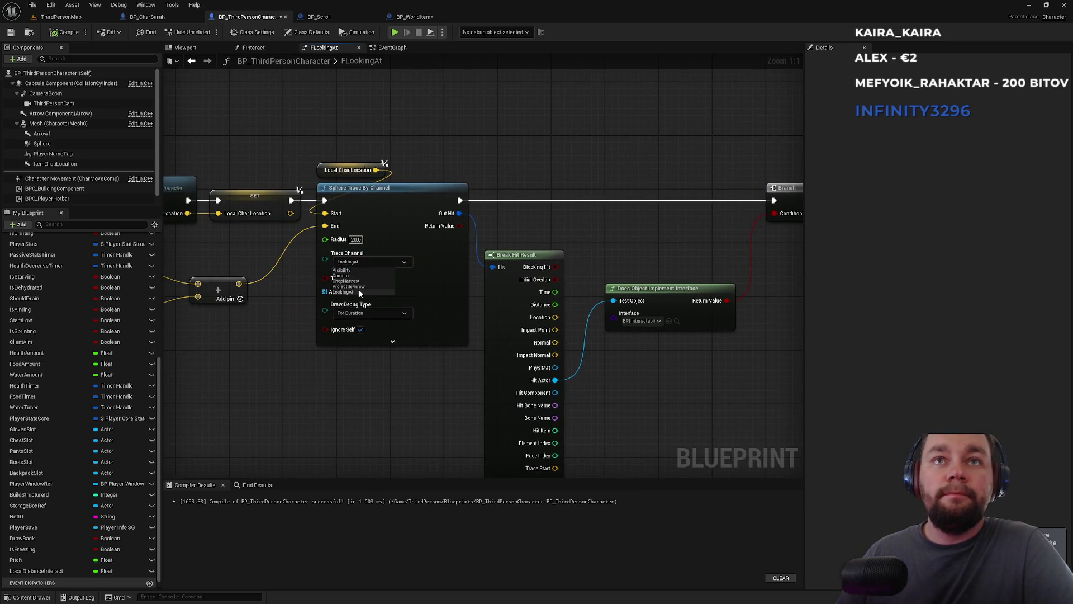
click(356, 292)
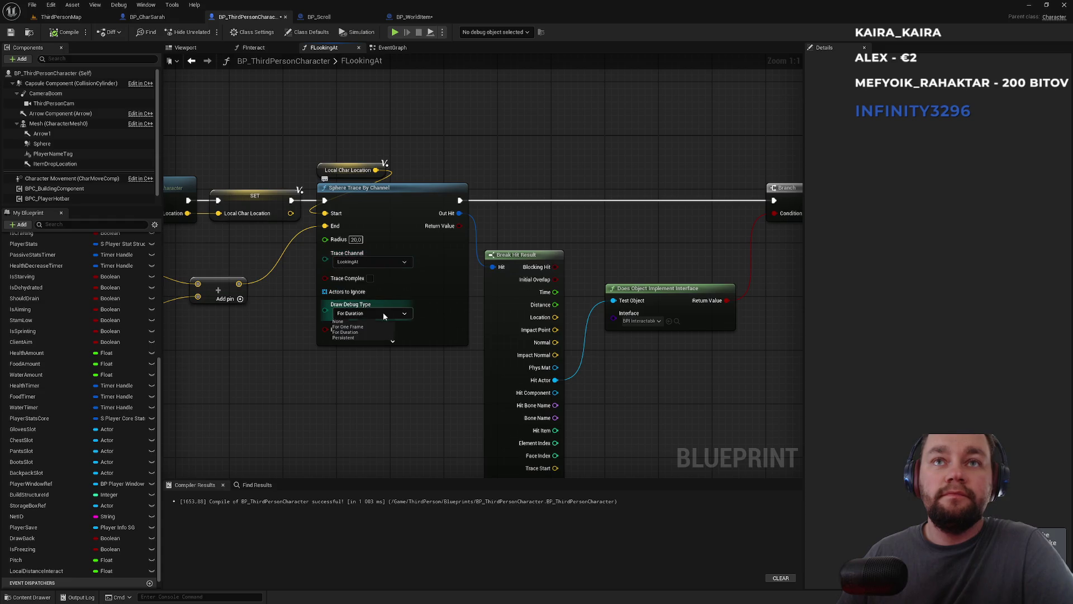
scroll(366, 317, down, 2)
mouse_move(366, 317)
mouse_down()
mouse_move(599, 360)
mouse_move(699, 356)
mouse_up()
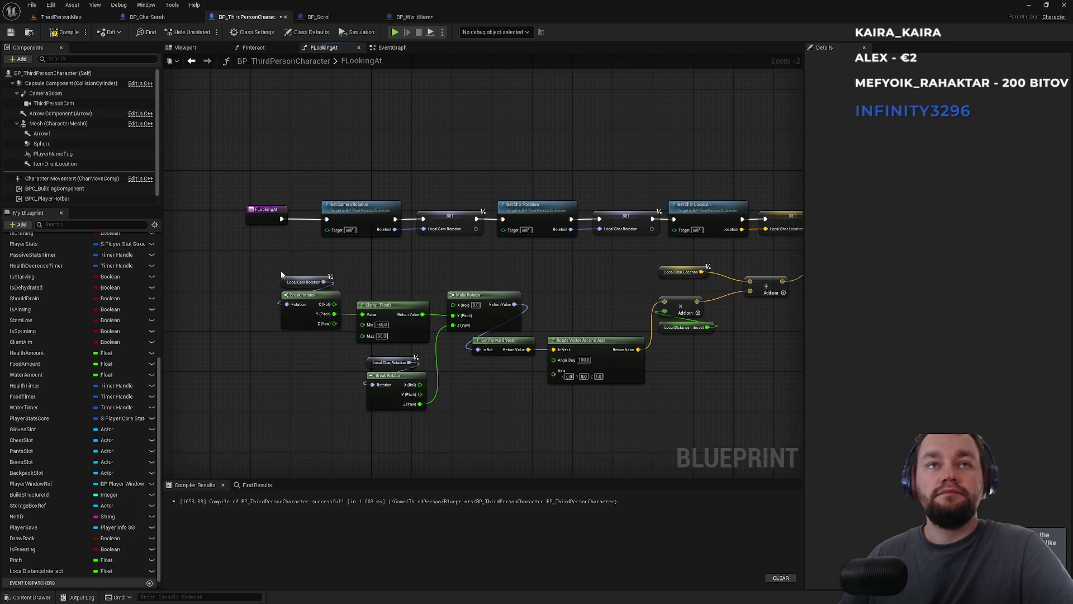
Wrap the rotation-math nodes in a comment 'should be part of own function FInteract function using same logic'
click(290, 48)
mouse_move(261, 265)
mouse_down()
mouse_move(785, 445)
mouse_move(743, 435)
mouse_up()
key(c)
text(should be part of own function FInteract function using same log)
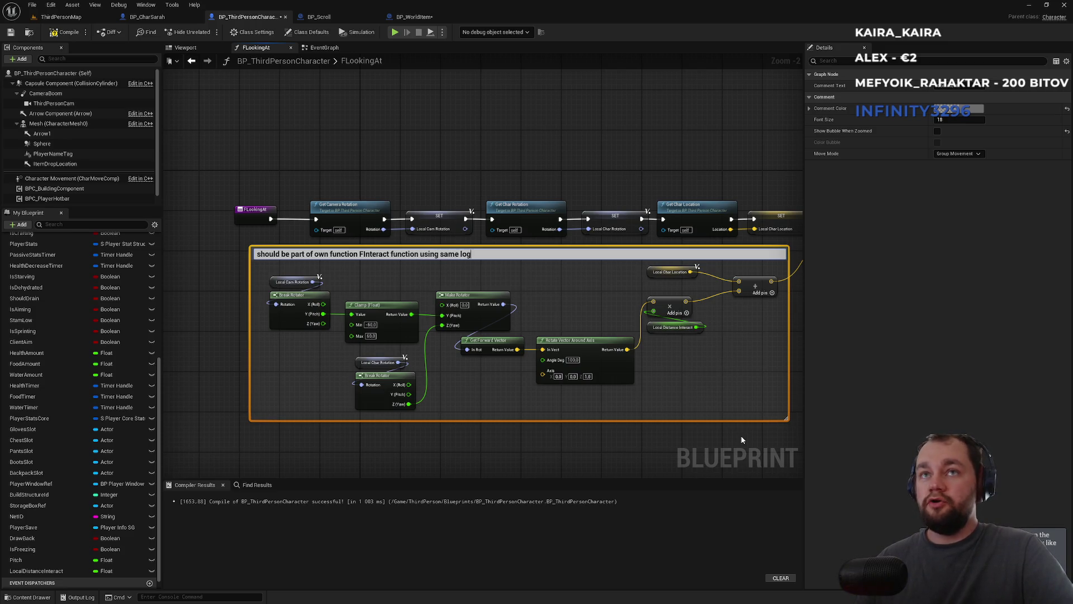
text(ic)
key(Return)
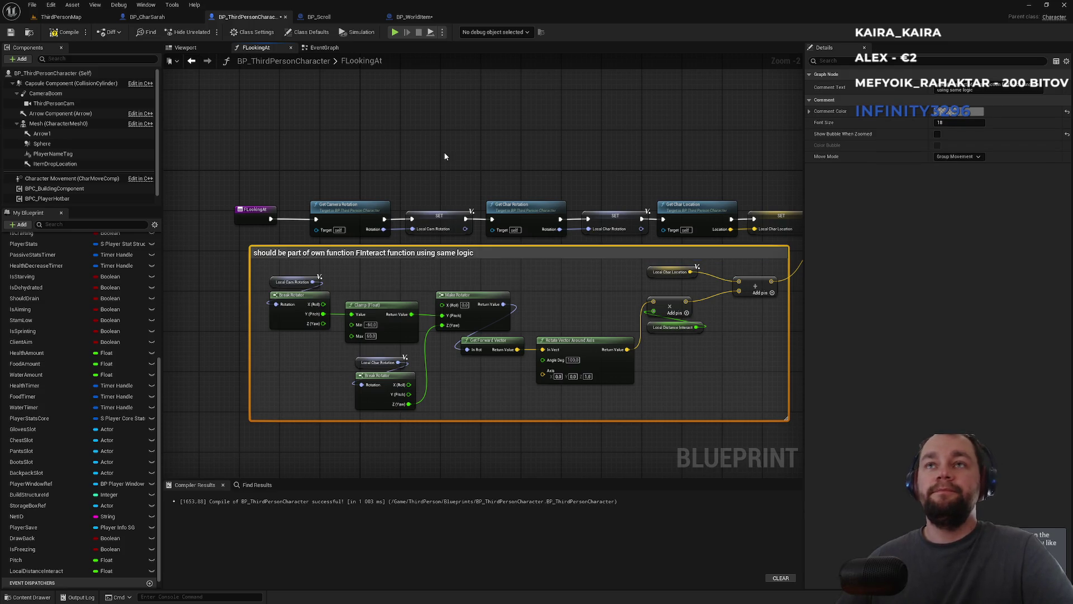
click(444, 156)
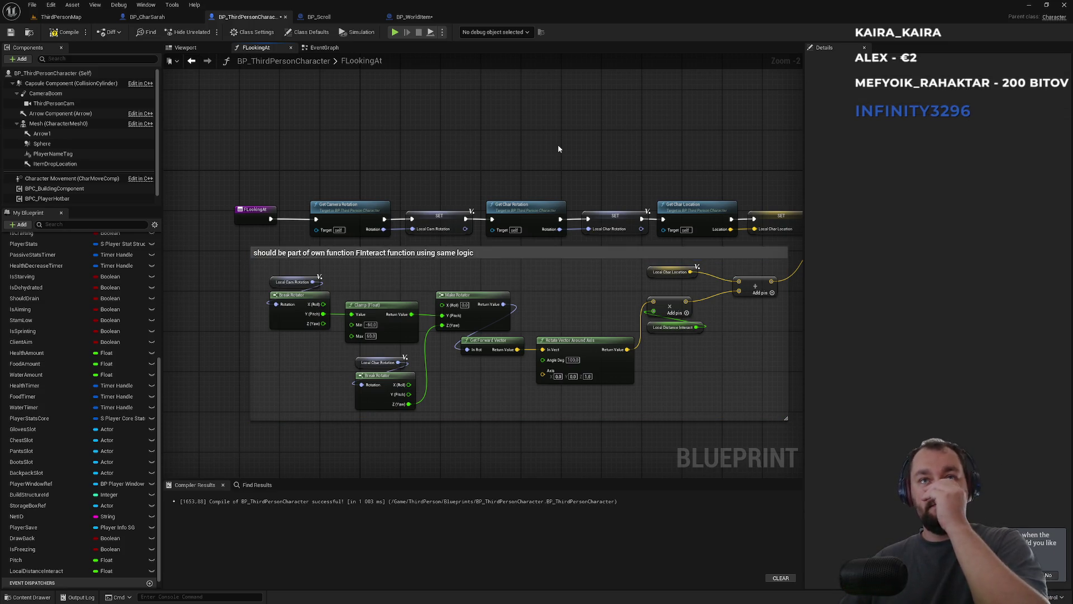
drag(563, 147, 377, 138)
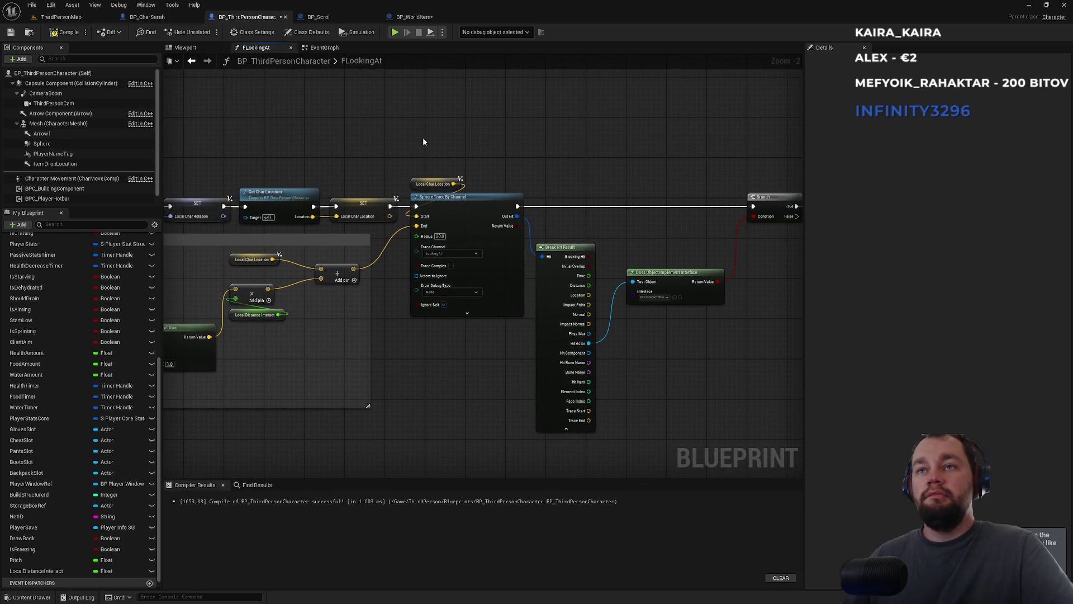
drag(658, 222, 532, 223)
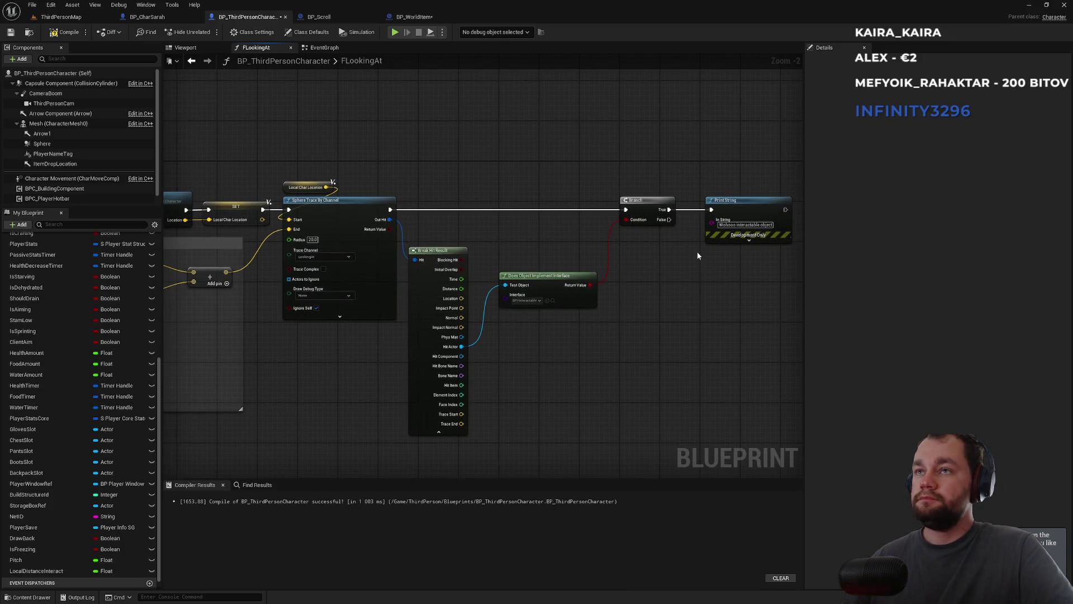
click(58, 16)
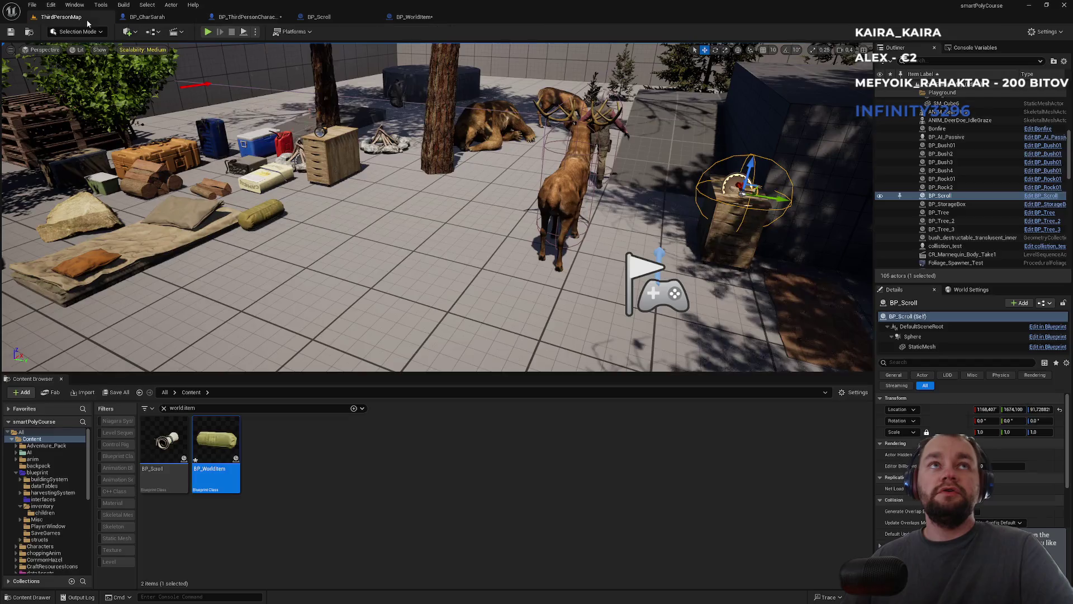
Run a two-player play test, pick up an item with E, then stop the session
click(256, 32)
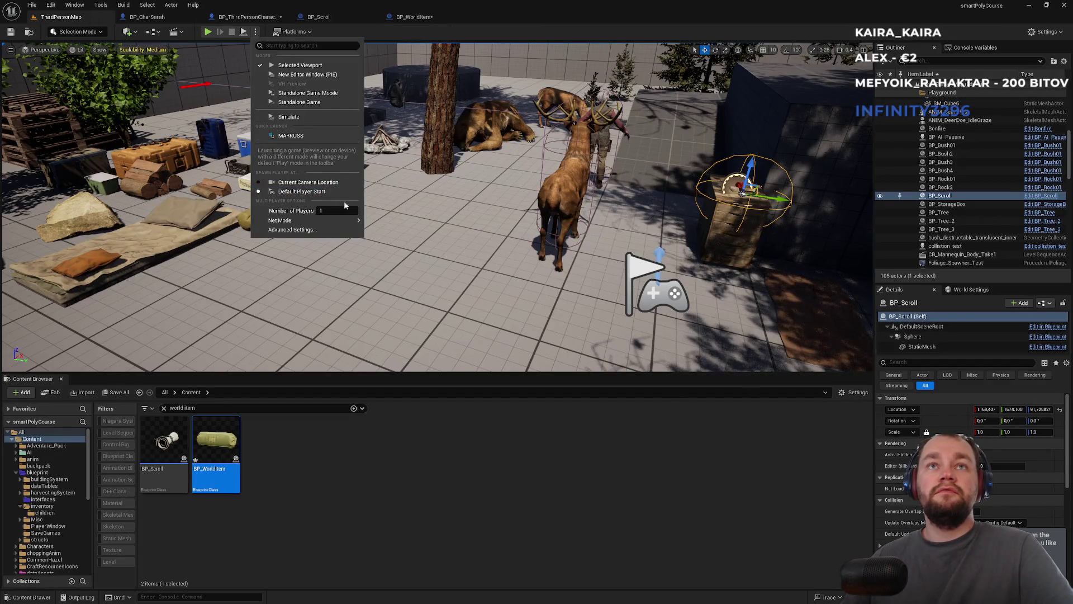
click(209, 34)
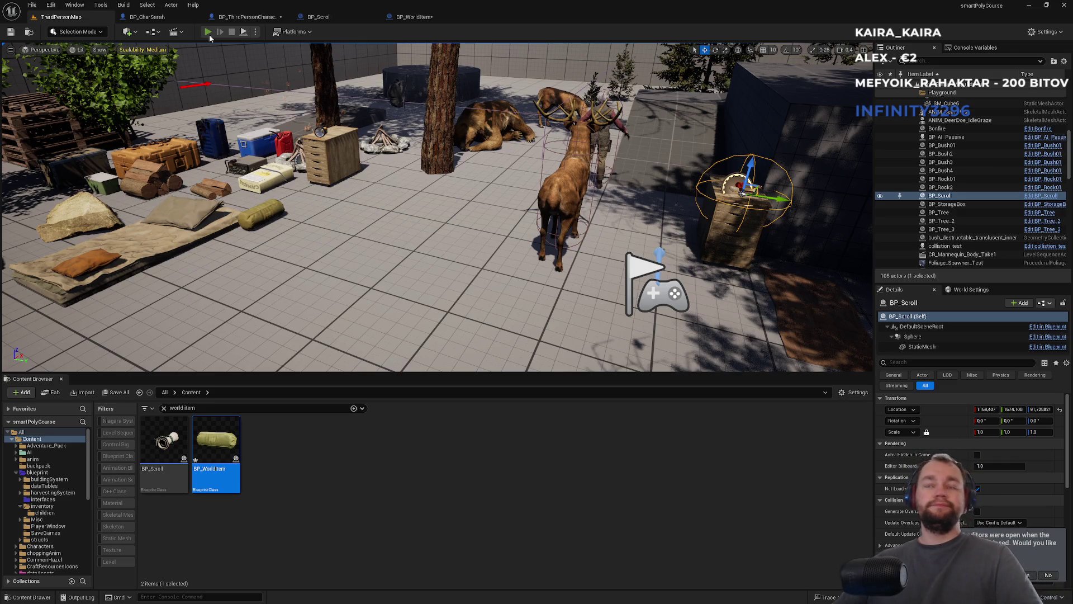
key(super)
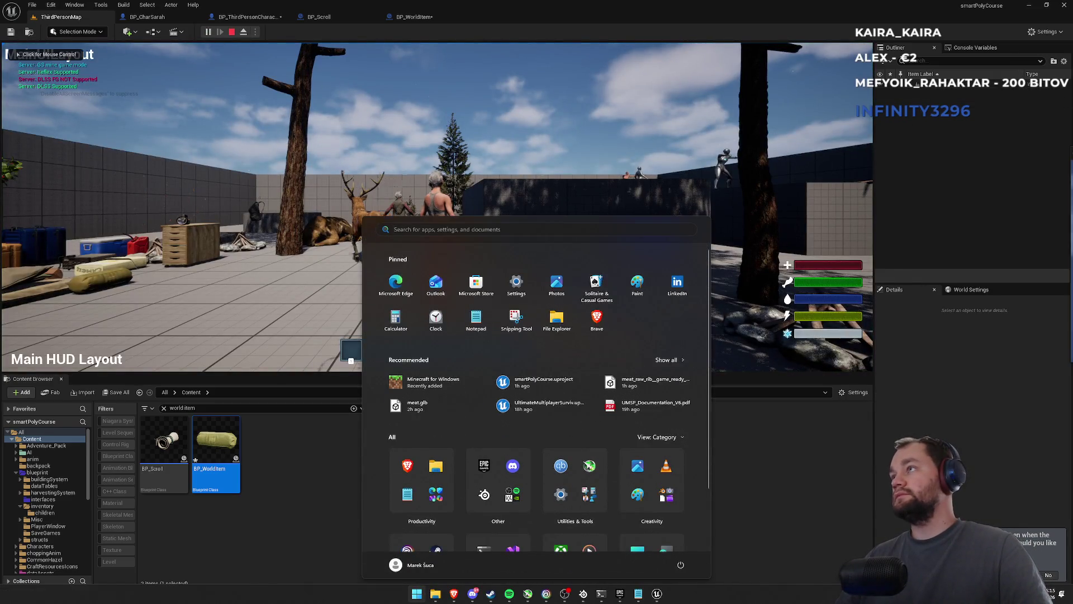
key(super)
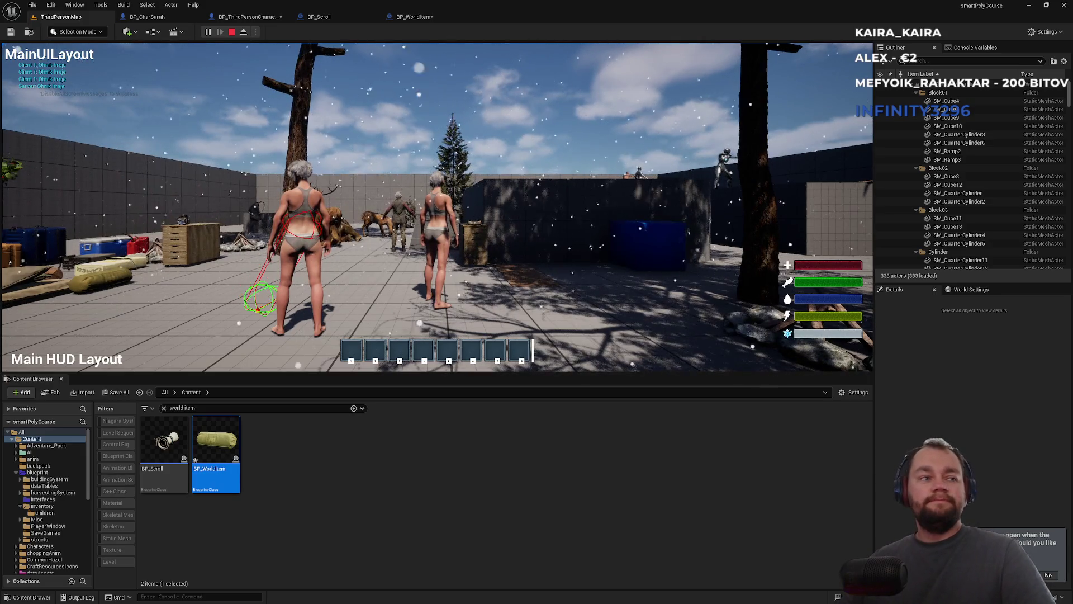
key(e)
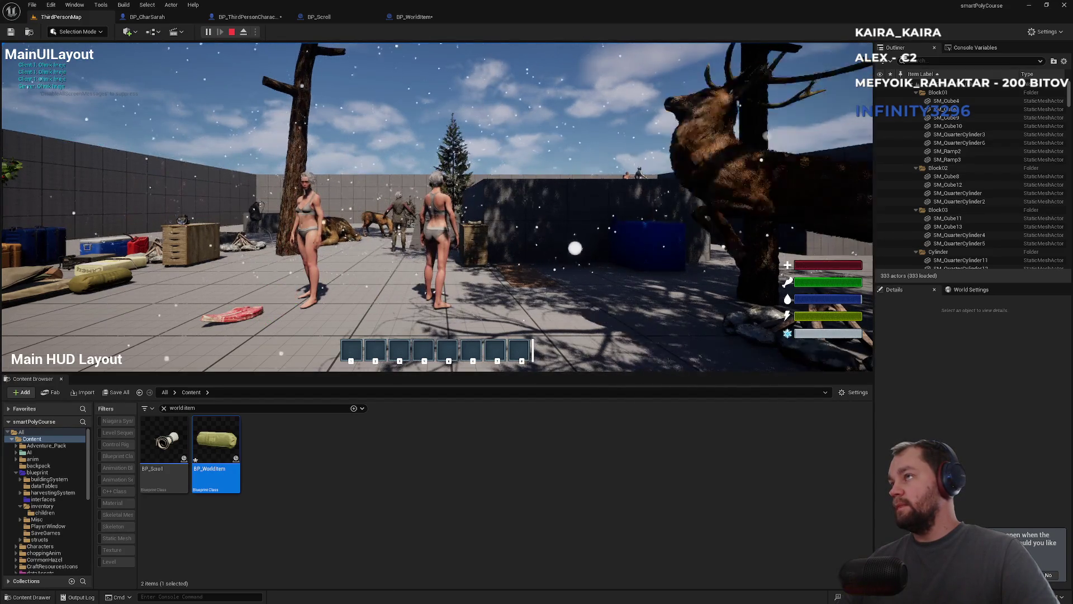
key(F11)
key(F11)
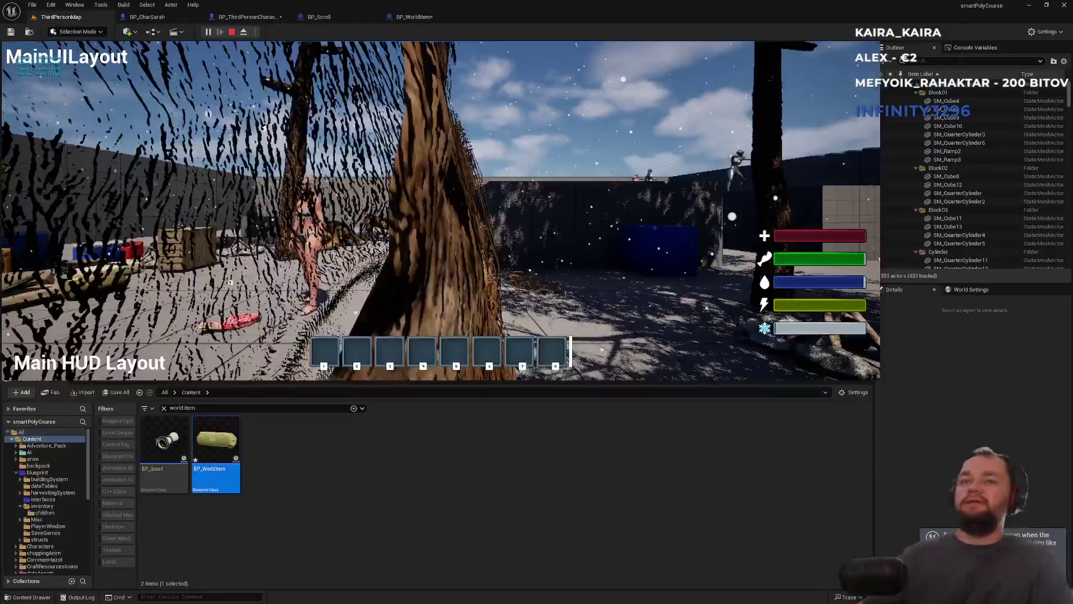
key(Escape)
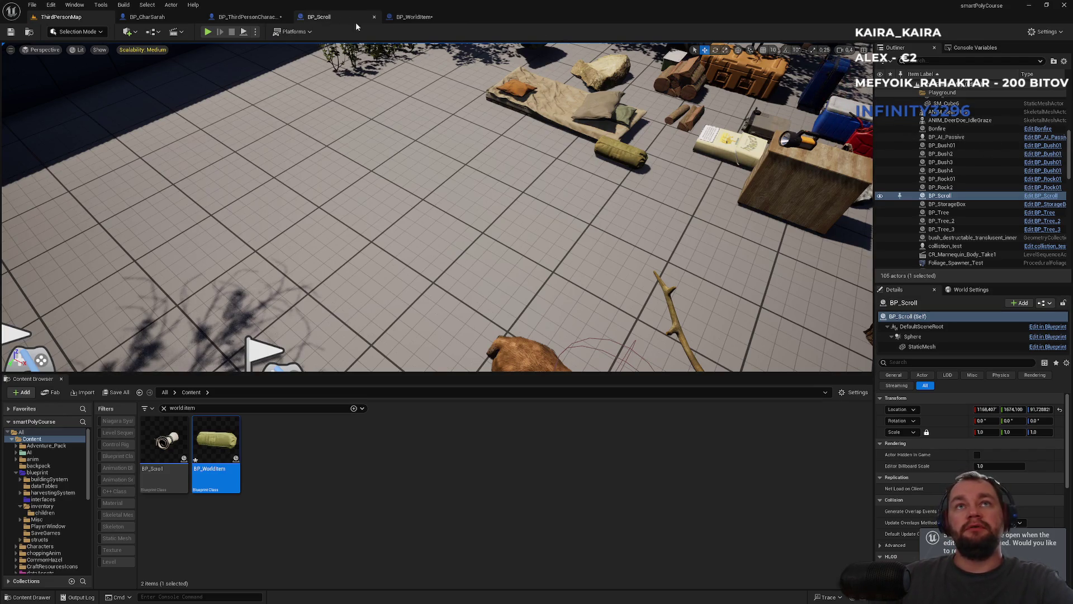
Look over the BP_WorldItem and BP_Scroll tabs, then return to the character's FLookingAt graph
click(405, 17)
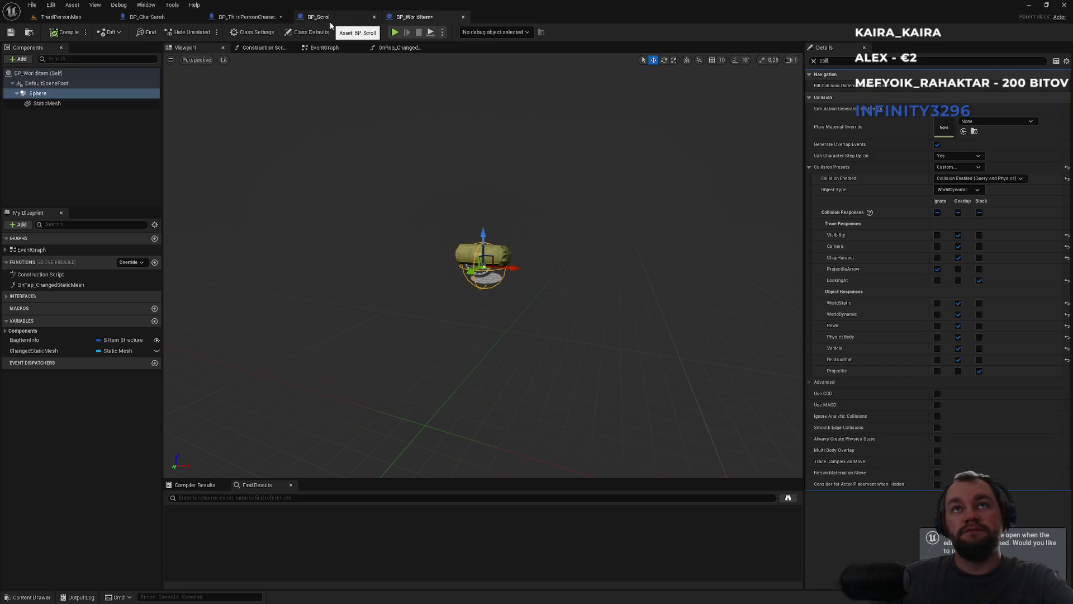
click(329, 22)
click(250, 16)
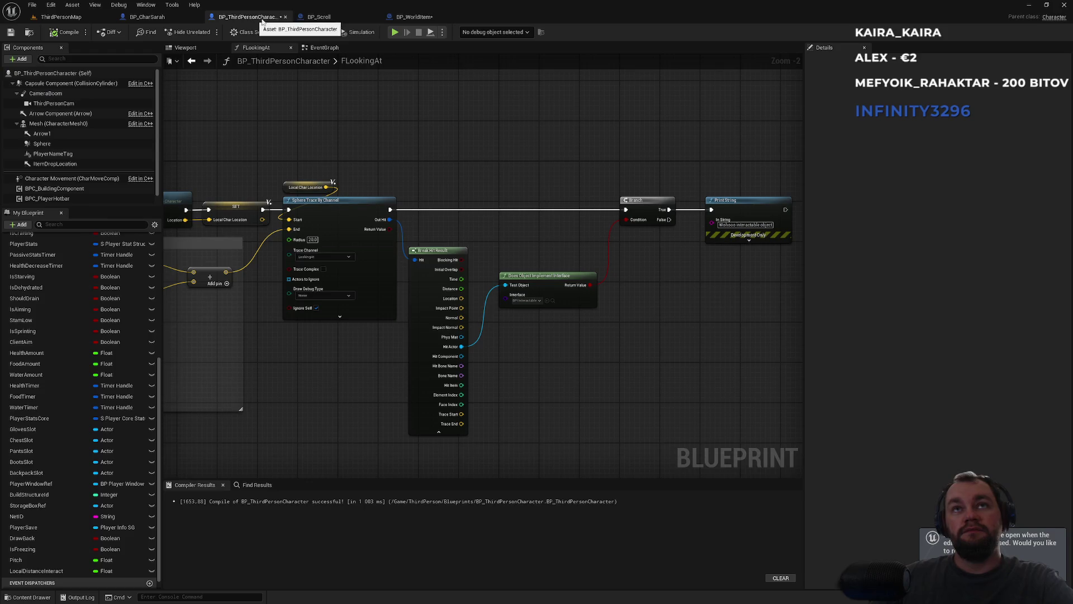
mouse_move(585, 158)
mouse_down()
mouse_move(695, 128)
mouse_move(515, 126)
mouse_up()
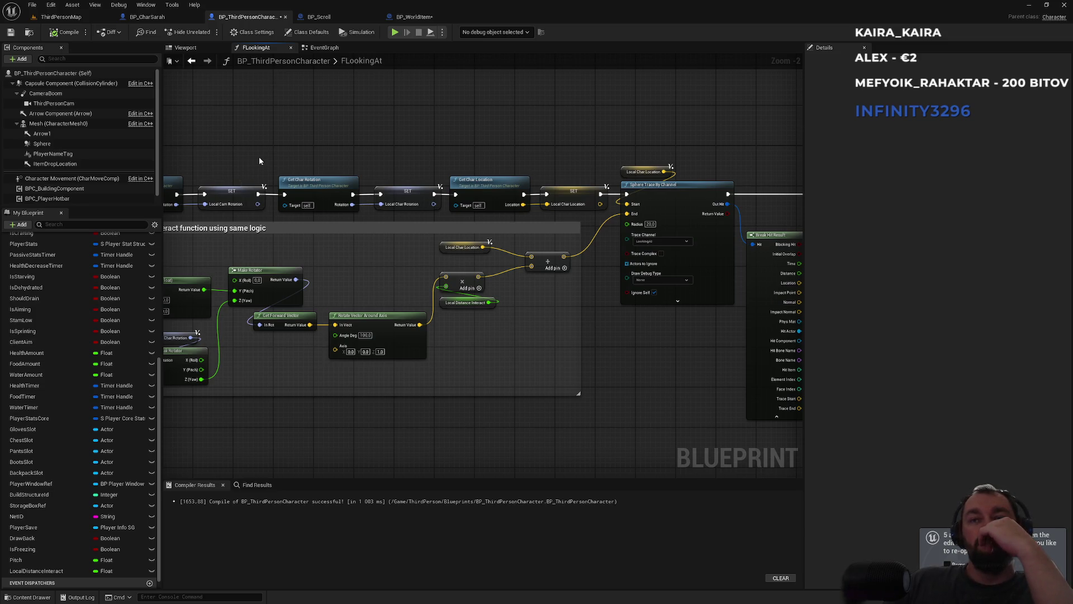
mouse_move(441, 149)
mouse_down()
mouse_move(185, 161)
mouse_move(319, 196)
mouse_move(256, 191)
mouse_move(542, 191)
mouse_up()
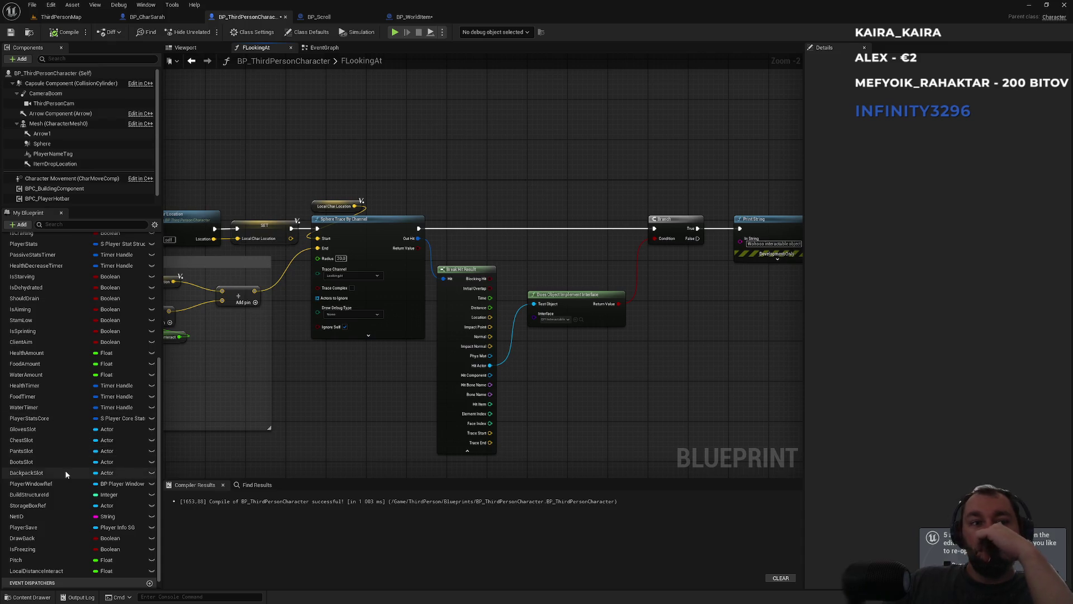
Scroll up My Blueprint, expand the interface functions and search the members for FInteract
scroll(40, 322, up, 3)
scroll(40, 322, up, 6)
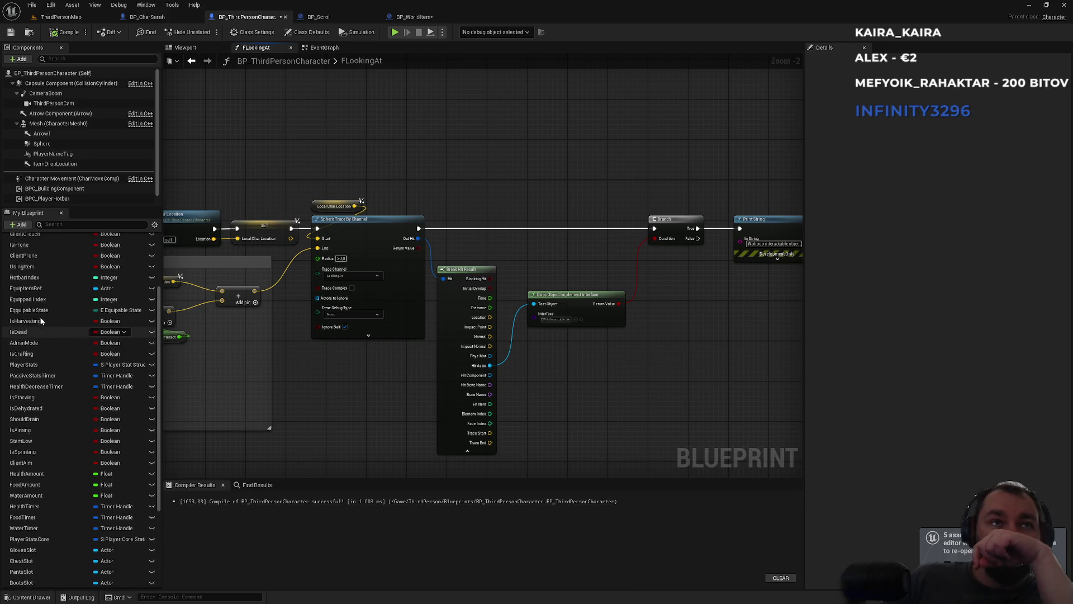
scroll(40, 320, up, 2)
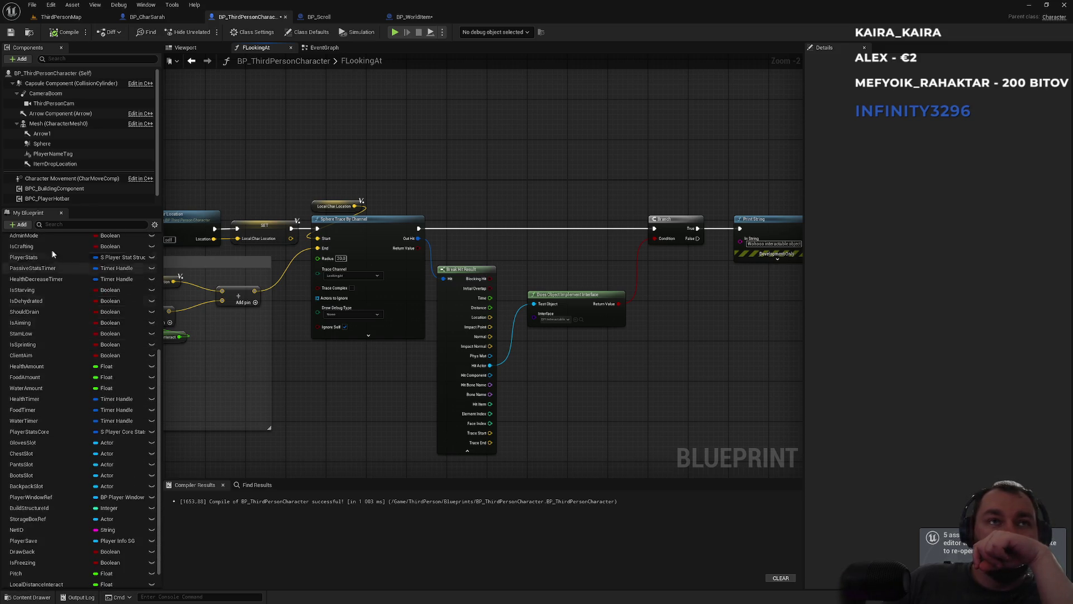
click(25, 264)
click(49, 224)
text(inter)
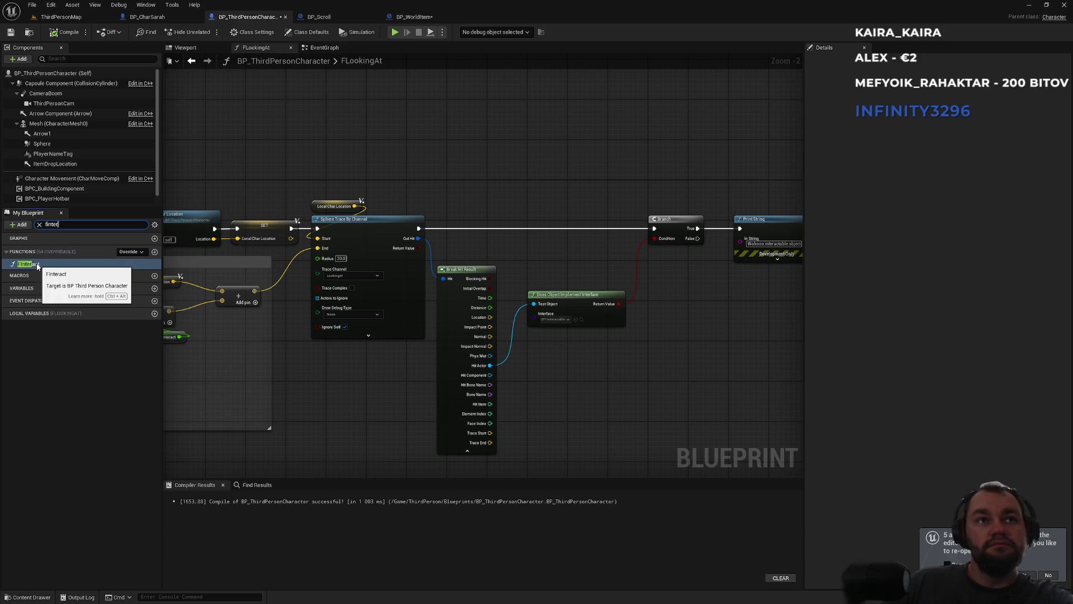
Look through the FInteract graph to the FHarvest Ground Item nodes, then return to ThirdPersonMap
double_click(37, 266)
scroll(373, 214, up, 3)
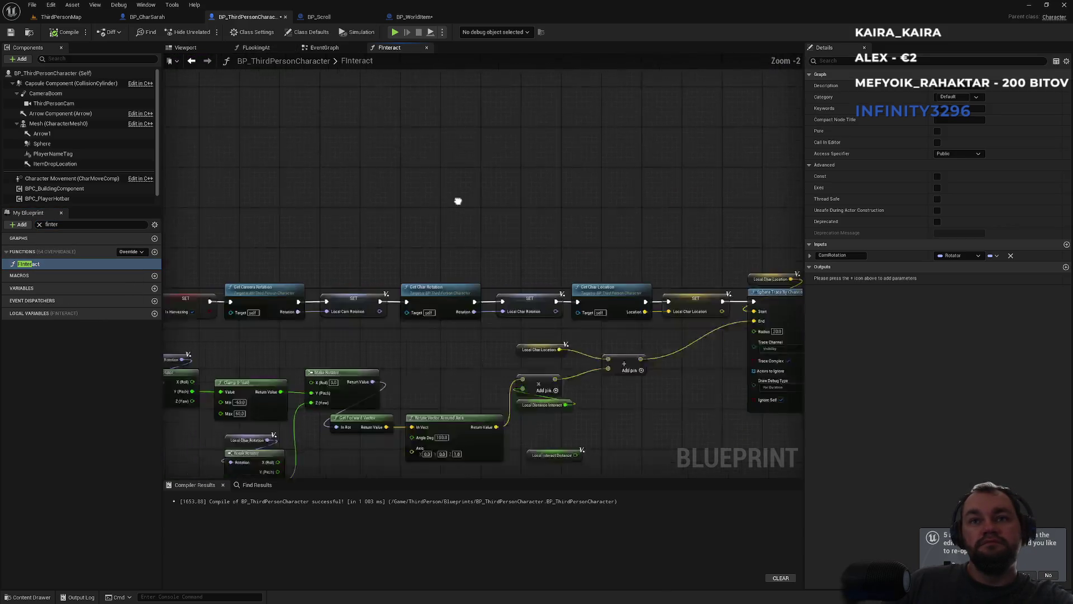
mouse_move(650, 149)
mouse_down()
mouse_move(330, 155)
mouse_move(400, 167)
mouse_up()
drag(575, 176, 371, 175)
scroll(425, 256, up, 3)
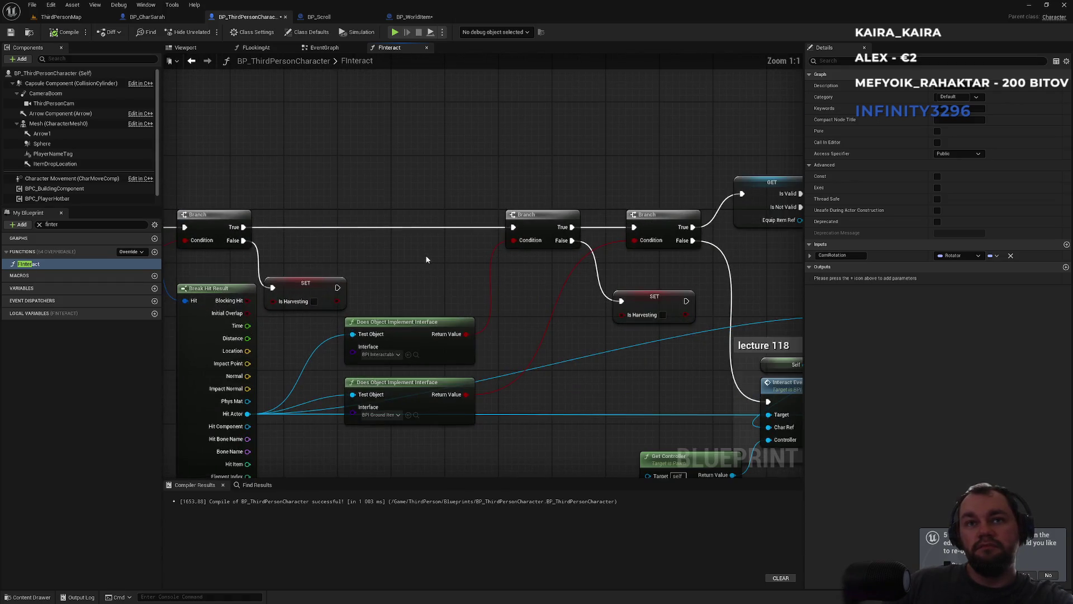
drag(466, 280, 353, 257)
mouse_move(441, 301)
mouse_down()
mouse_move(300, 298)
mouse_move(247, 353)
mouse_up()
mouse_move(529, 240)
mouse_down()
mouse_move(353, 293)
mouse_move(647, 278)
mouse_move(769, 220)
mouse_up()
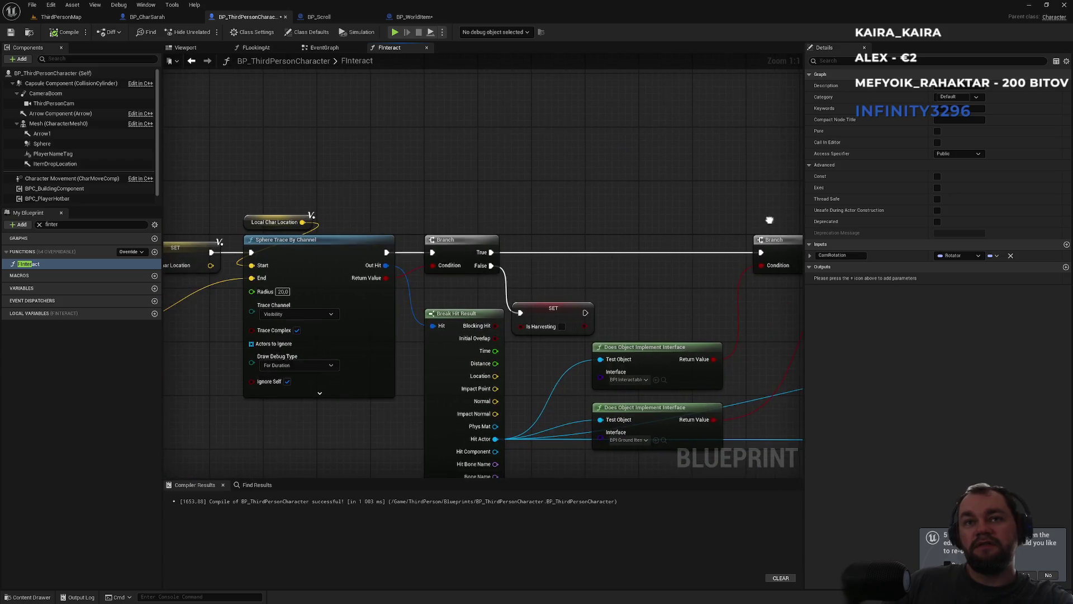
click(59, 17)
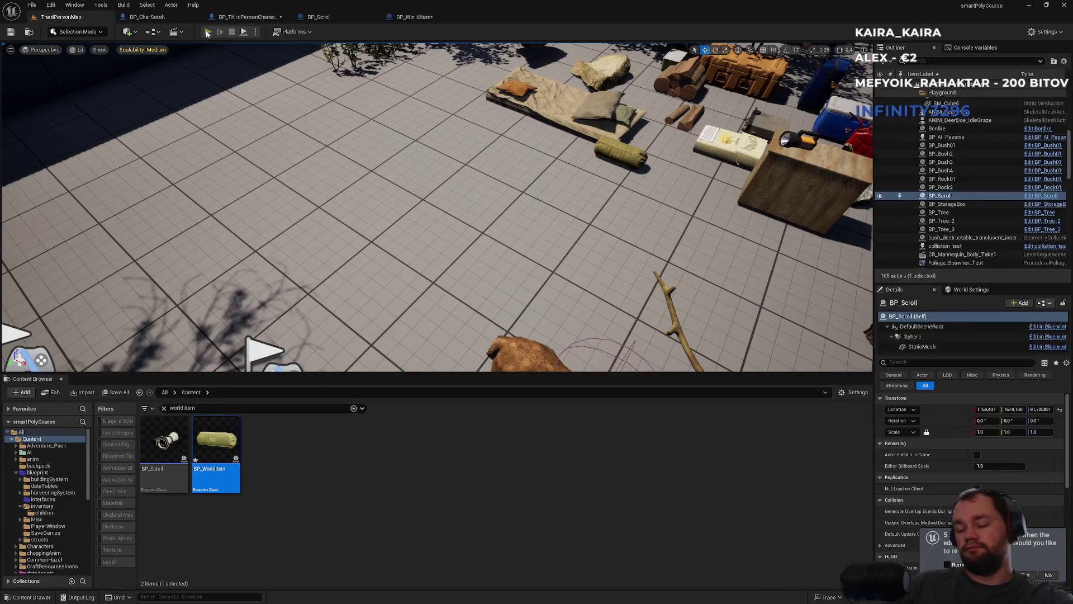
Play-test the level to watch the red trace debug lines, then stop the session
click(207, 32)
key(super)
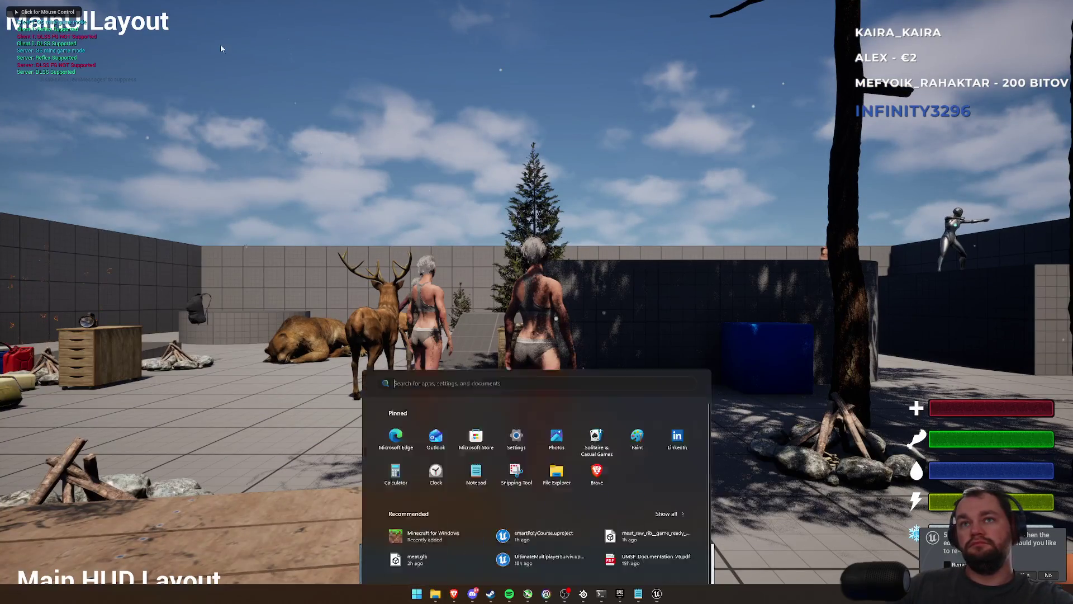
click(492, 52)
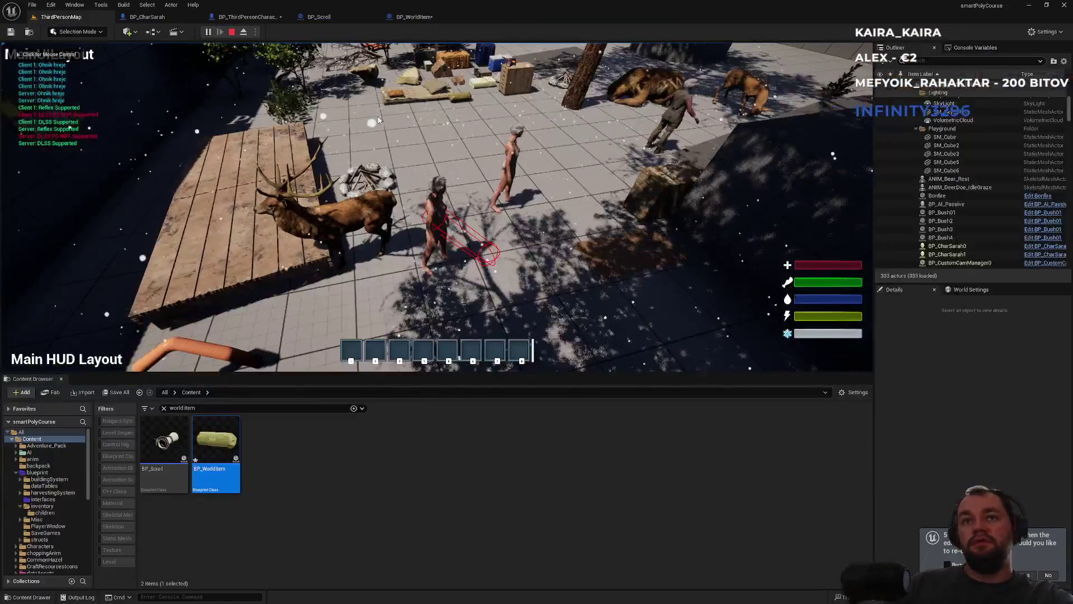
key(Escape)
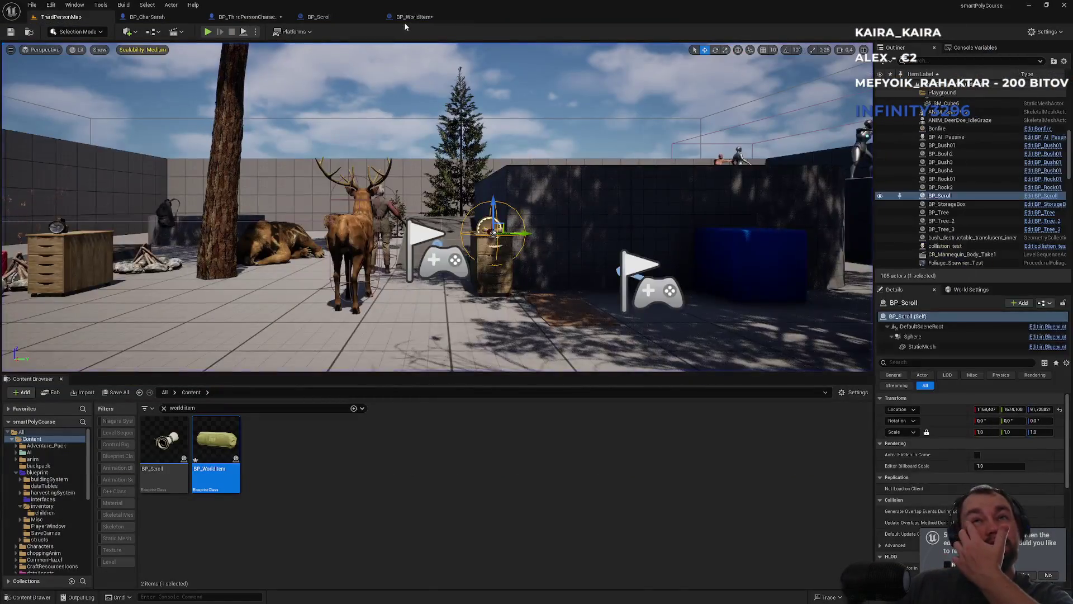
Check BP_WorldItem and BP_Scroll collision, then reopen the character's FLookingAt graph
click(414, 18)
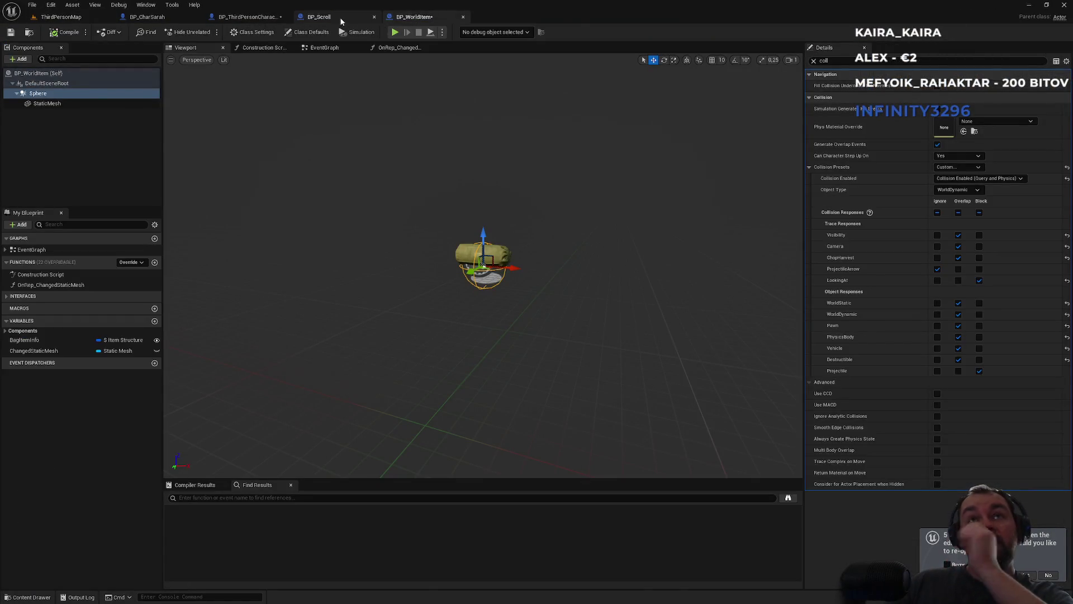
click(321, 18)
click(248, 17)
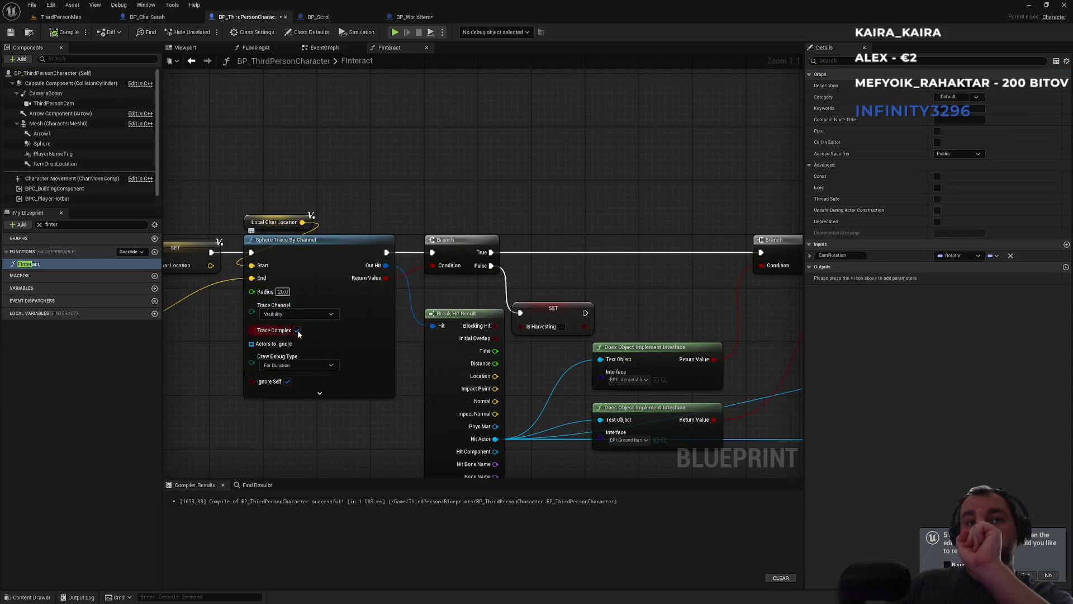
click(256, 48)
Set the FLookingAt sphere trace's Draw Debug Type to Persistent and play-test the level
click(351, 314)
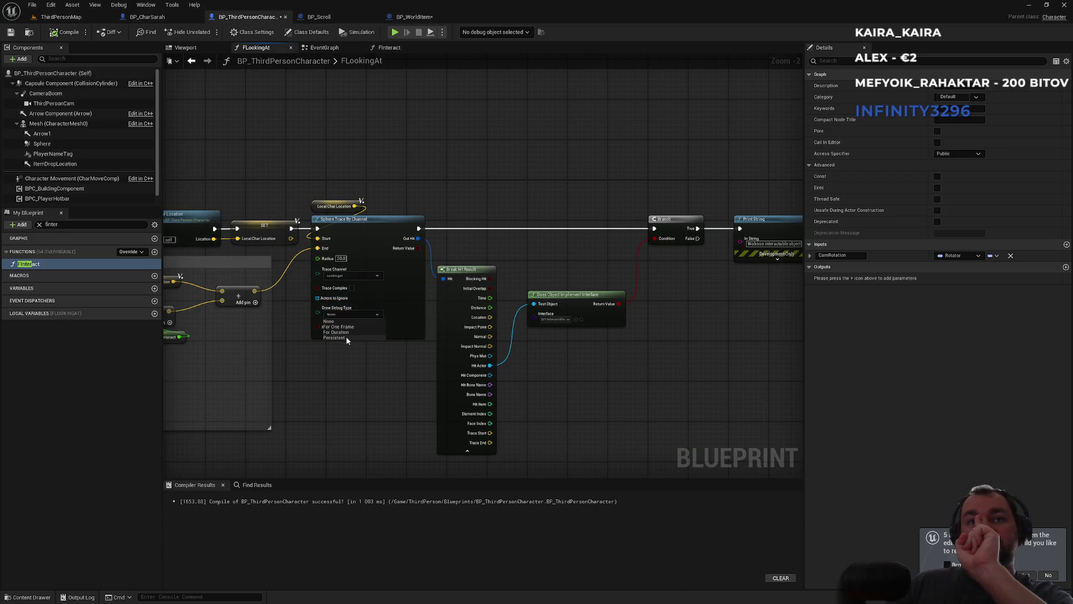
click(335, 338)
click(61, 17)
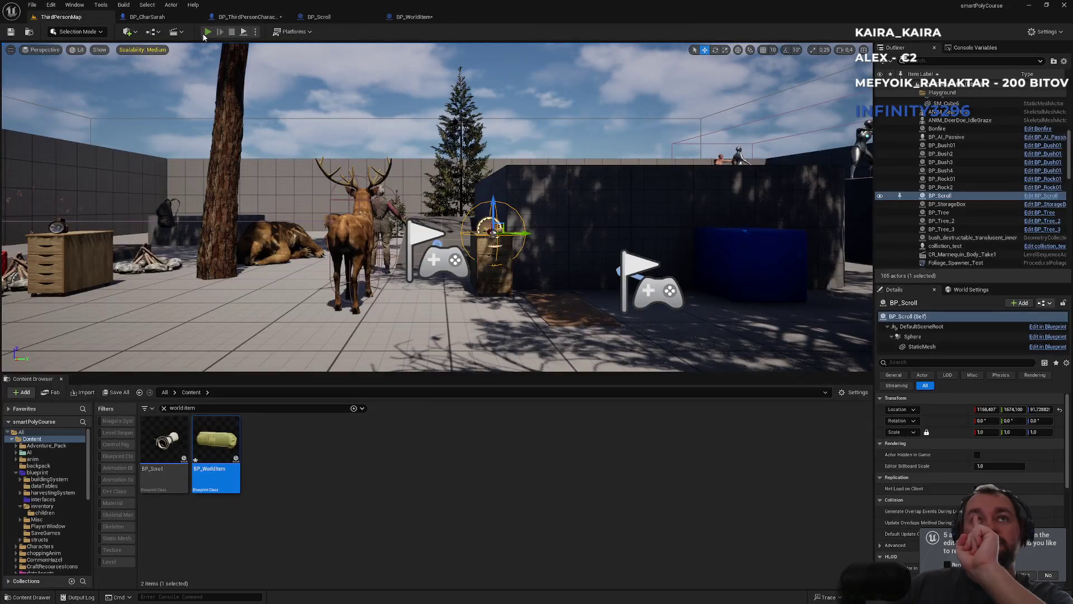
click(207, 32)
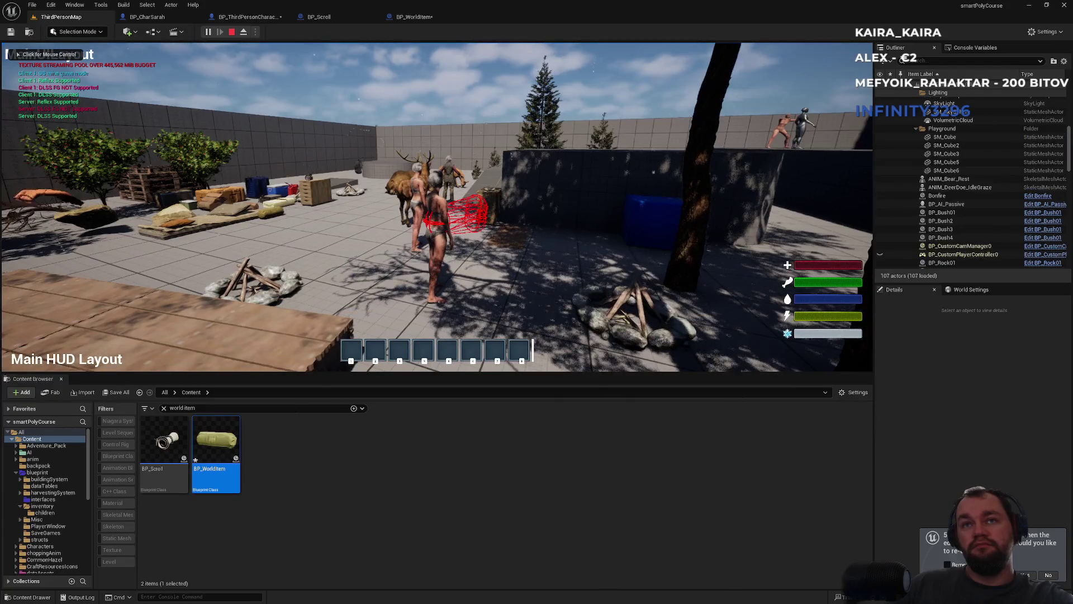
key(super)
click(499, 182)
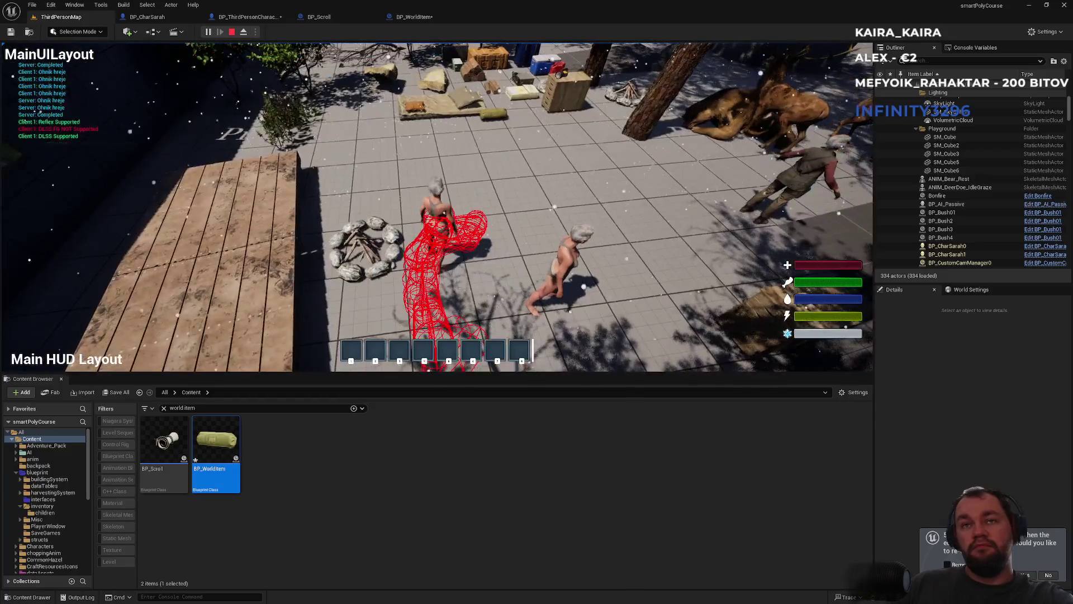
key(Escape)
Look at BP_Scroll, then return to the character's FLookingAt graph
click(414, 17)
click(347, 21)
click(246, 17)
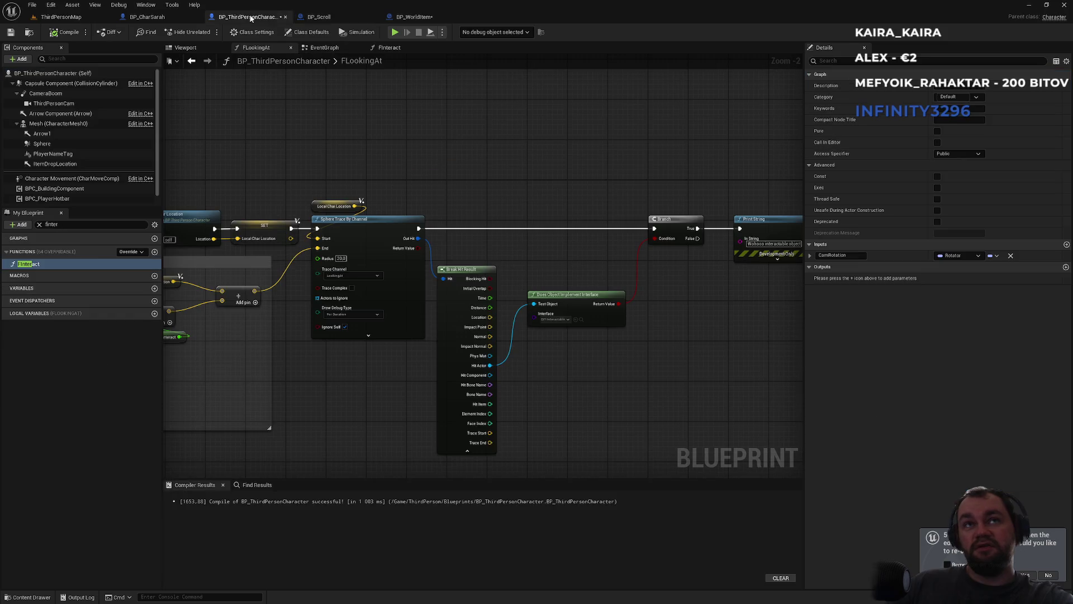
Pan across FLookingAt from the entry node to the Sphere Trace, Branch and interface check
drag(460, 109, 652, 103)
mouse_move(429, 372)
mouse_down()
mouse_move(522, 354)
mouse_move(476, 325)
mouse_up()
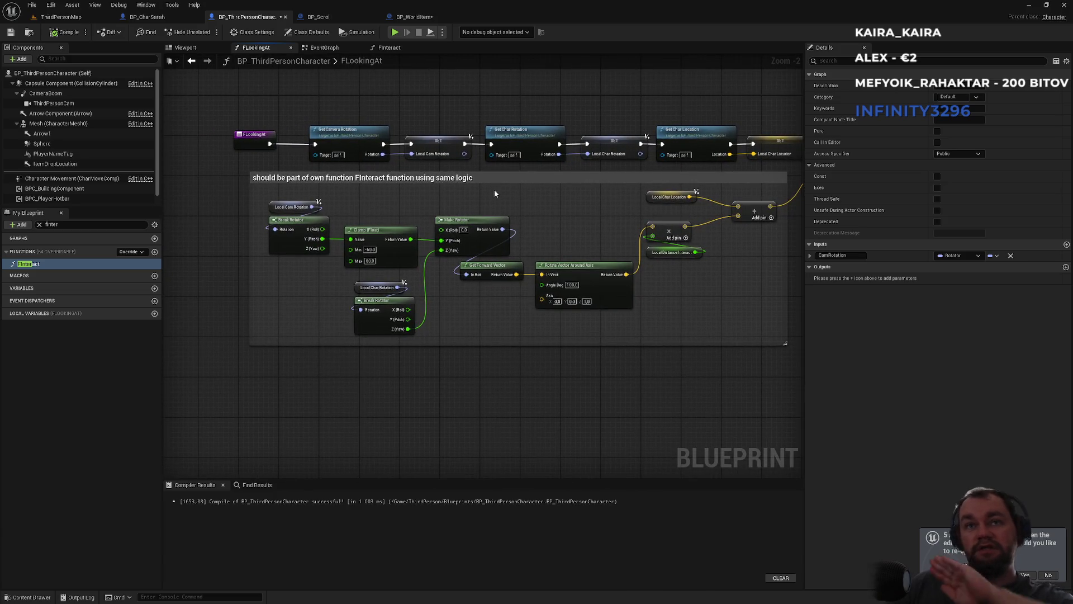
mouse_move(495, 194)
mouse_down()
mouse_move(465, 215)
mouse_move(274, 227)
mouse_up()
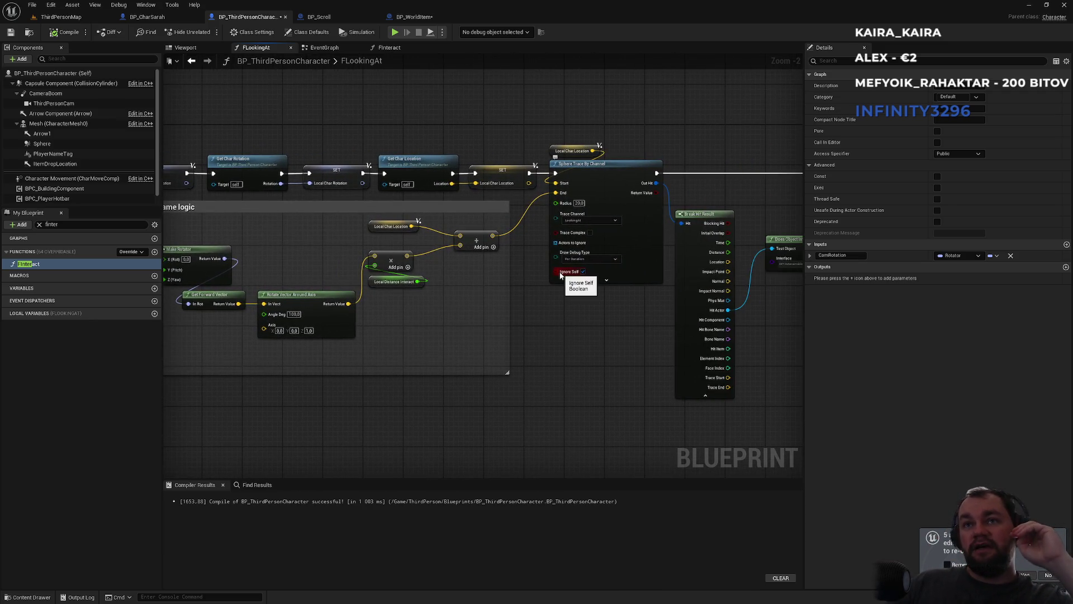
drag(605, 301, 446, 326)
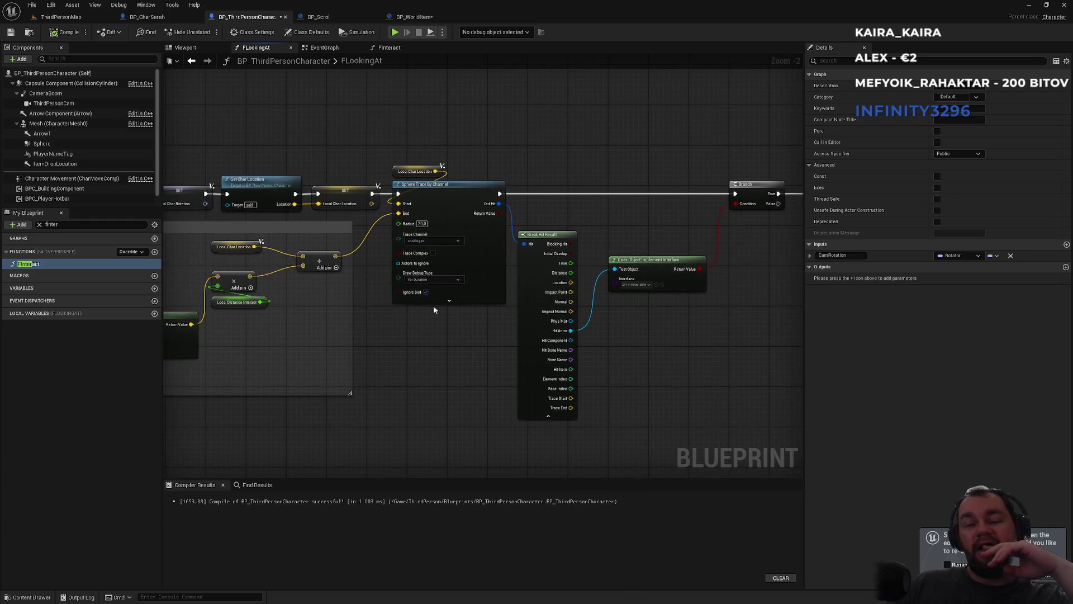
Compare FInteract's entry, OR/NOT, Make Rotator and Get Forward Vector nodes
click(385, 49)
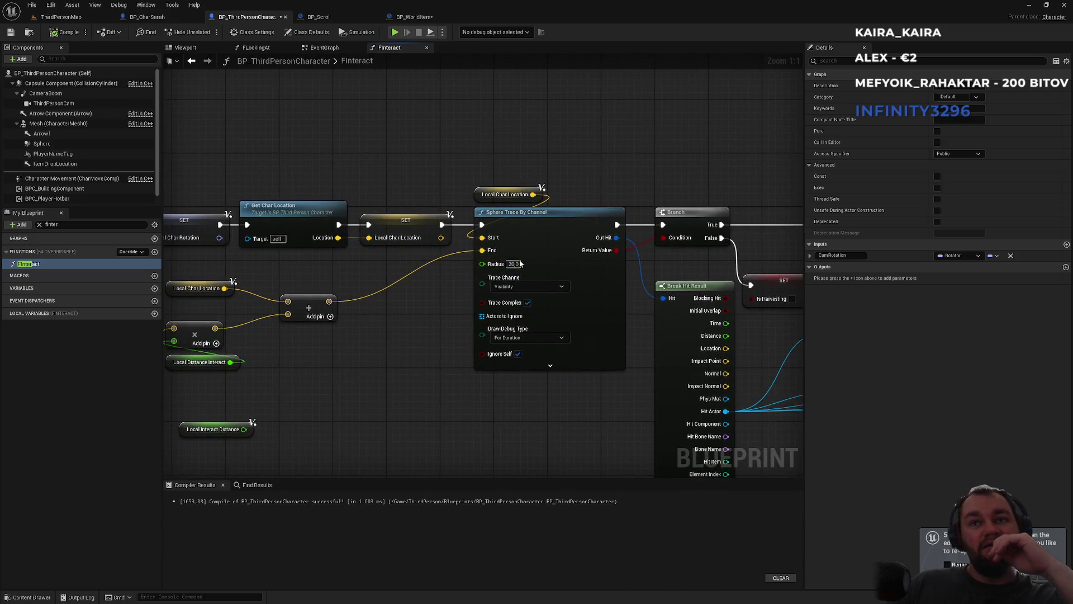
drag(388, 340, 665, 319)
mouse_move(527, 331)
mouse_down()
mouse_move(641, 323)
mouse_move(618, 280)
mouse_move(630, 285)
mouse_up()
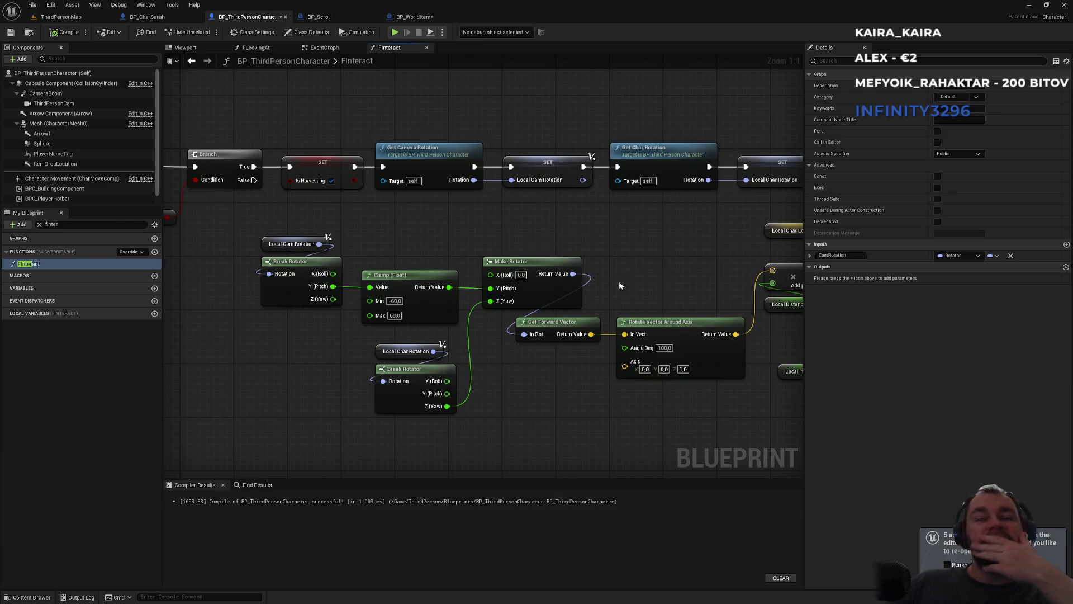
drag(441, 218, 725, 237)
drag(509, 168, 386, 187)
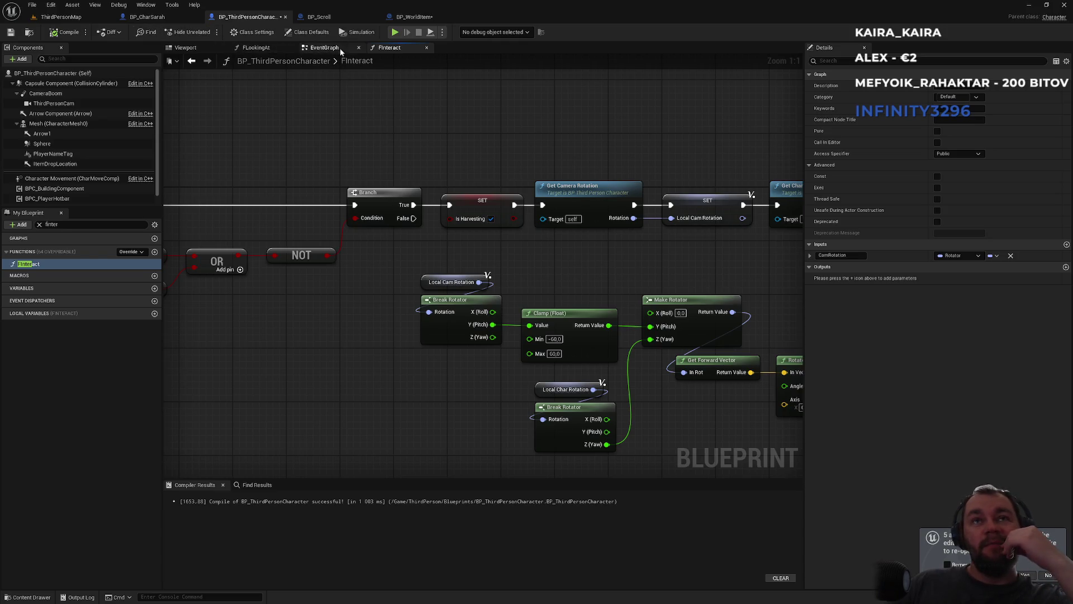
Inspect FLookingAt's Sphere Trace and Add nodes and the Local Distance Interact variable
click(266, 50)
mouse_move(301, 224)
mouse_down()
mouse_move(726, 207)
mouse_move(583, 206)
mouse_up()
scroll(308, 221, up, 2)
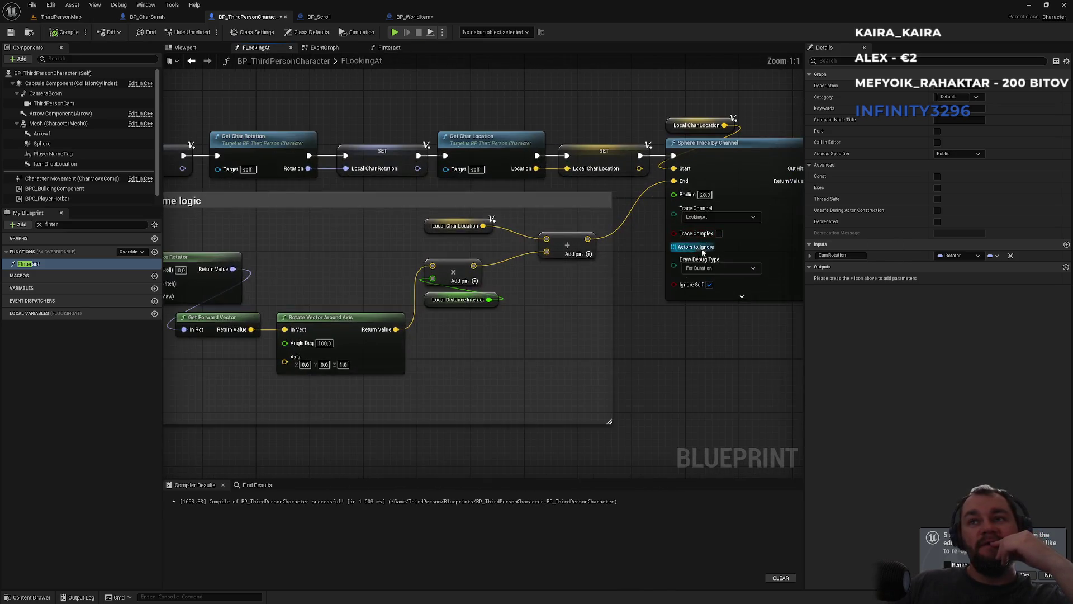
drag(593, 323, 366, 334)
click(365, 317)
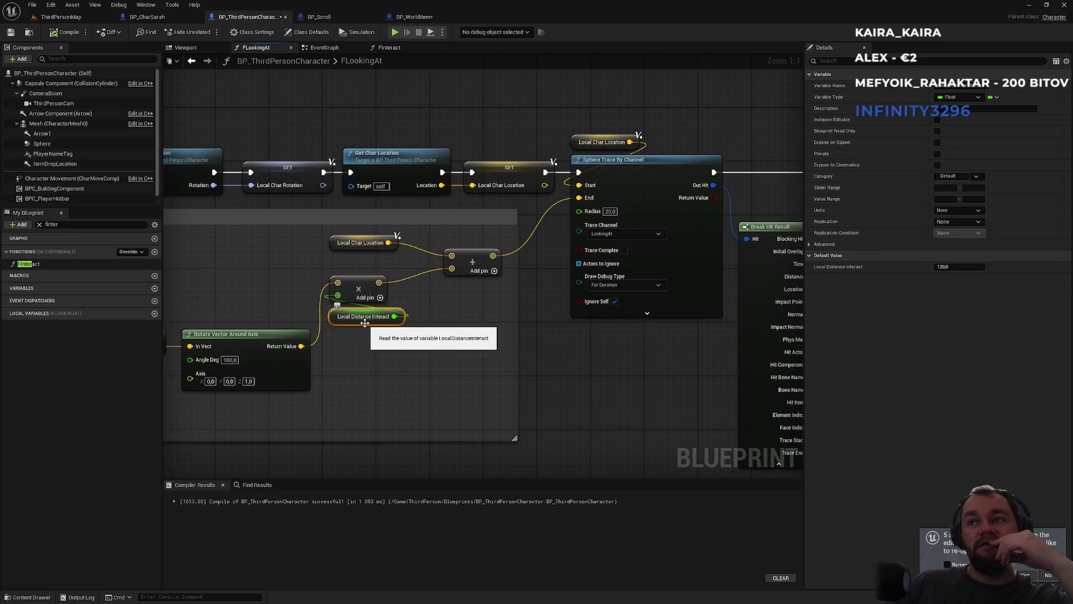
Check FInteract's sphere trace settings, then enable Trace Complex on FLookingAt's Sphere Trace By Channel
click(395, 50)
mouse_move(588, 271)
mouse_down()
mouse_move(470, 206)
mouse_move(291, 186)
mouse_up()
mouse_move(437, 199)
mouse_down()
mouse_move(378, 218)
mouse_move(284, 225)
mouse_move(201, 256)
mouse_up()
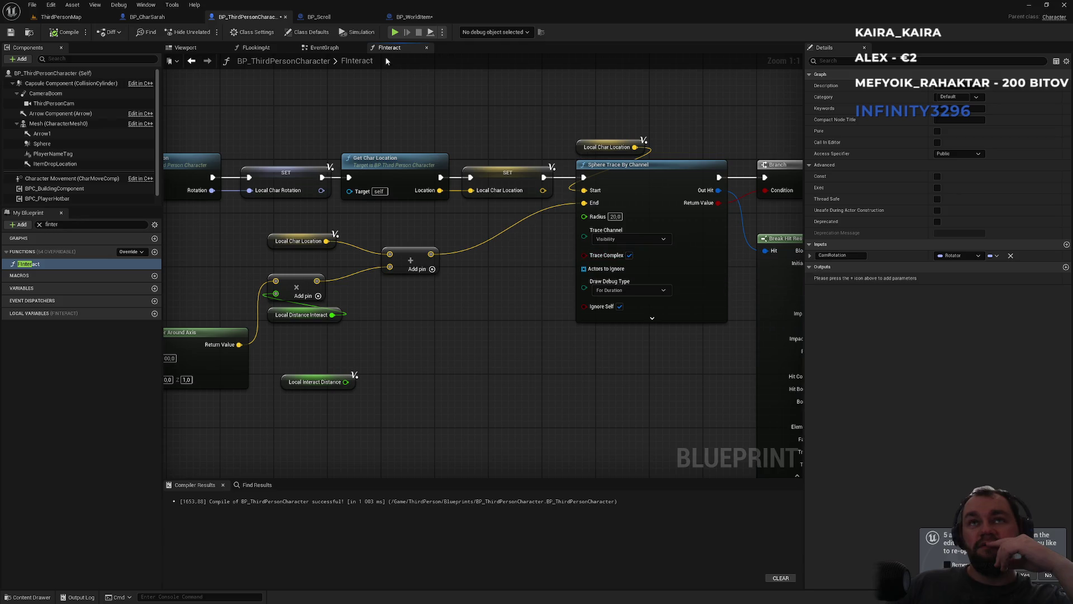
click(259, 50)
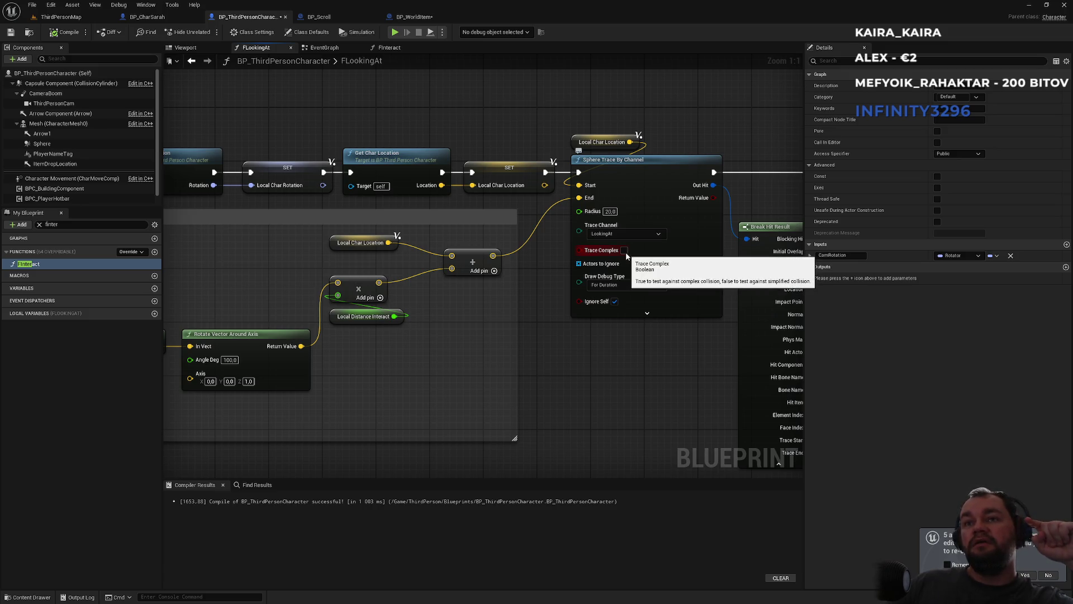
click(624, 250)
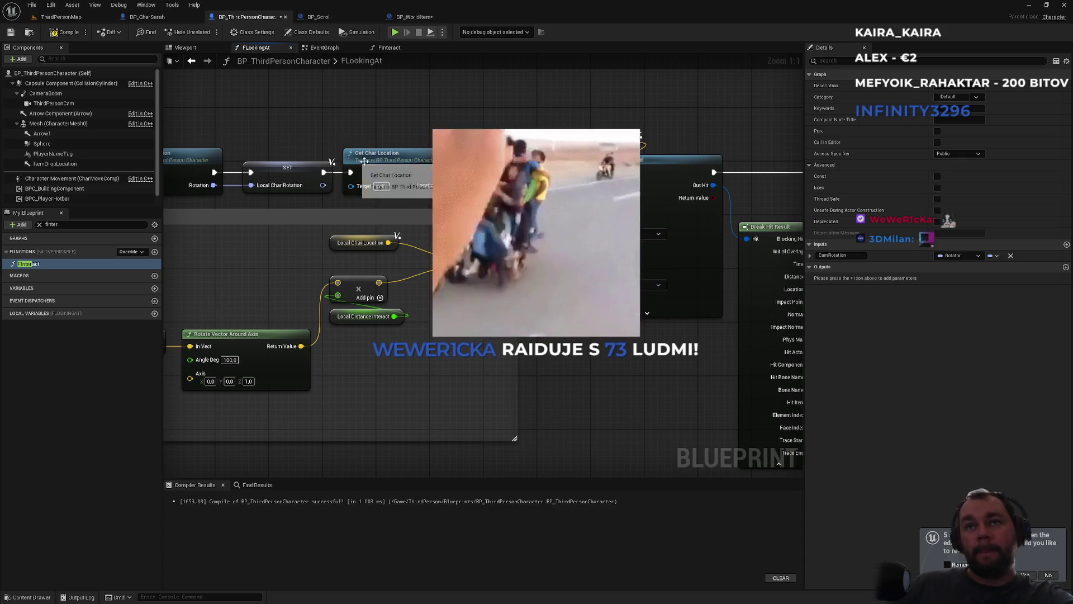
Box-select the Local Char Location and Sphere Trace nodes, clear the selection, then switch to BP_CharSarah
drag(307, 143, 222, 135)
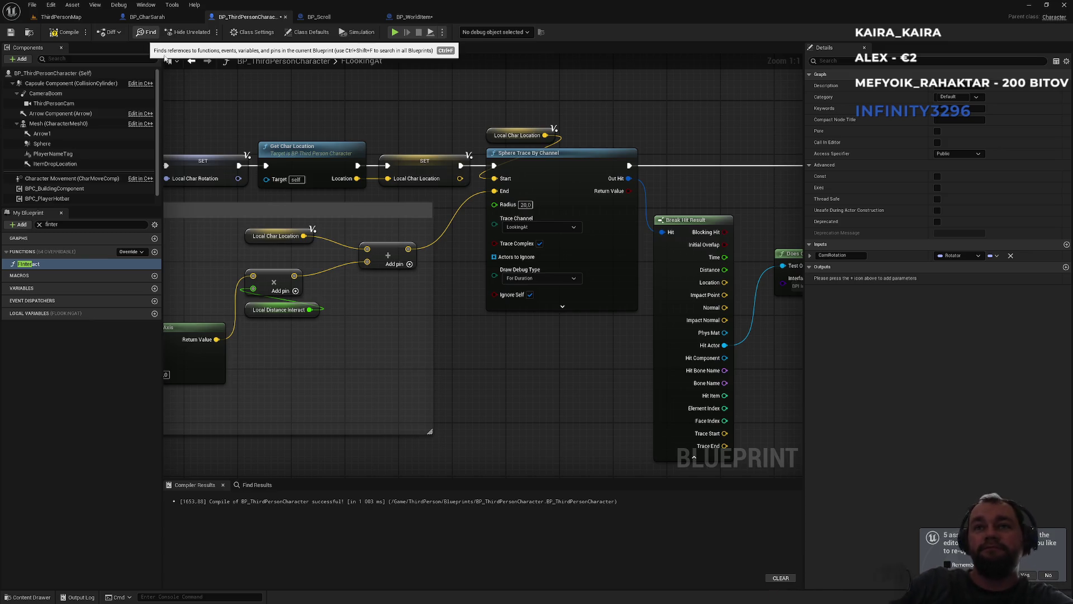
drag(488, 103, 528, 190)
mouse_move(579, 105)
mouse_down()
mouse_move(524, 191)
mouse_move(489, 112)
mouse_up()
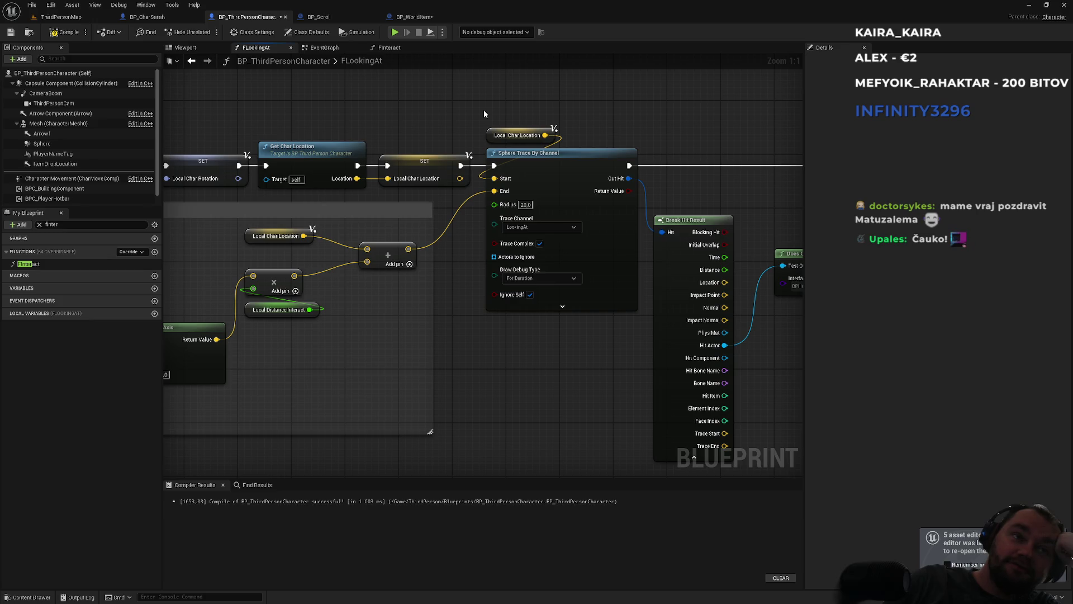
drag(585, 107, 545, 193)
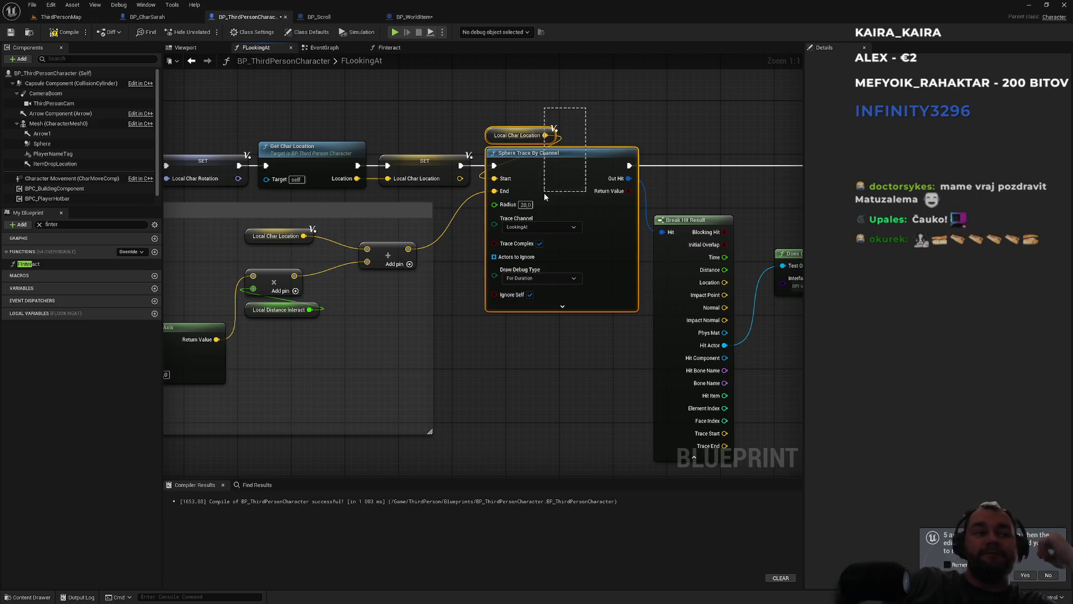
click(526, 97)
drag(532, 172, 512, 103)
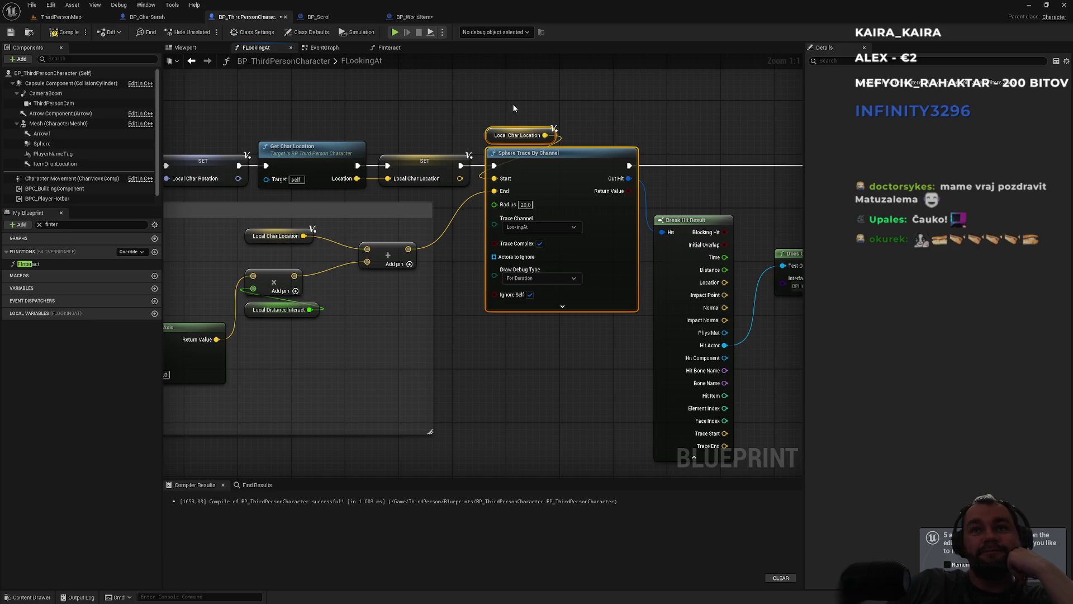
click(180, 15)
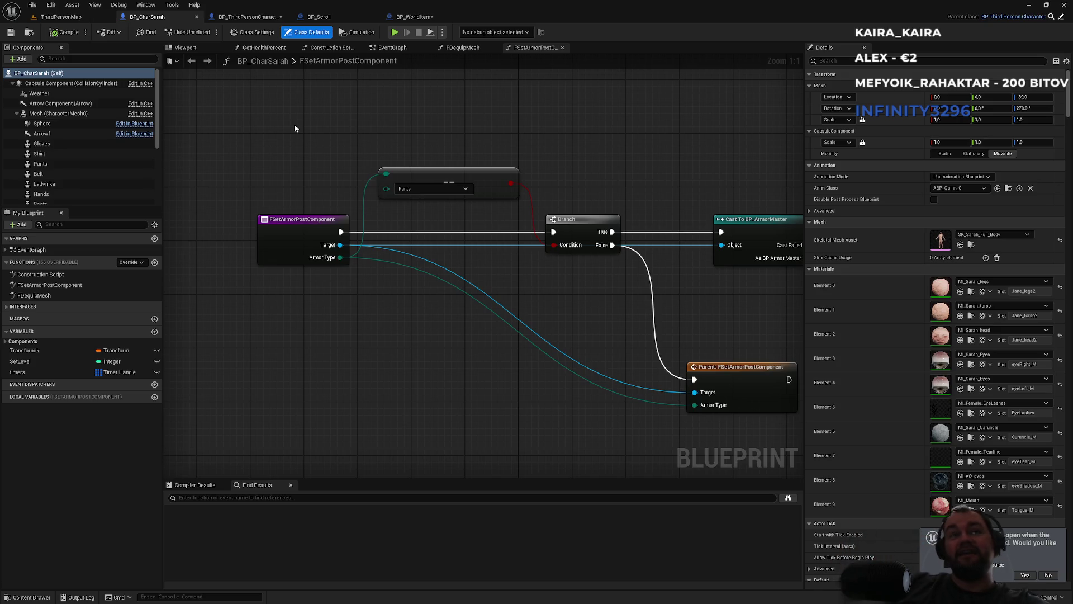
click(88, 21)
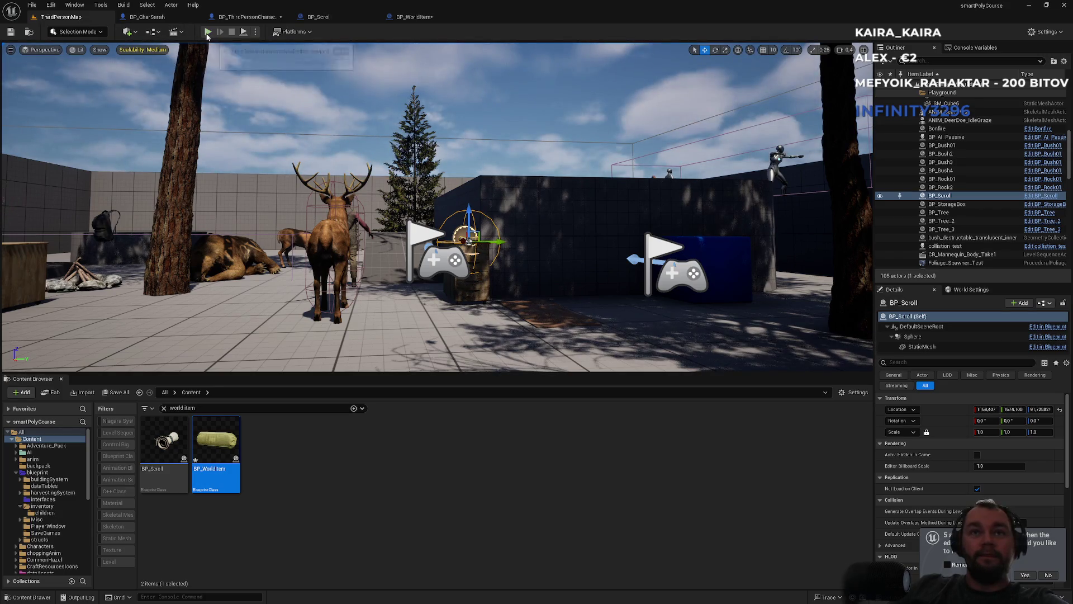
click(206, 32)
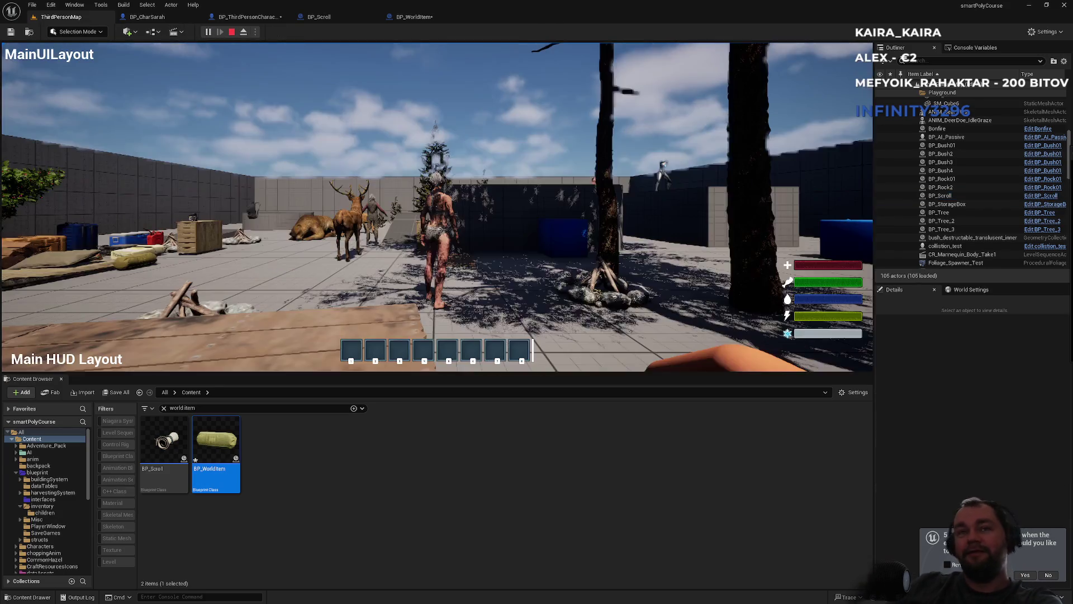
key(super)
key(super)
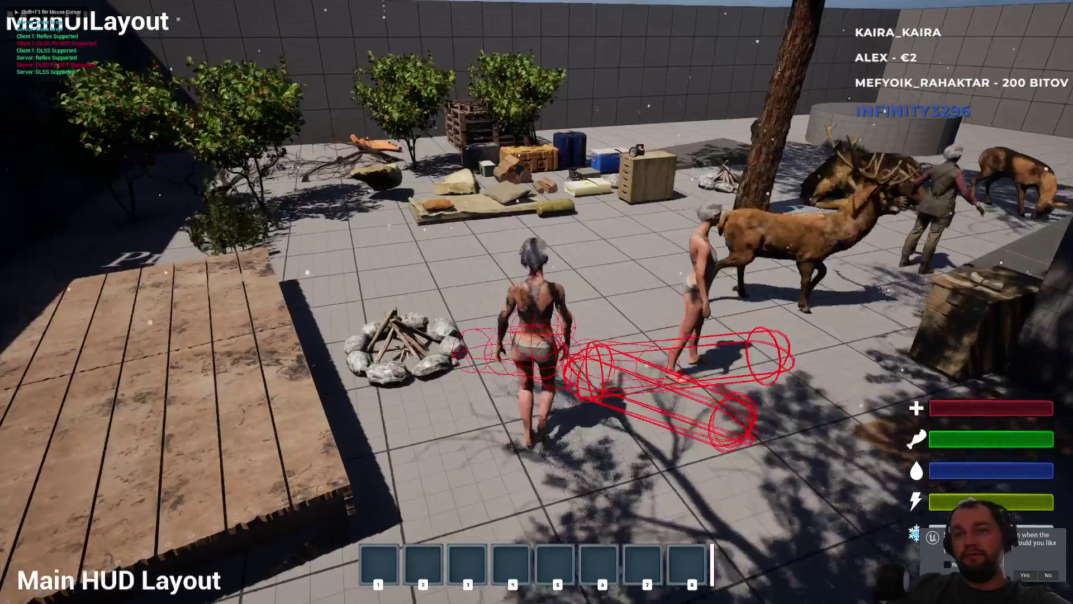
key(Escape)
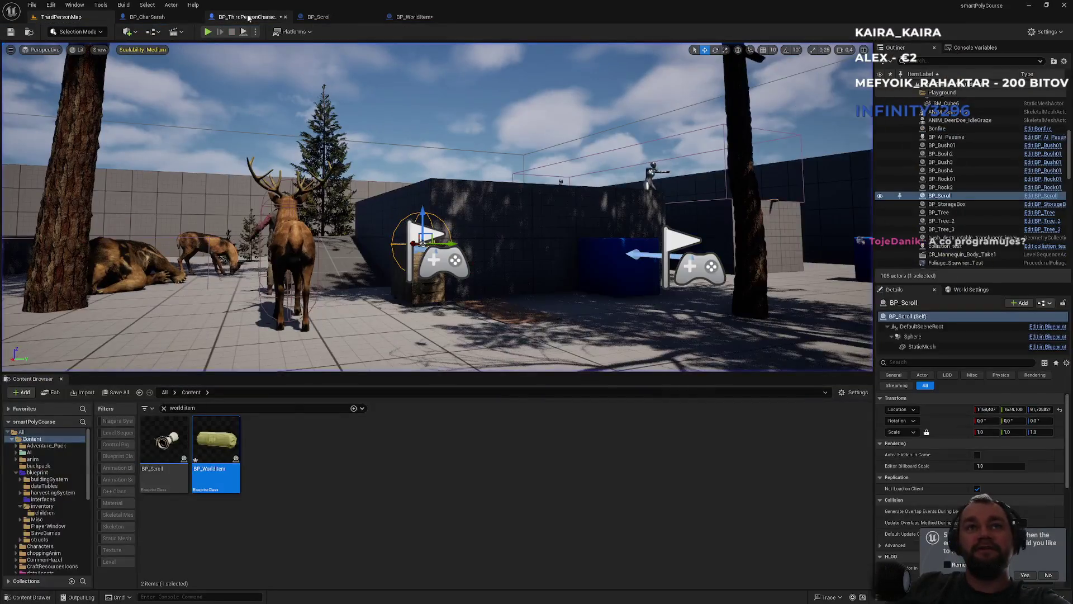
Set the sphere trace's Draw Debug Type to None and start a fullscreen play-test
click(246, 16)
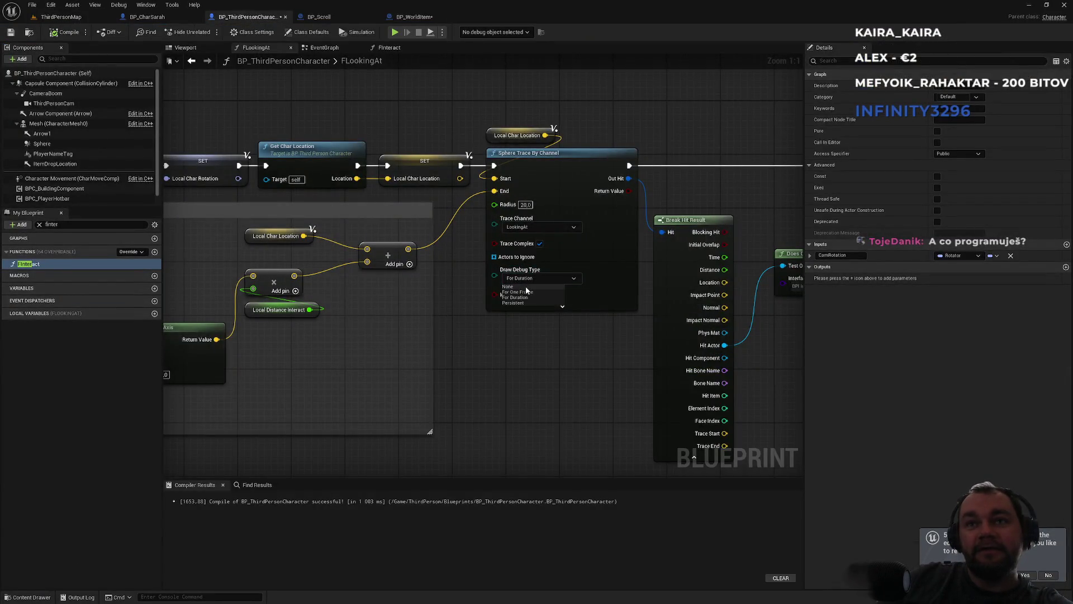
click(507, 286)
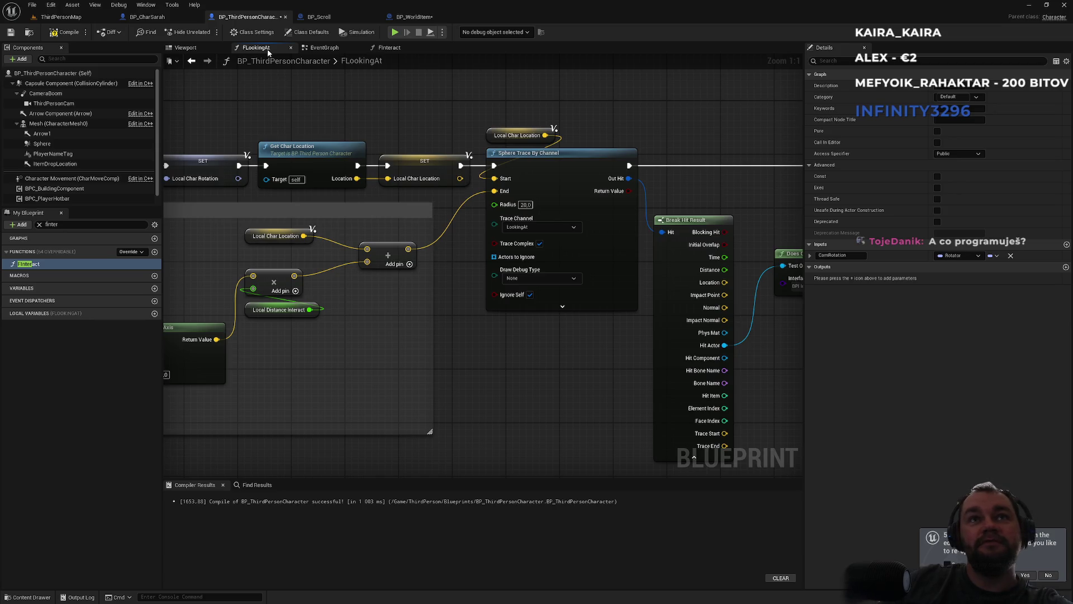
click(61, 17)
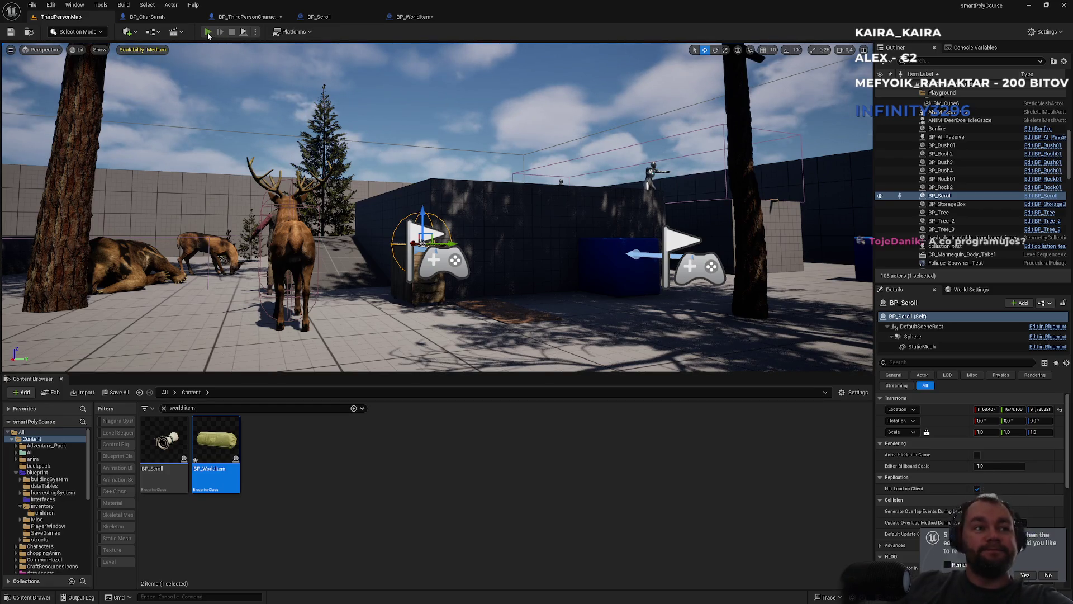
click(208, 32)
key(super)
click(552, 103)
key(F11)
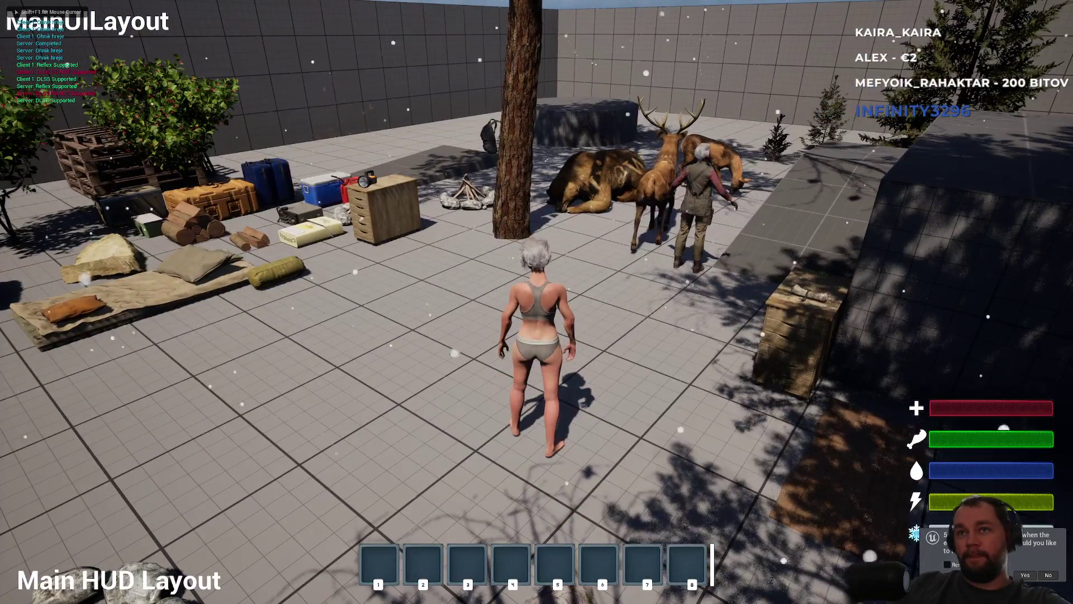
Run past the bear into the courtyard, equip the bow from slot 1, and harvest the deer
key(w)
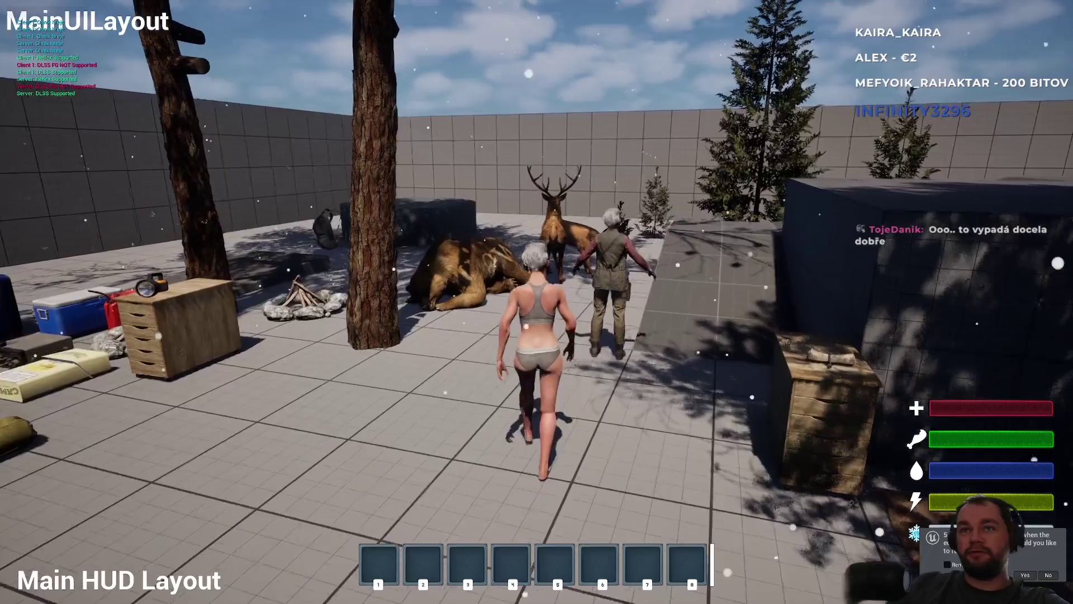
key(w)
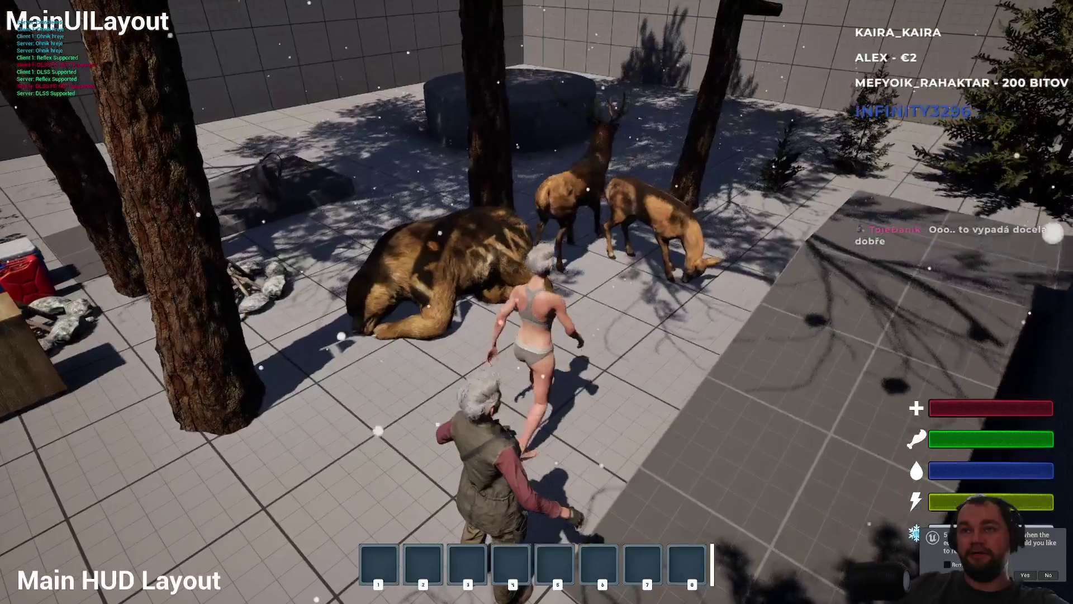
key(w)
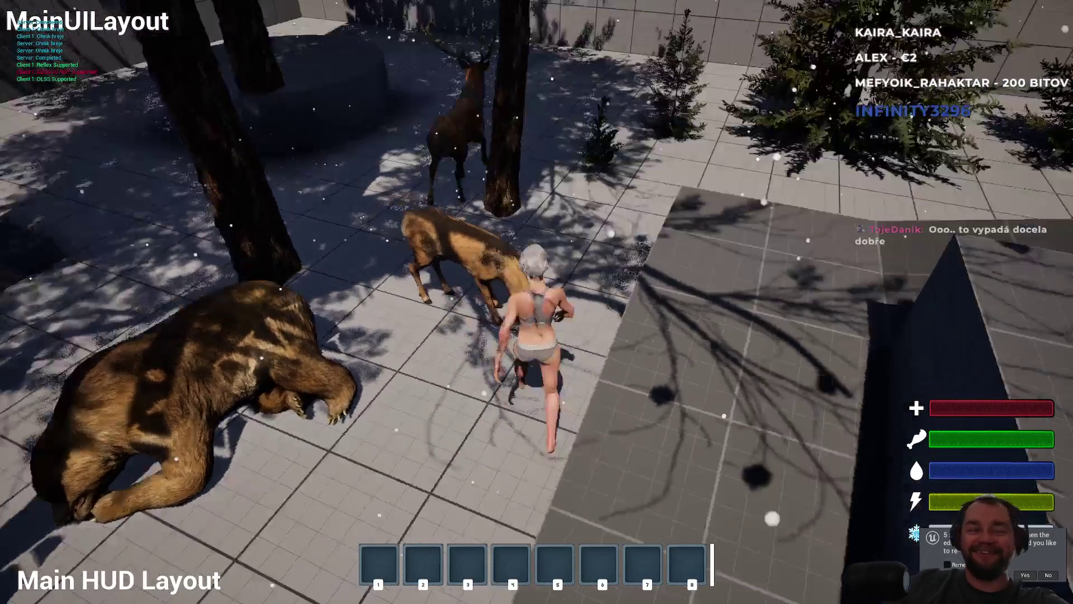
key(w)
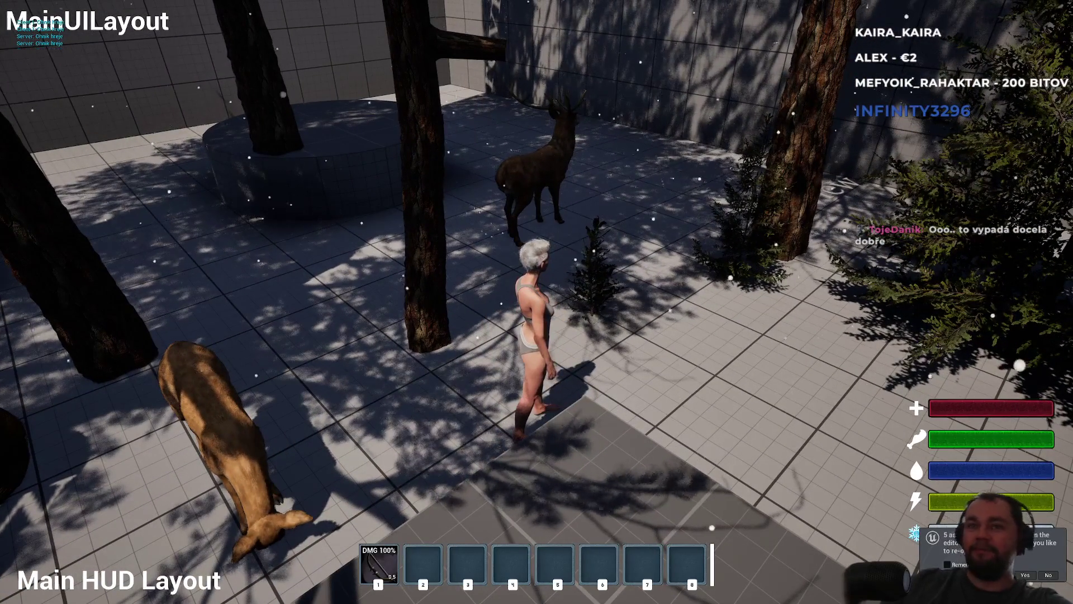
key(1)
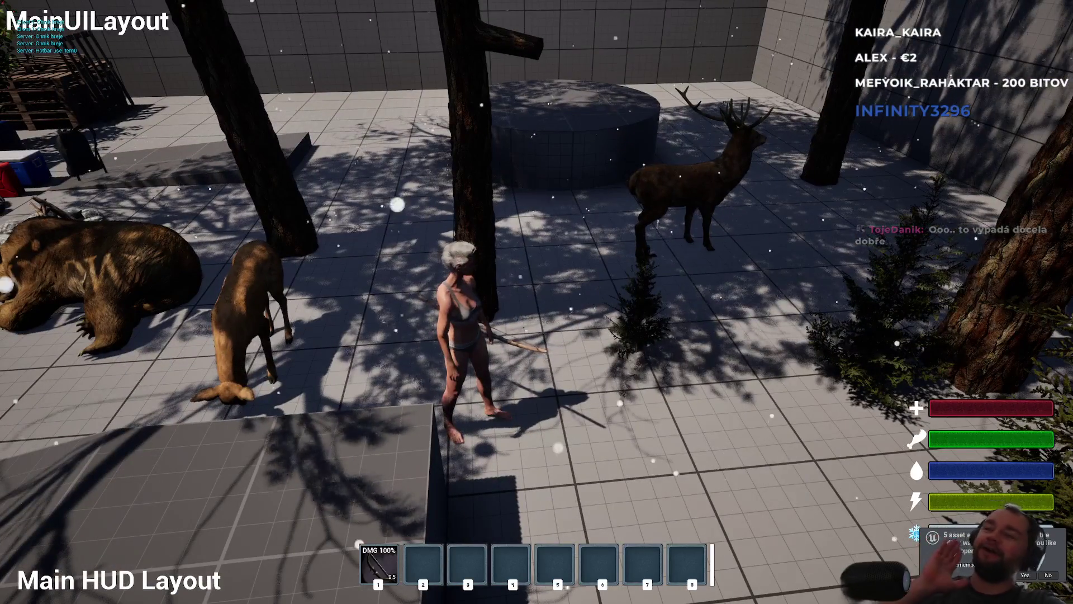
key(w)
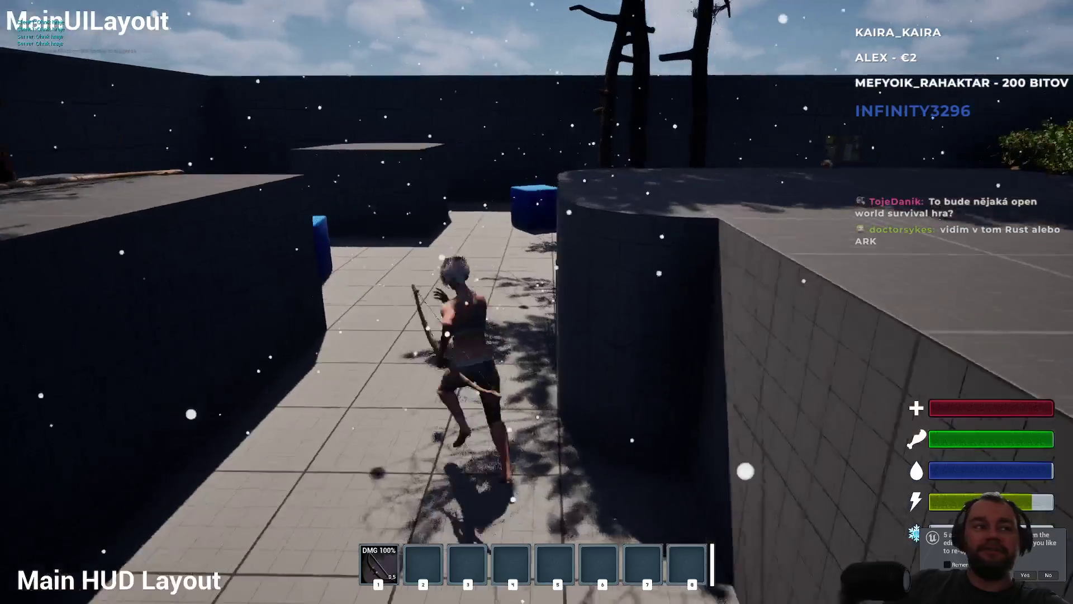
key(w)
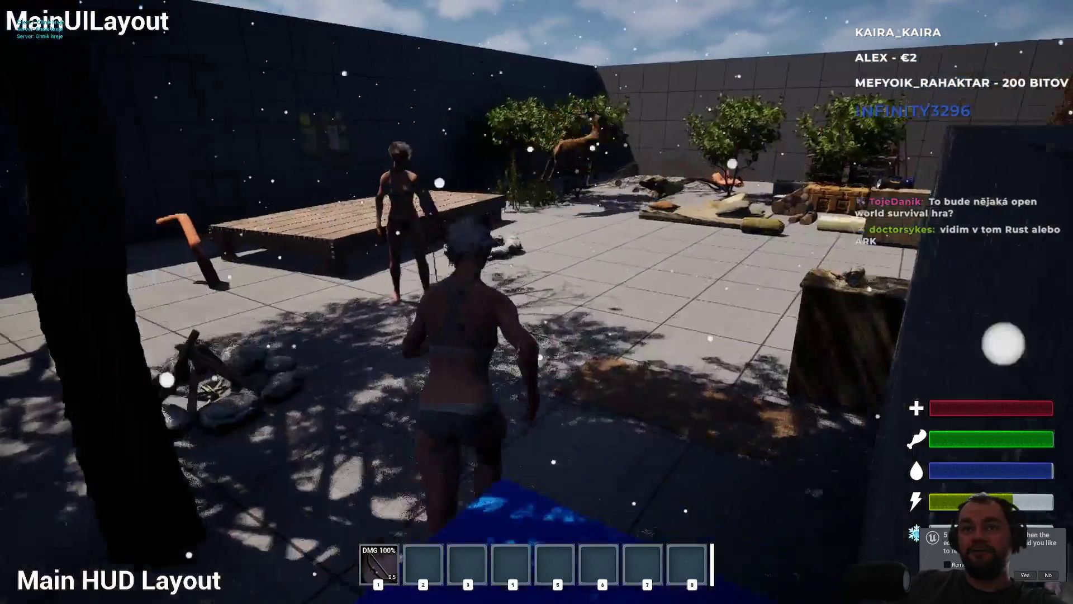
key(w)
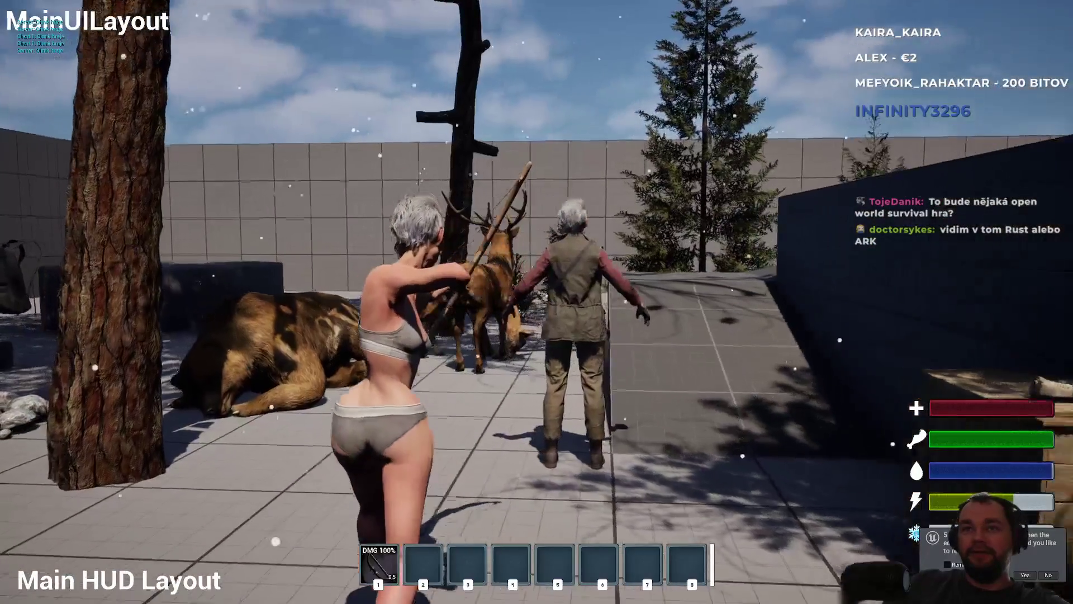
key(w)
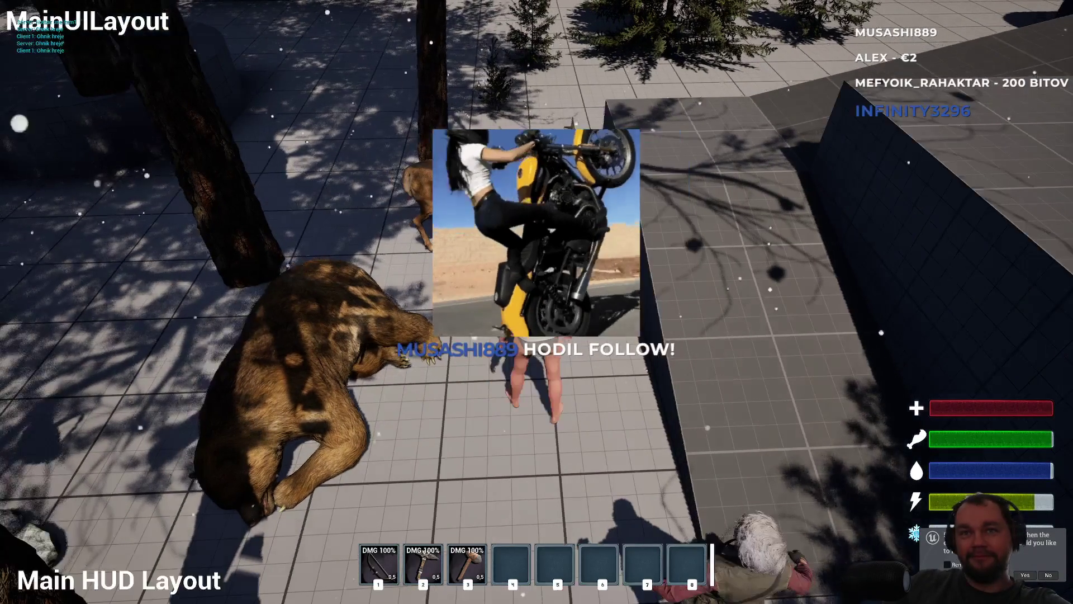
key(2)
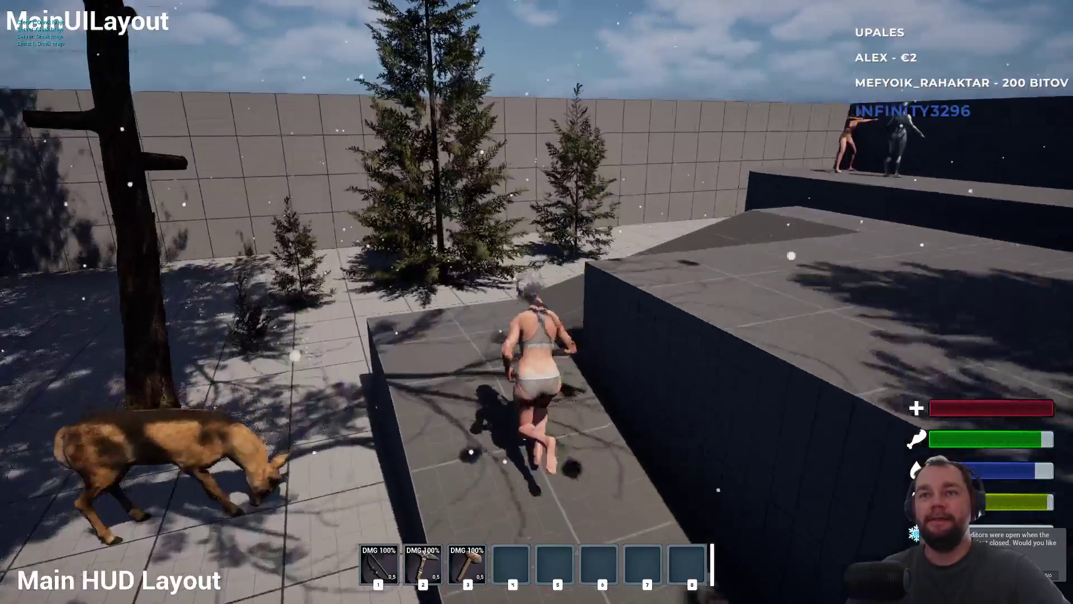
Move the meat into hotbar slot 4 and eat a piece
key(i)
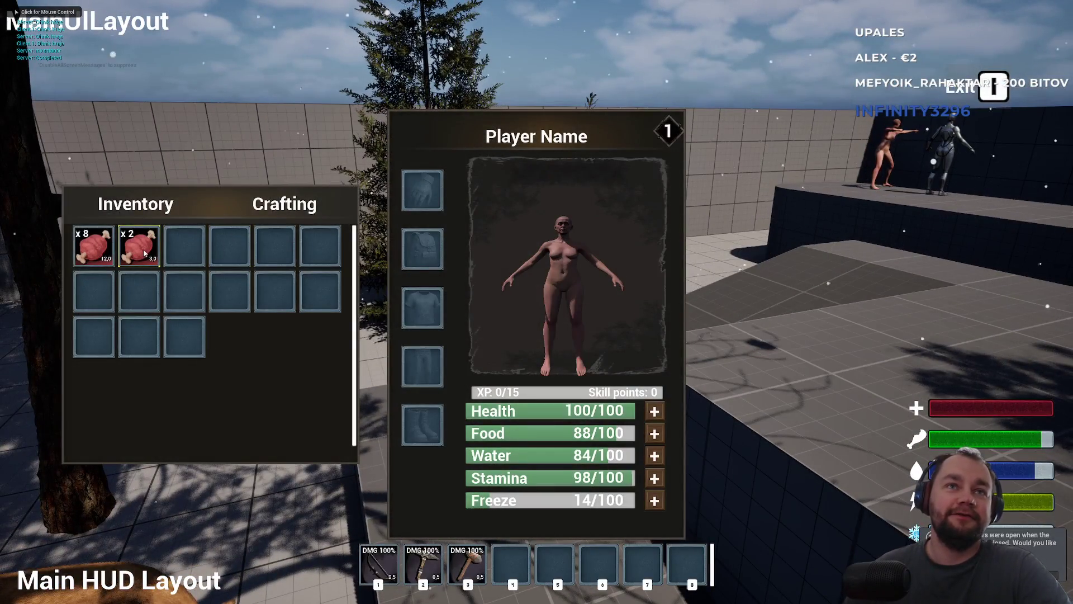
drag(519, 550, 512, 563)
key(i)
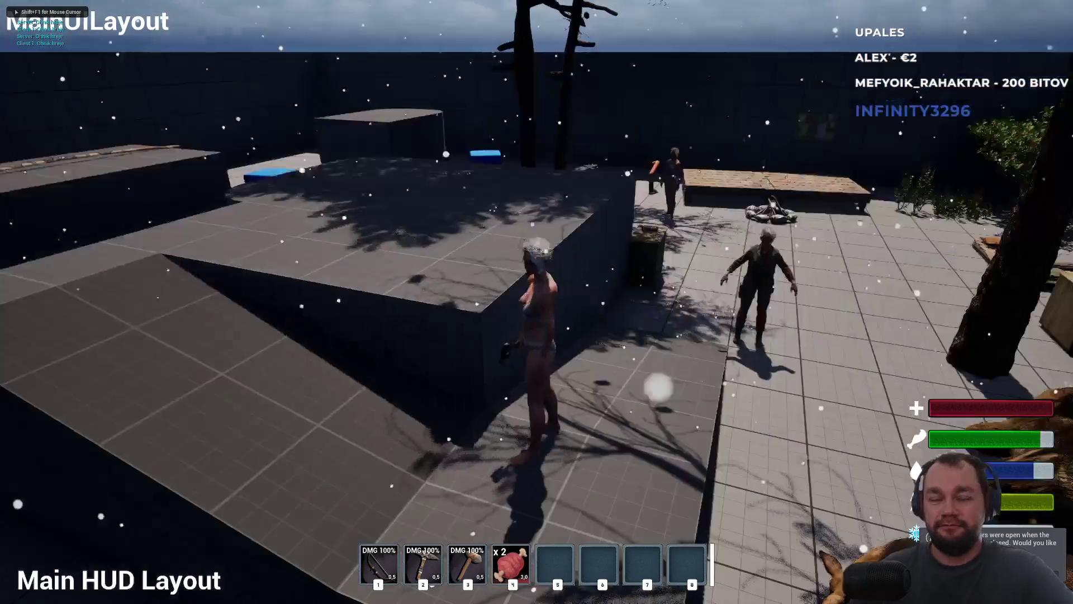
key(4)
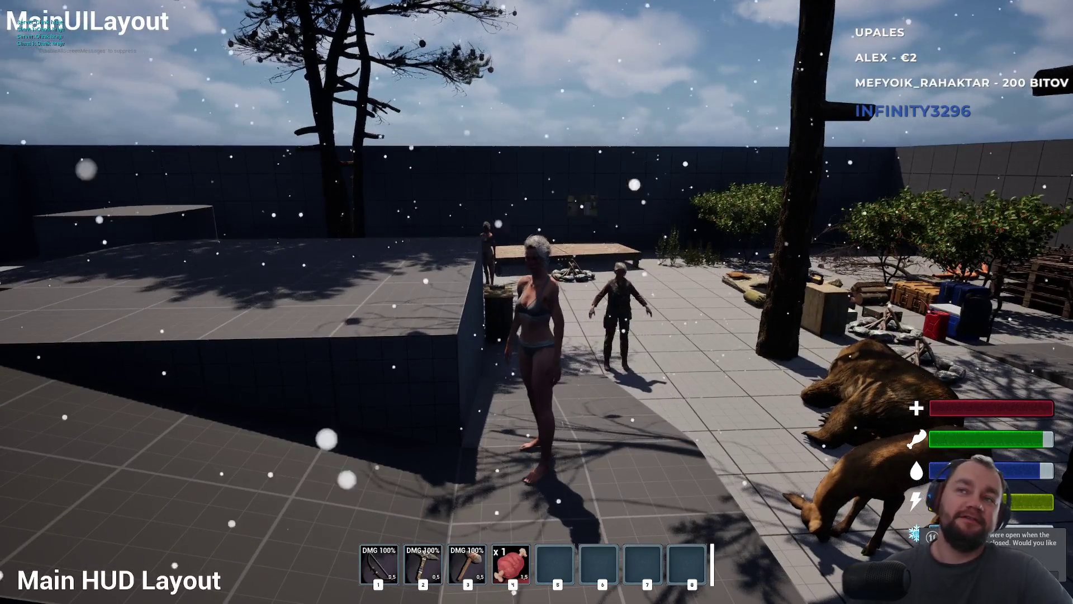
key(w)
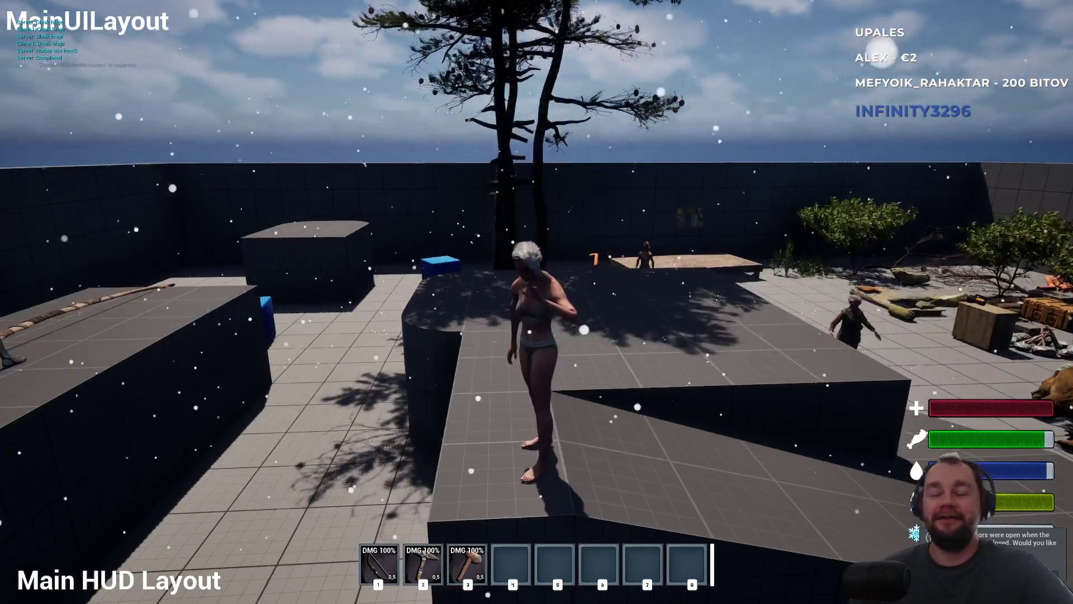
Check the character stats, then drop the 8-meat stack on the ground from the inventory
key(i)
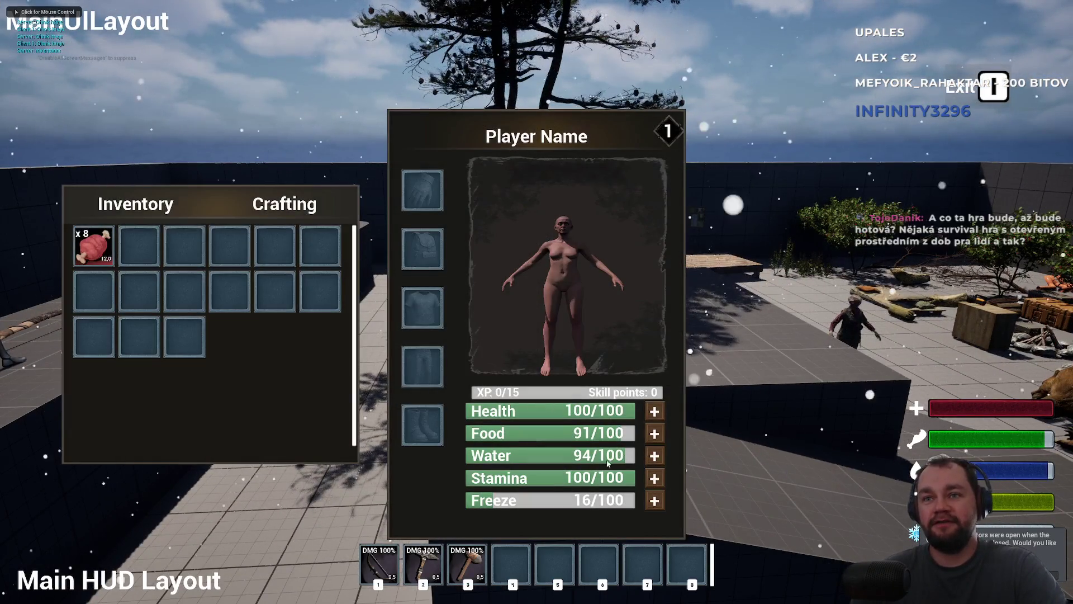
key(i)
key(w)
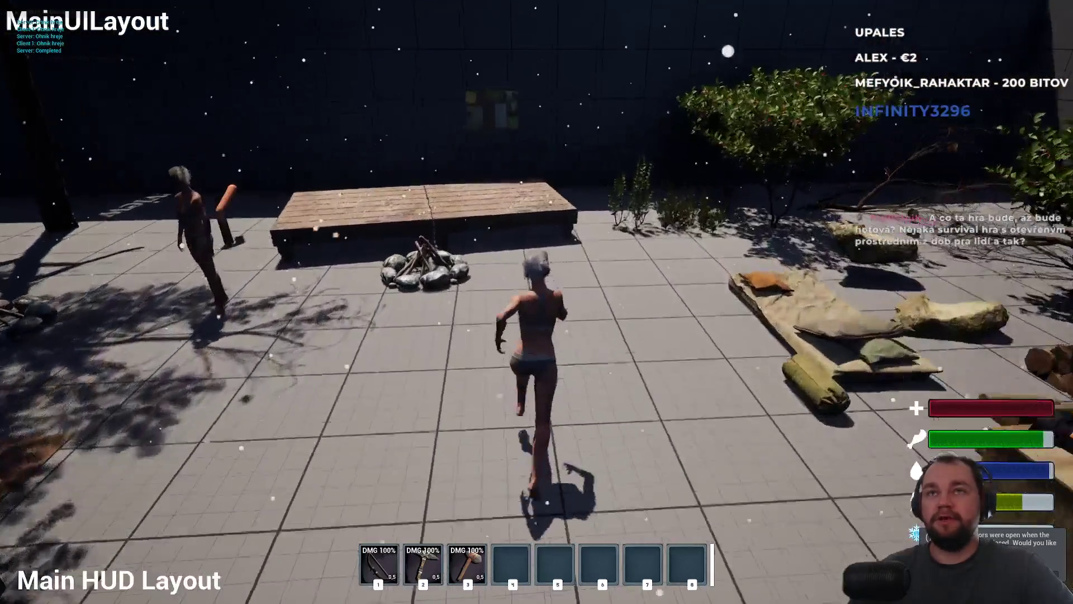
key(i)
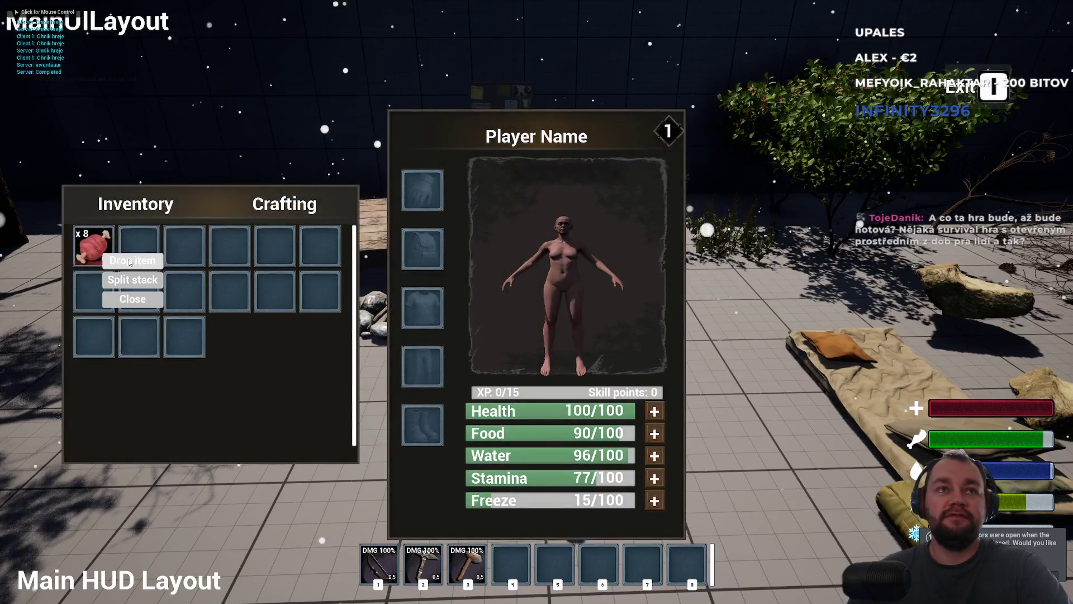
click(129, 261)
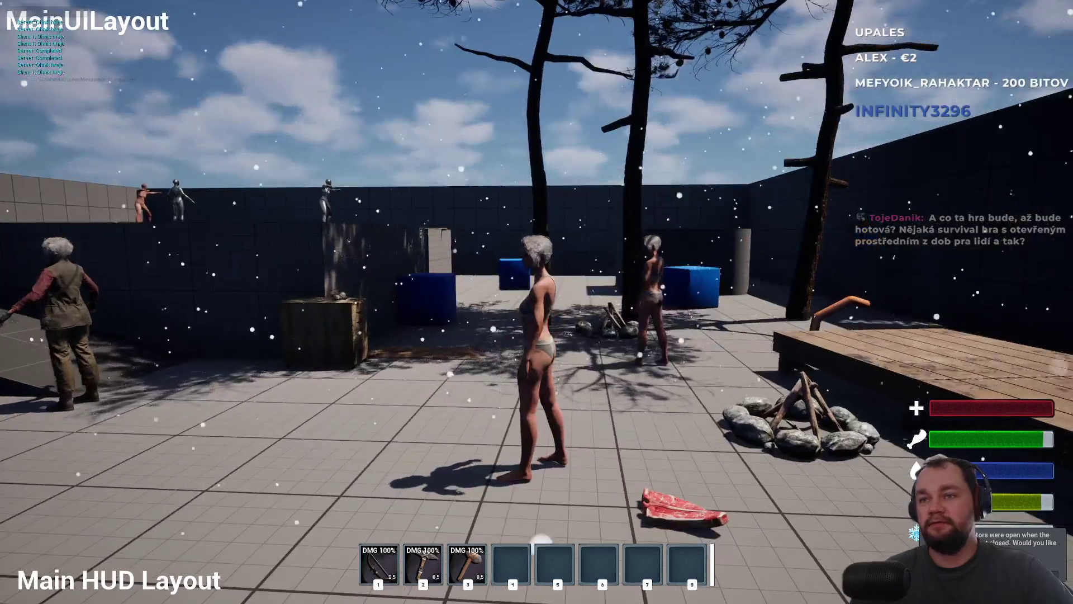
Switch to the Client 1 window, check its inventory and use the first hotbar item
key(super)
key(alt+Tab)
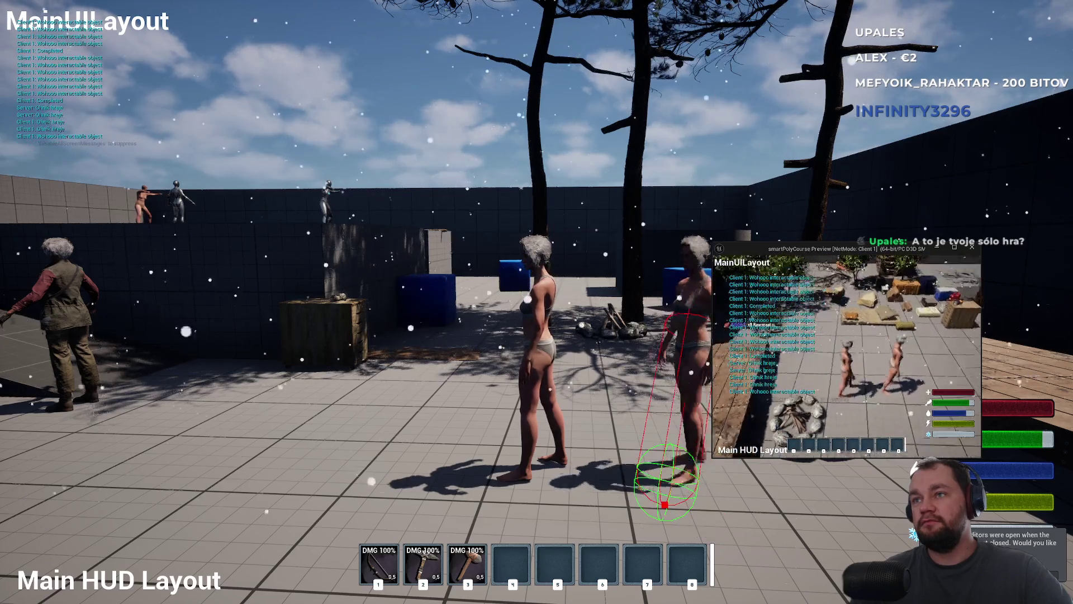
key(i)
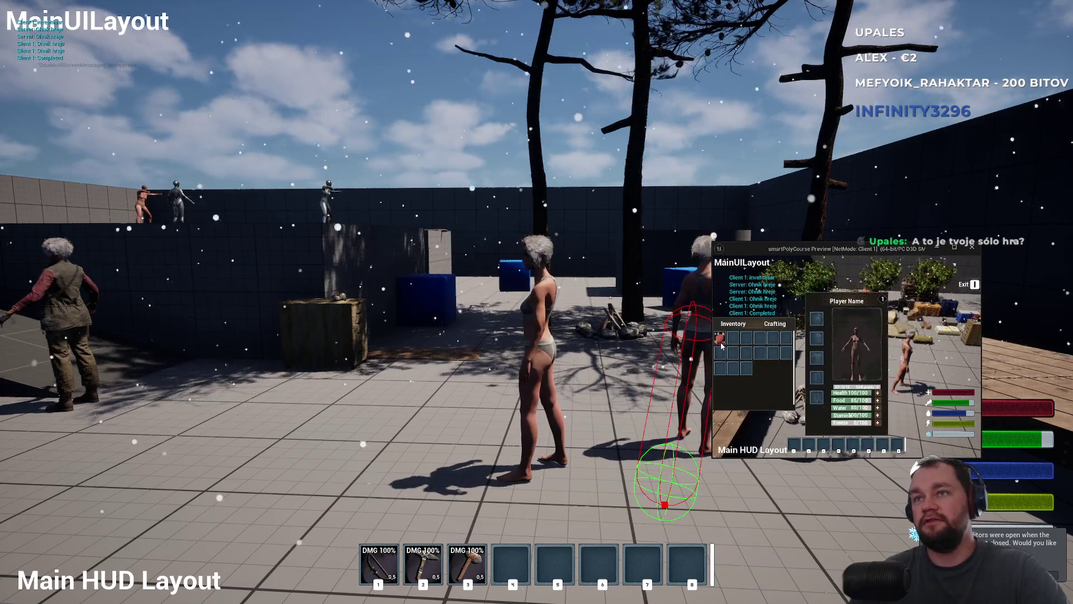
key(i)
key(1)
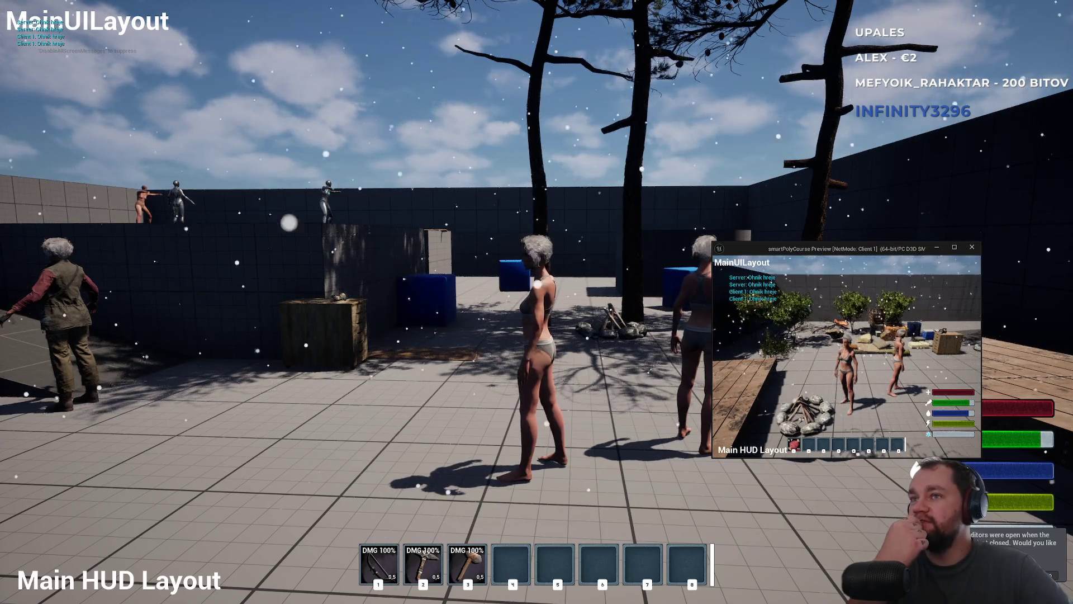
key(super)
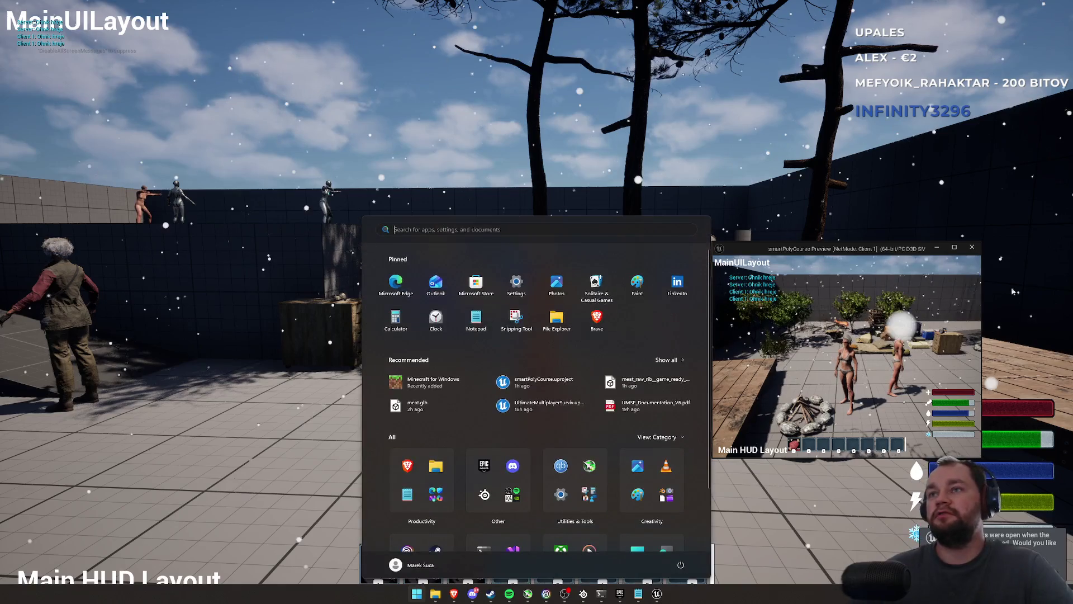
Equip the slot 2 tool and chop the tree for four wood
key(super)
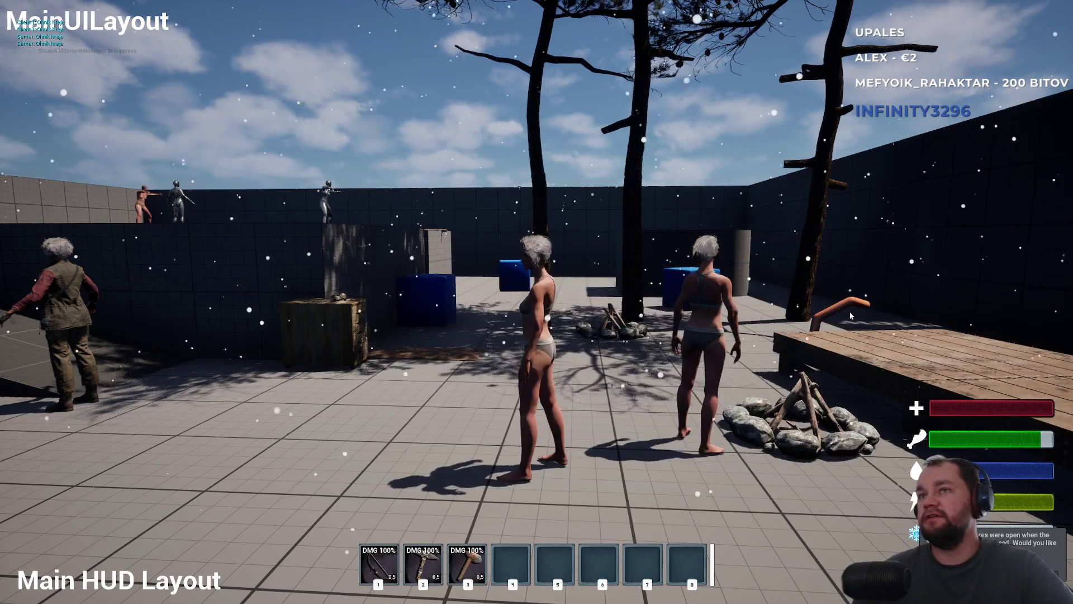
key(super)
key(super)
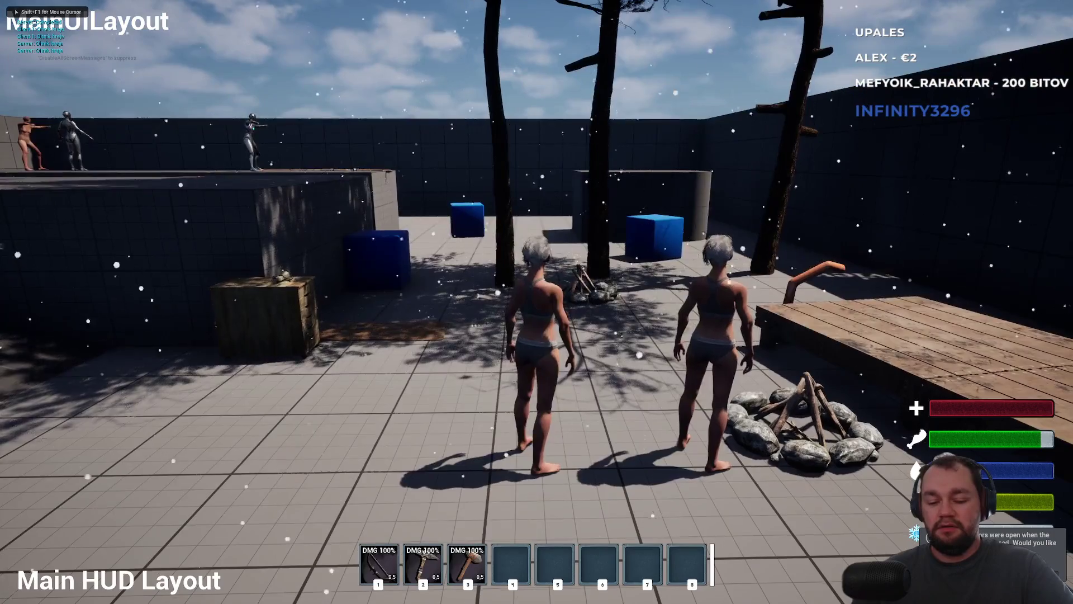
key(w)
key(2)
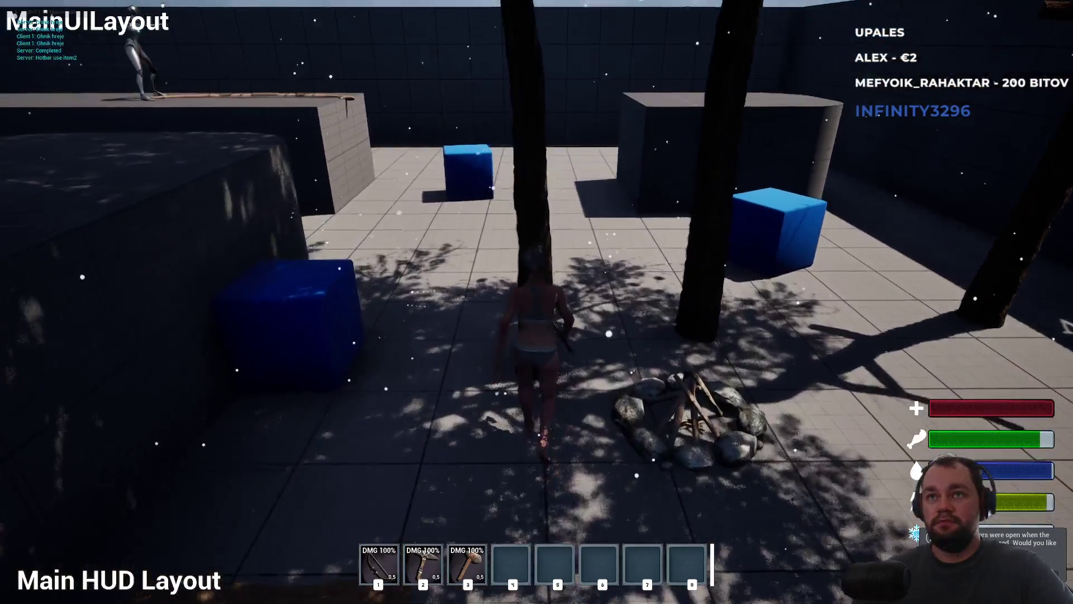
click(536, 302)
key(s)
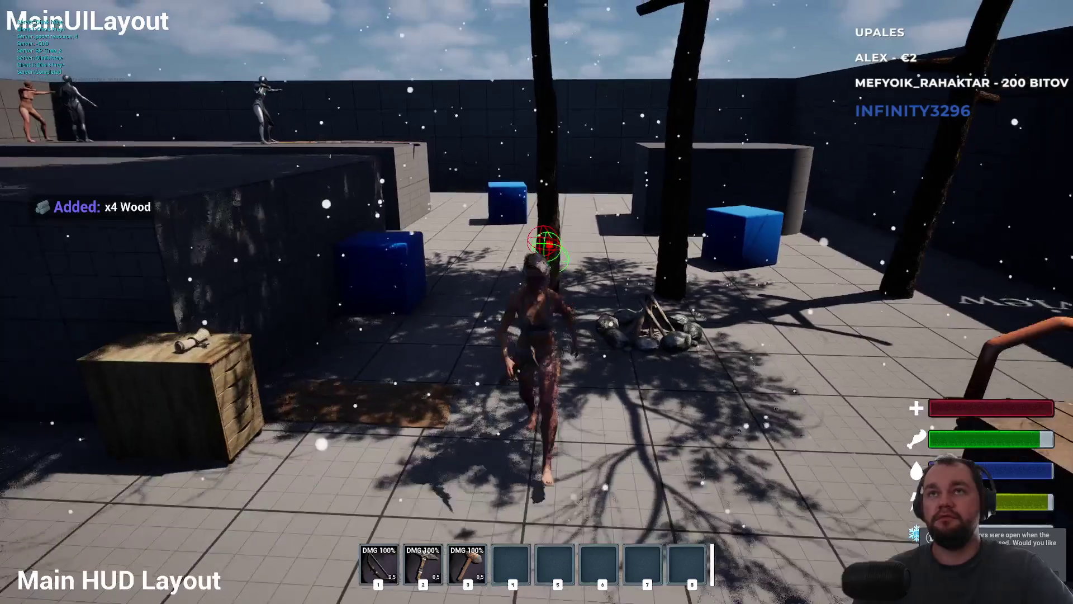
key(a)
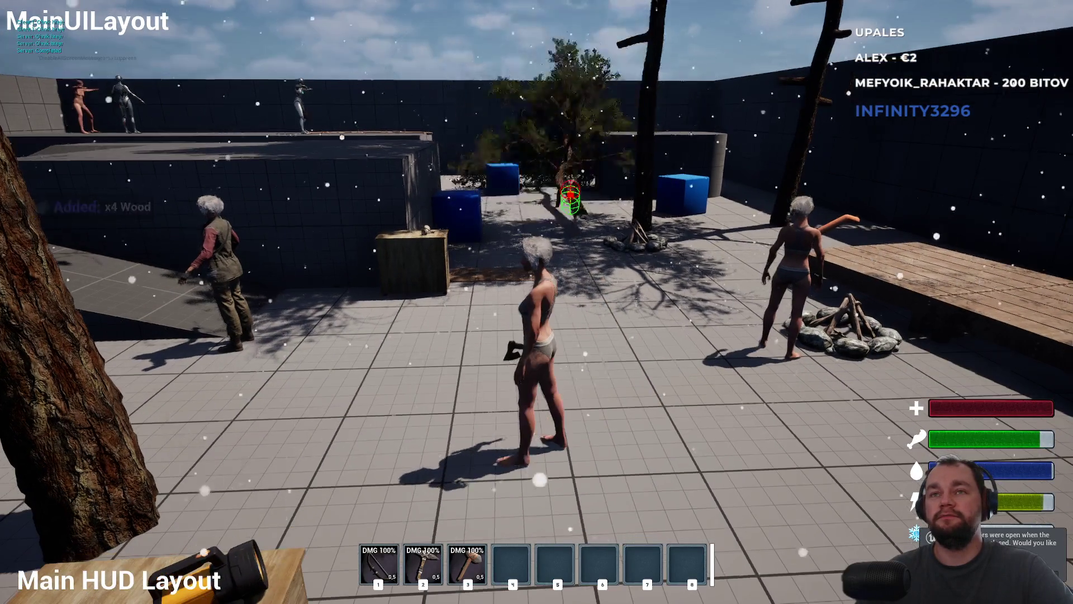
Drop the four wood from the inventory, then leave fullscreen to restore the editor layout
key(Tab)
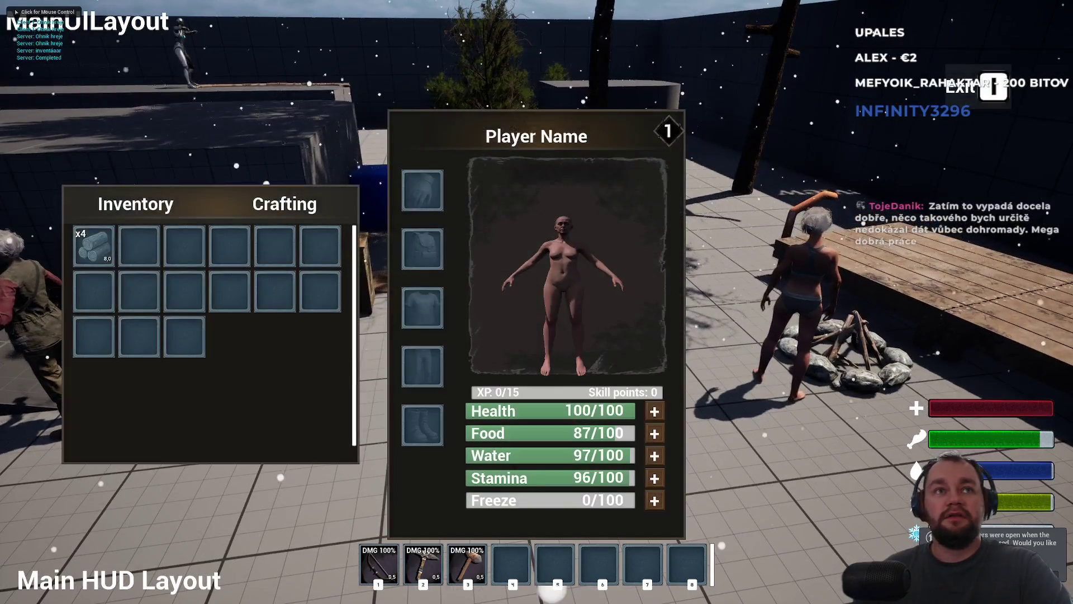
click(117, 249)
key(w)
key(super)
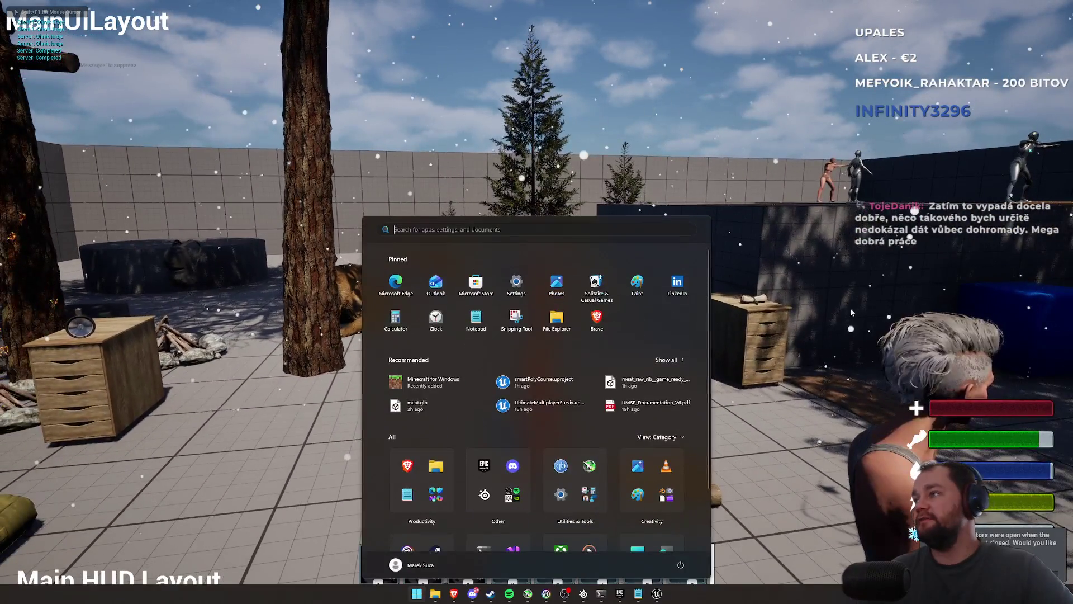
key(super)
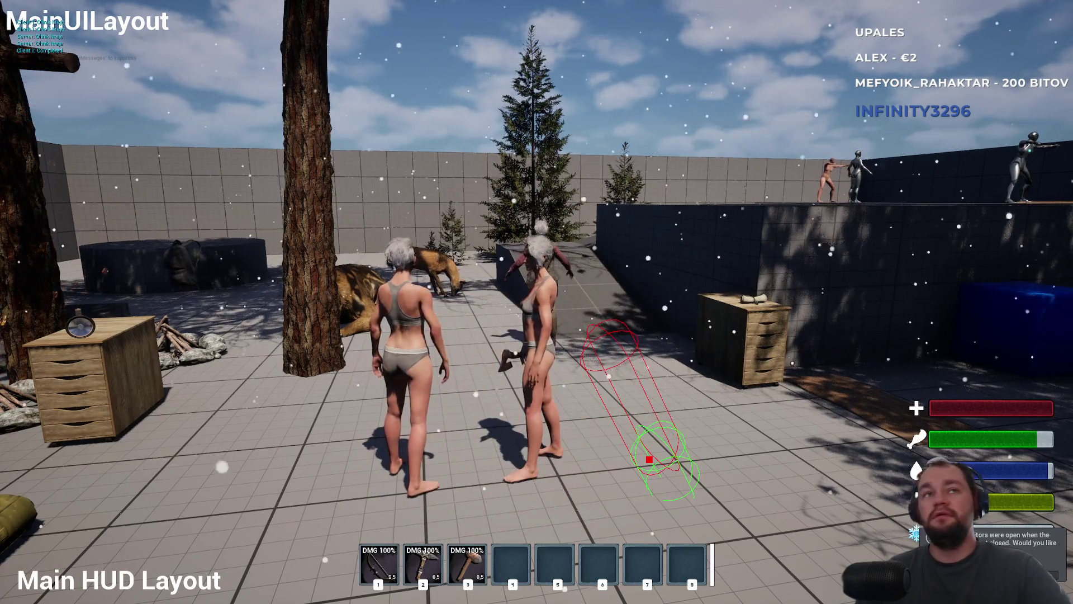
key(F11)
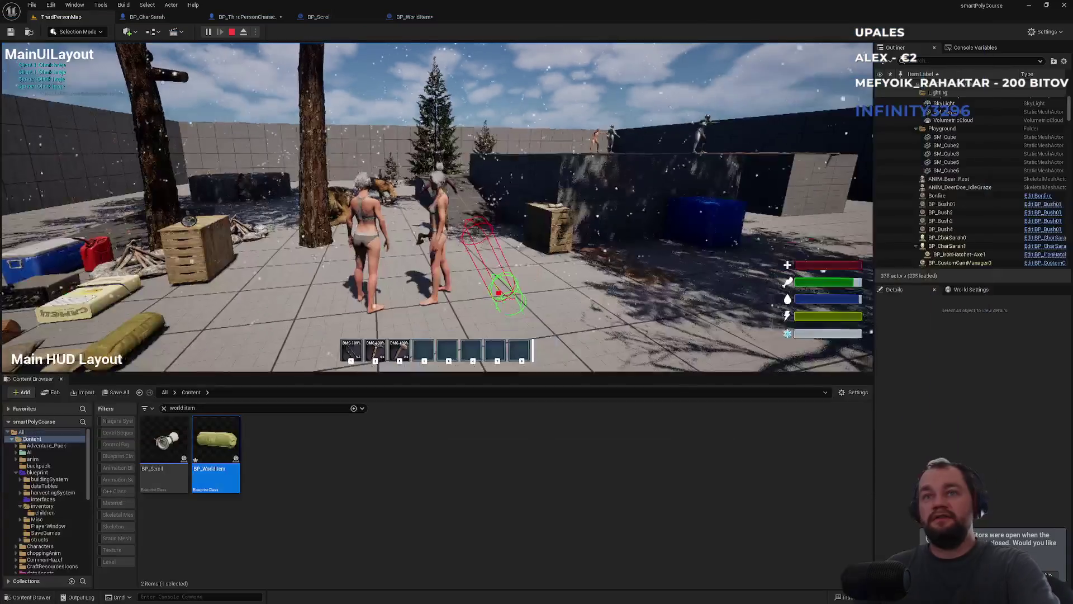
Stop the multiplayer session and open the play options to confirm Number of Players is 1
key(Escape)
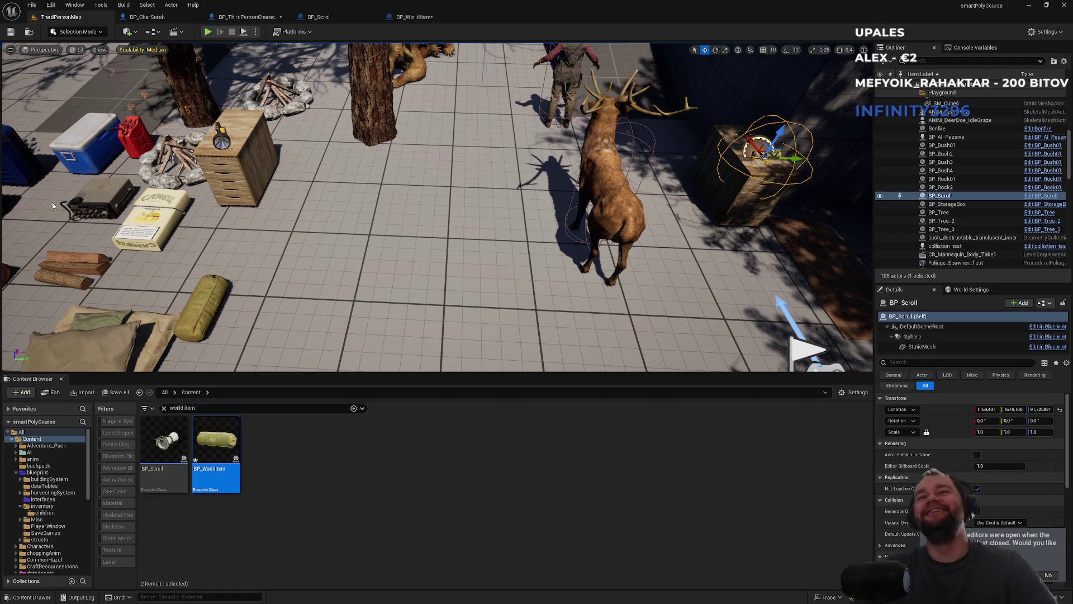
click(255, 33)
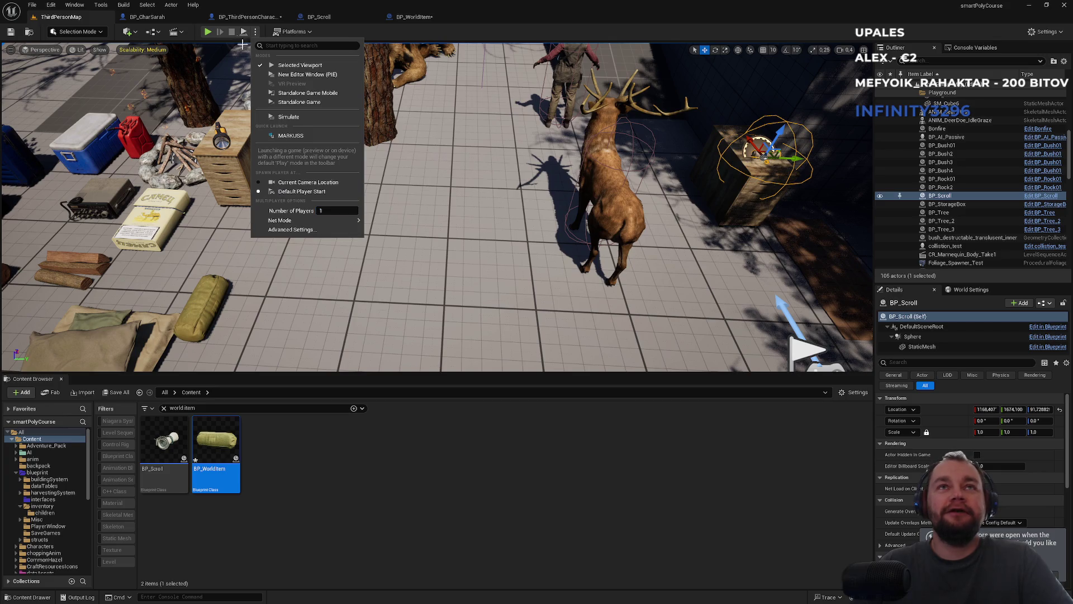
Start a single-player New Editor Window (PIE) session in fullscreen with mouse captured
click(208, 33)
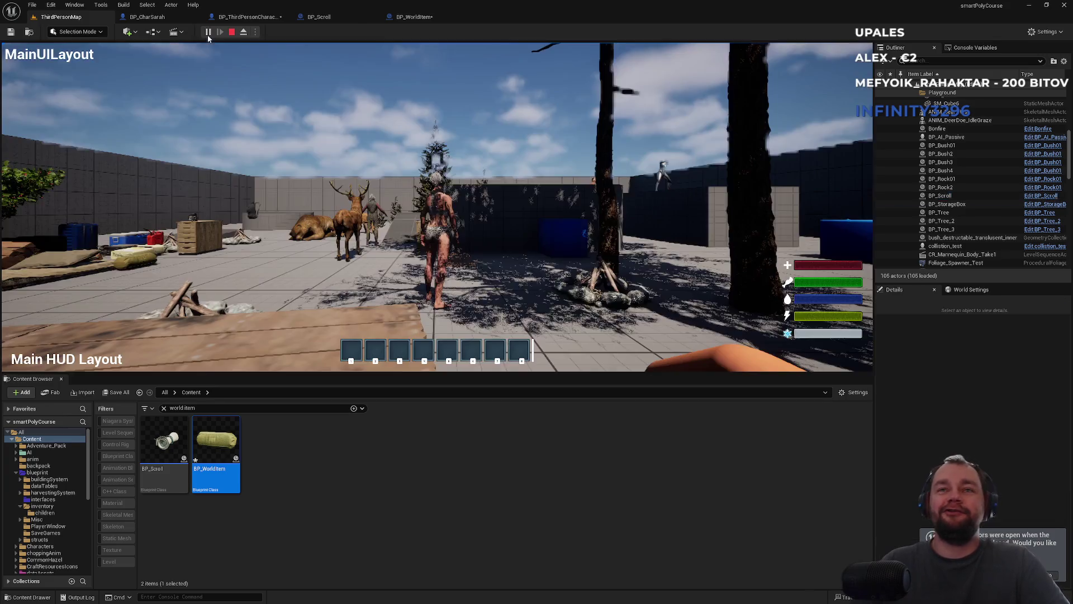
key(super)
click(501, 157)
key(F11)
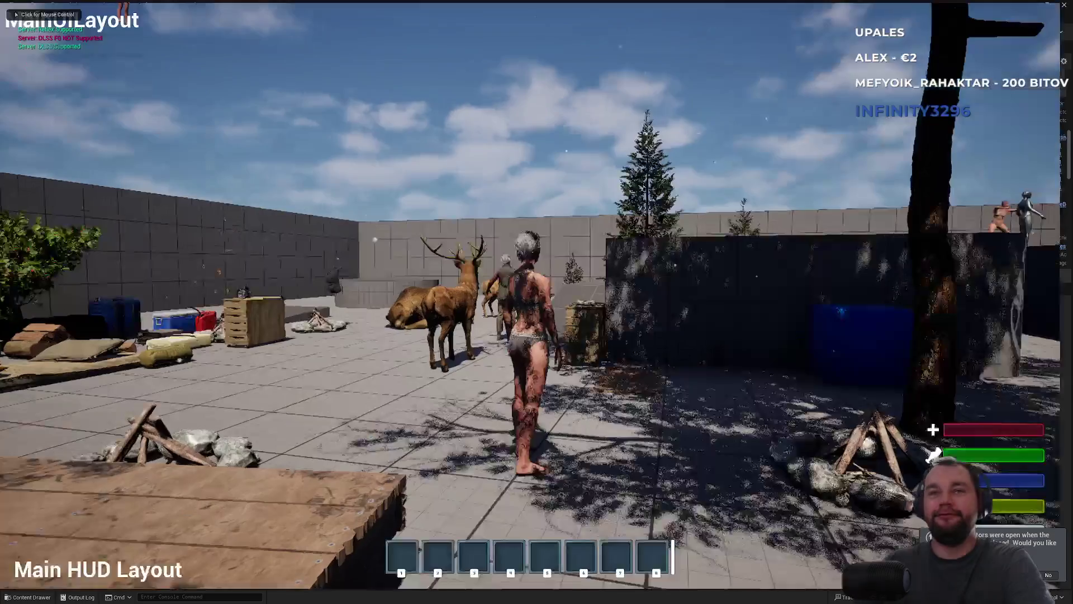
click(537, 302)
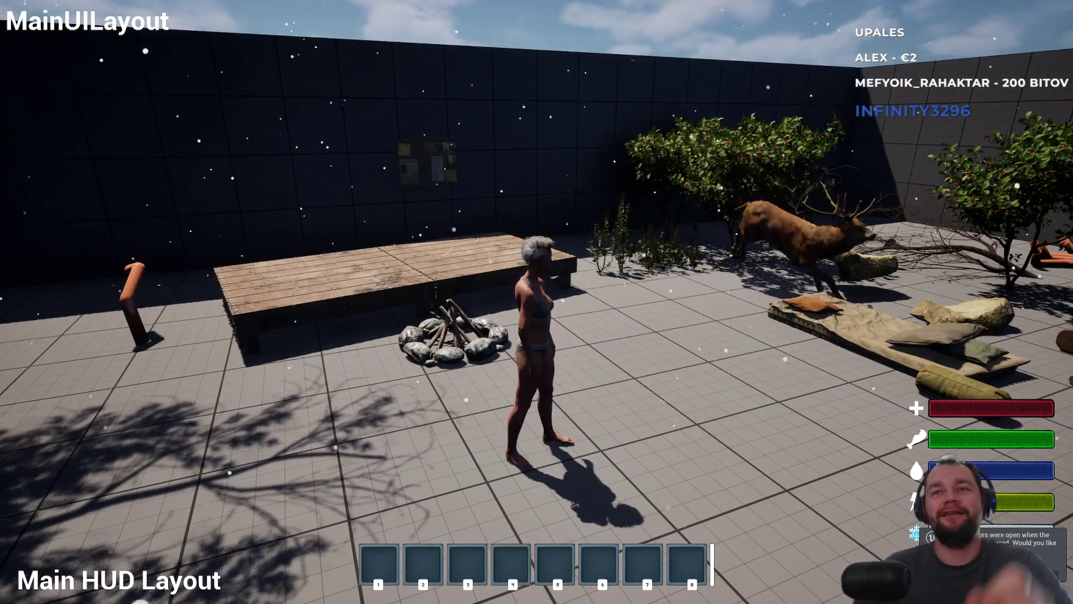
Walk and jump onto the wooden platform, then across the tiles past the small bush
key(s)
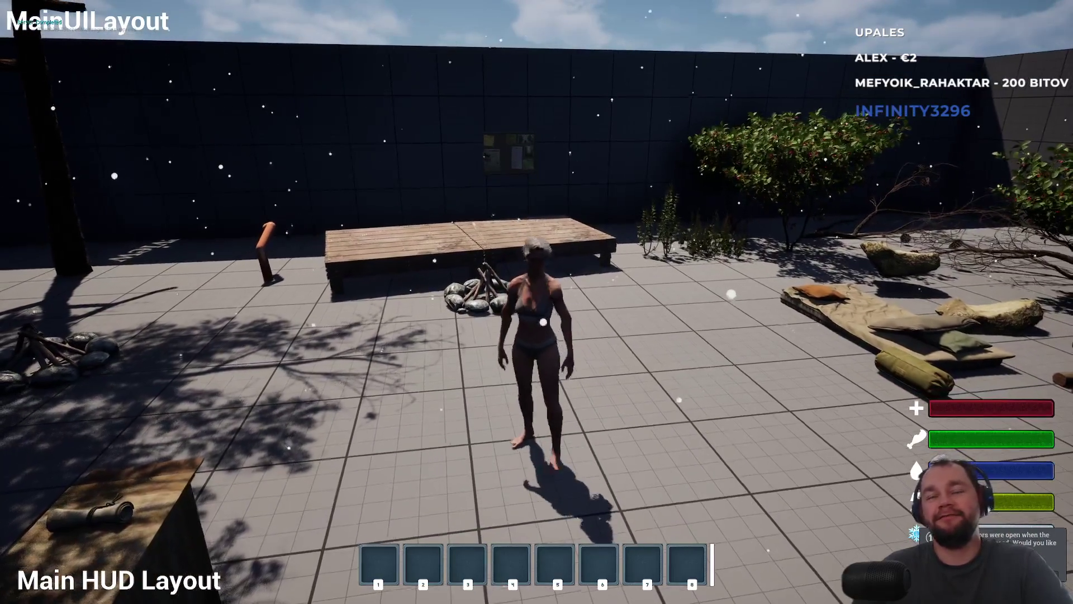
key(w)
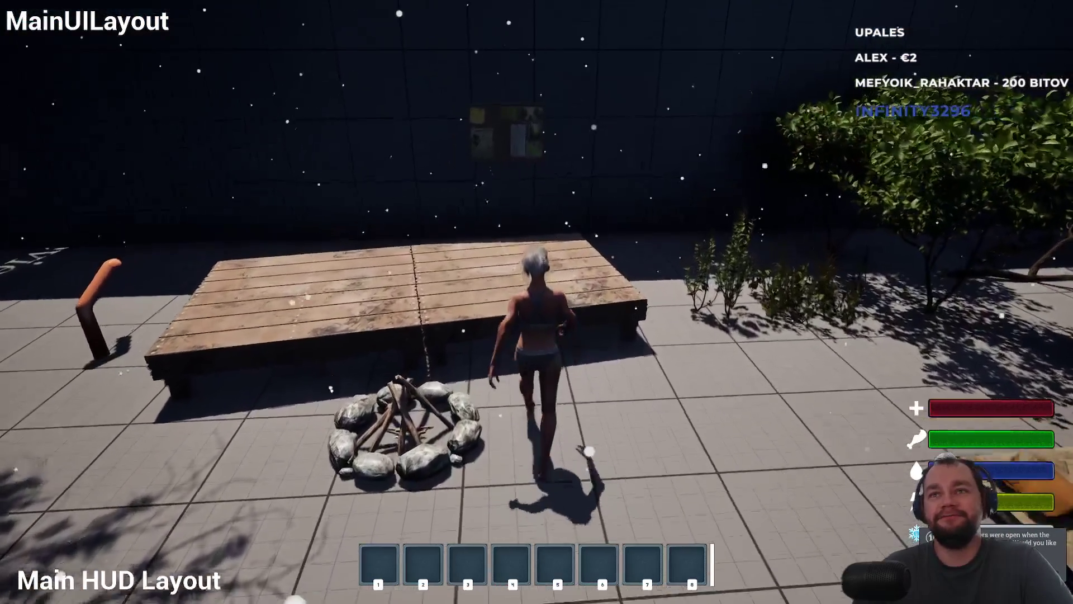
key(space)
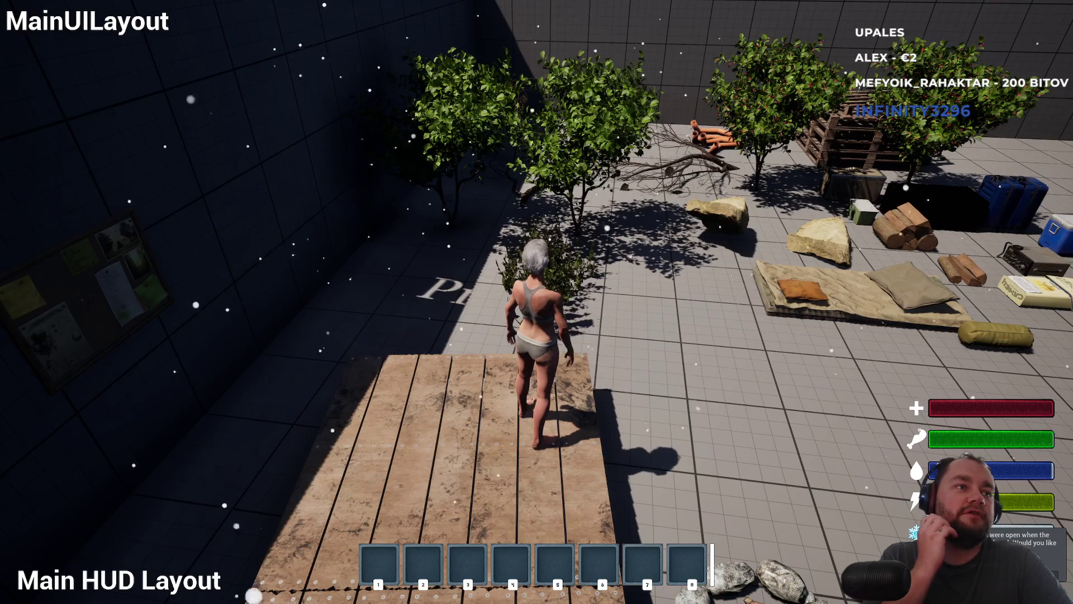
key(d)
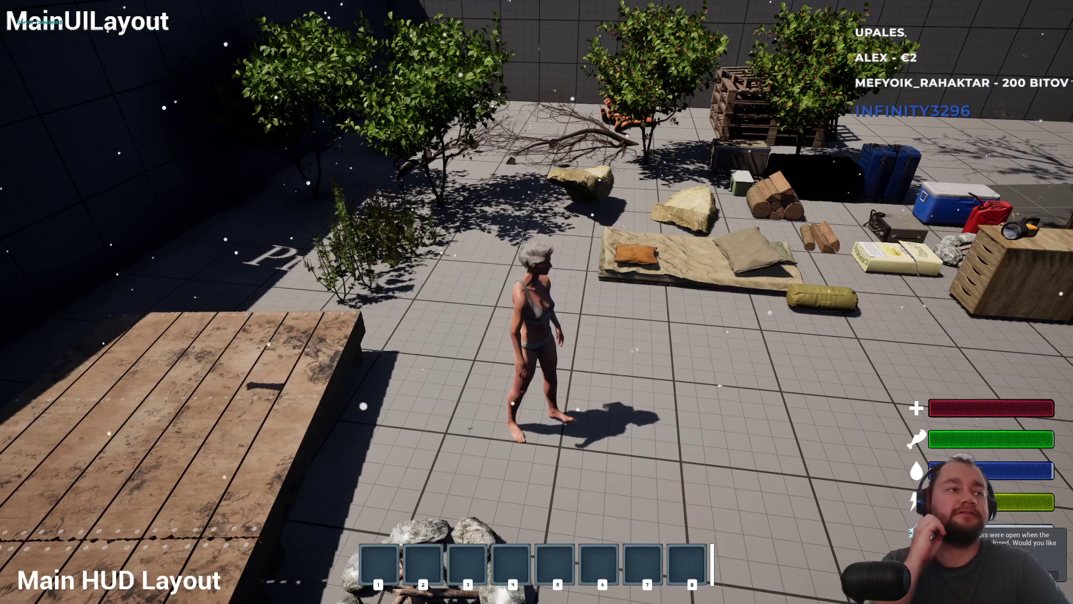
key(w)
key(space)
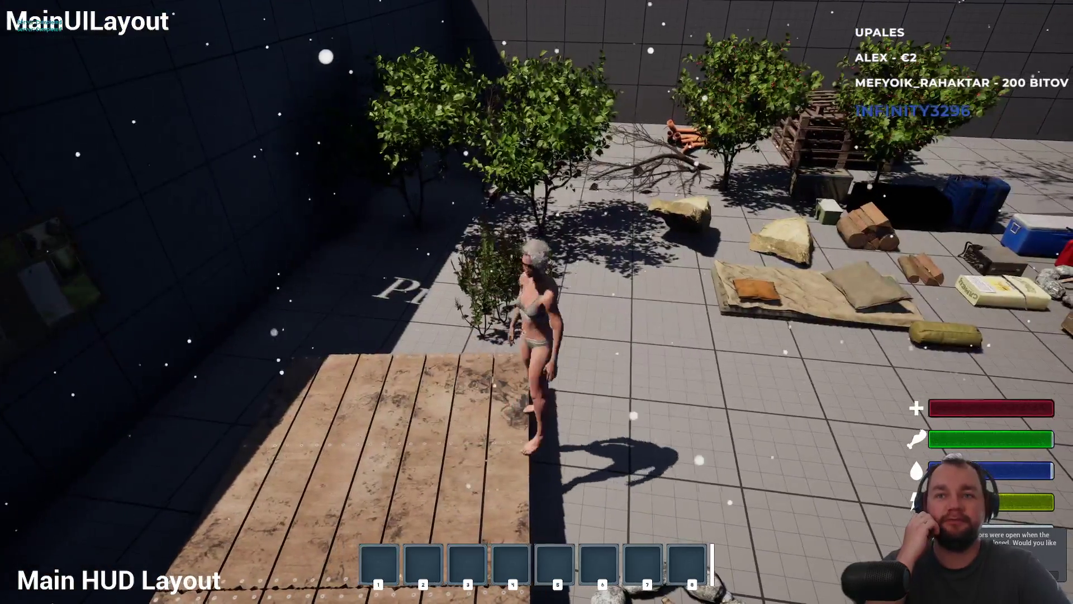
key(s)
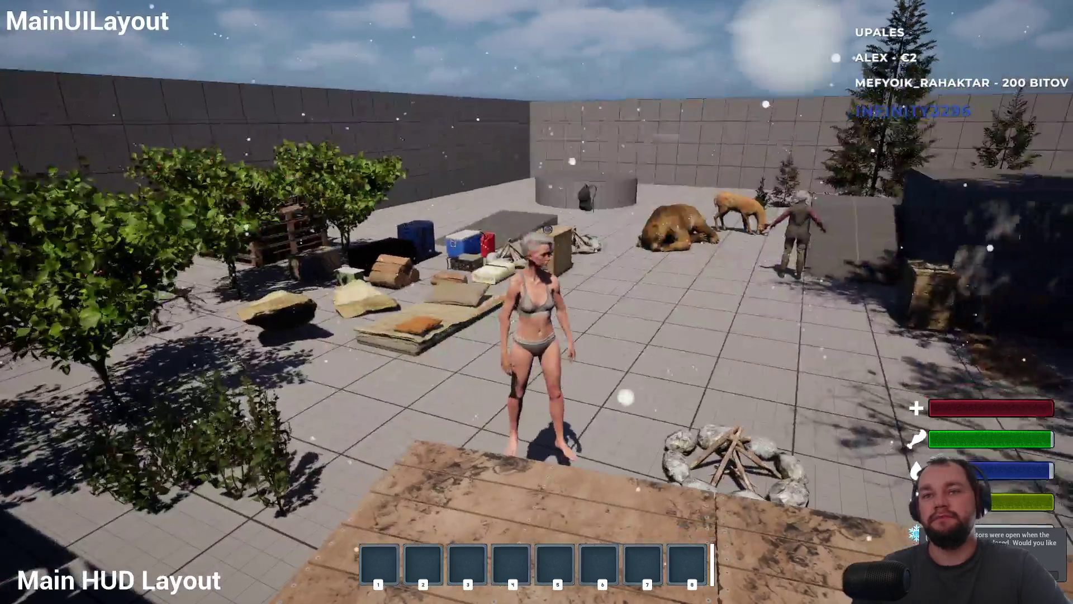
Jump the character onto the tall dark platform, run back down toward the props, then stop Play-In-Editor
key(w)
key(w)
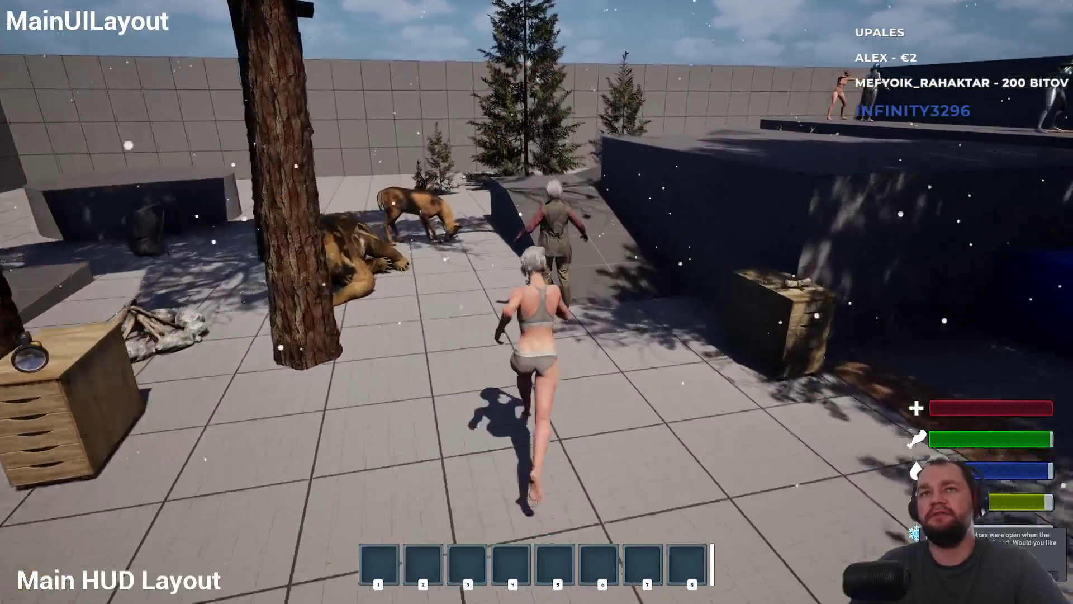
key(space)
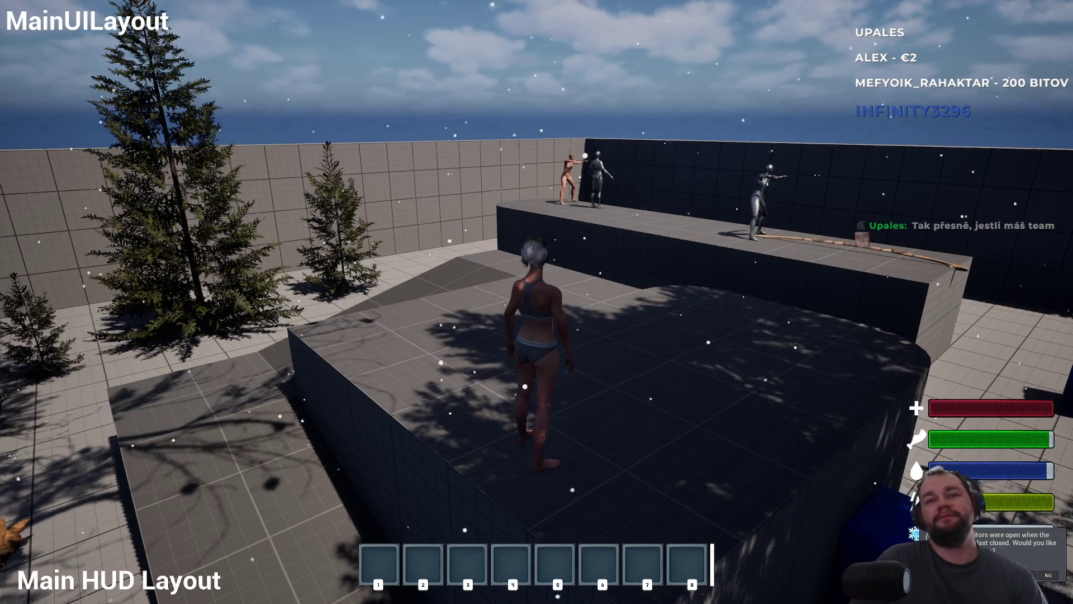
mouse_move(536, 301)
key(s)
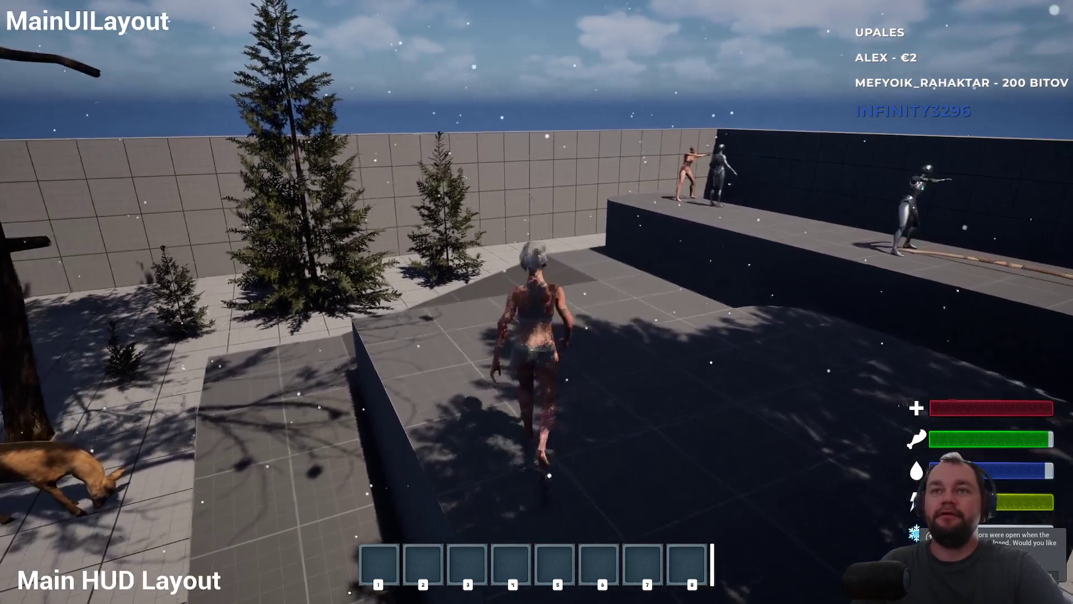
key(w)
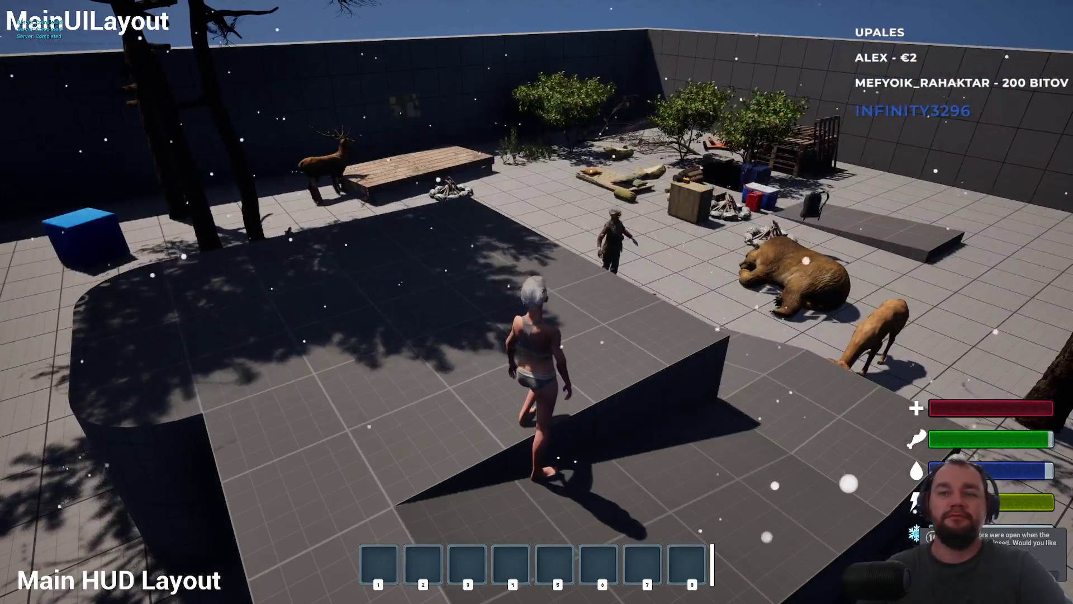
key(Escape)
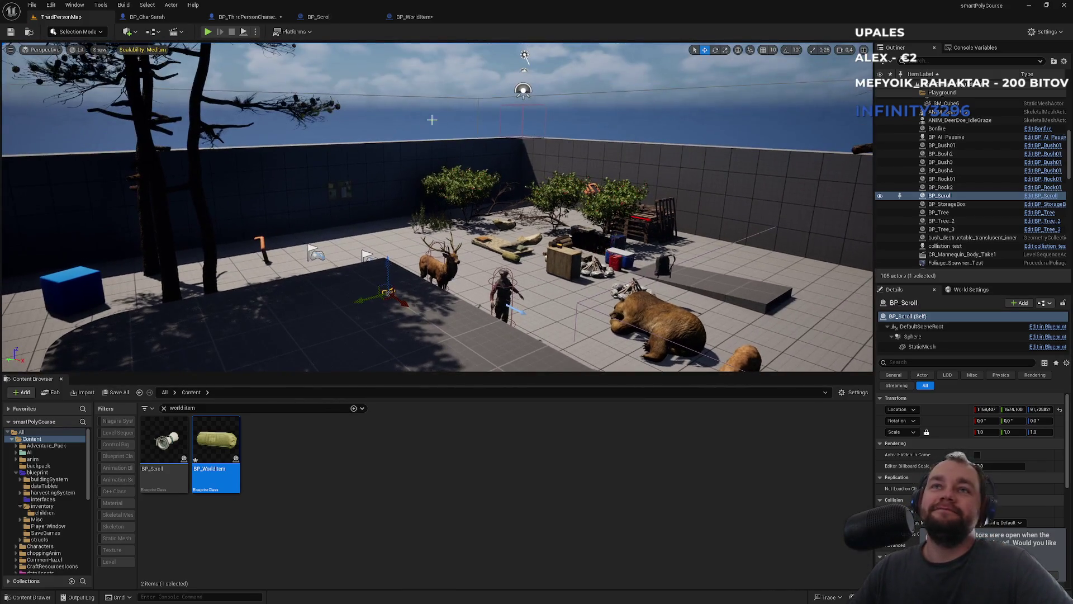
click(432, 119)
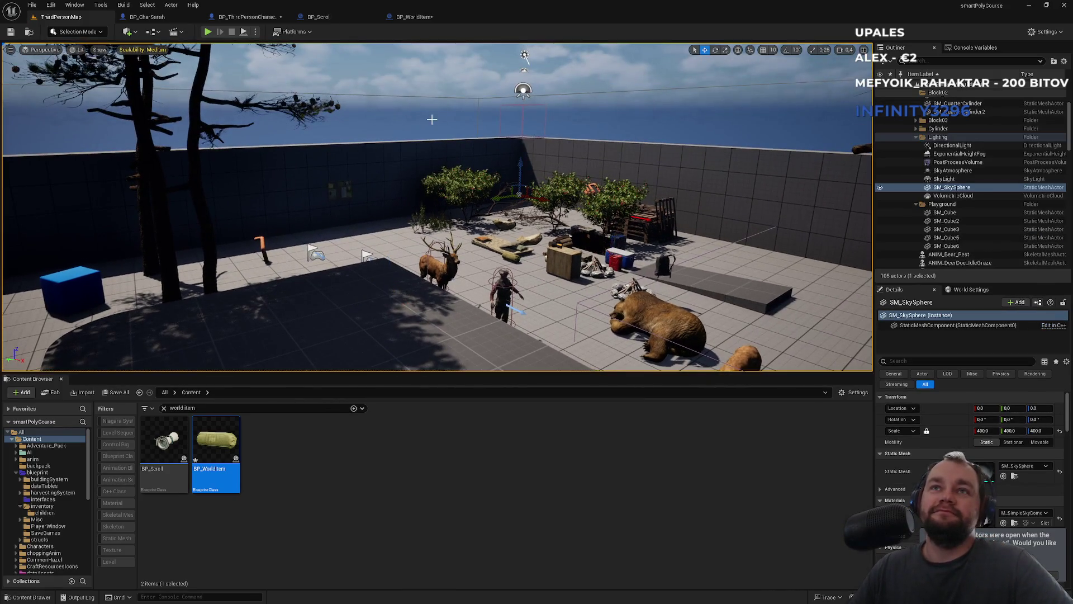
key(f)
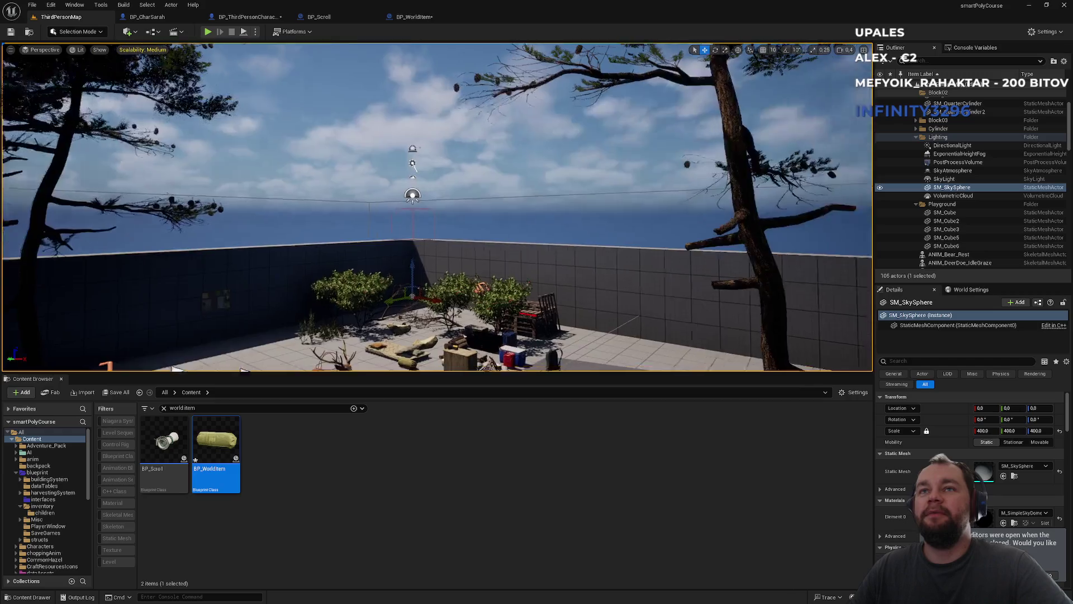
key(w)
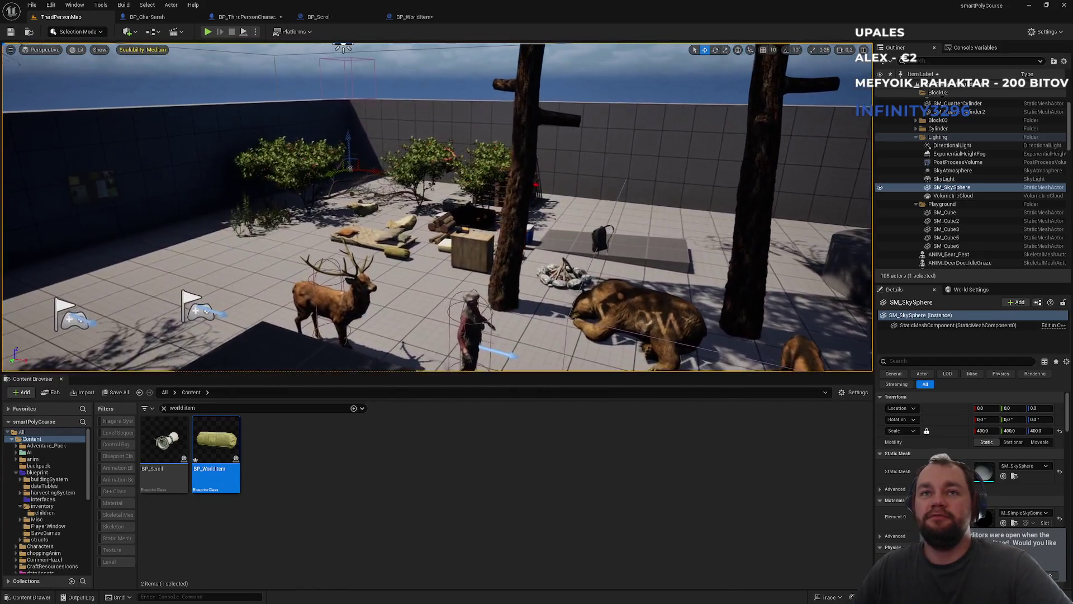
key(w)
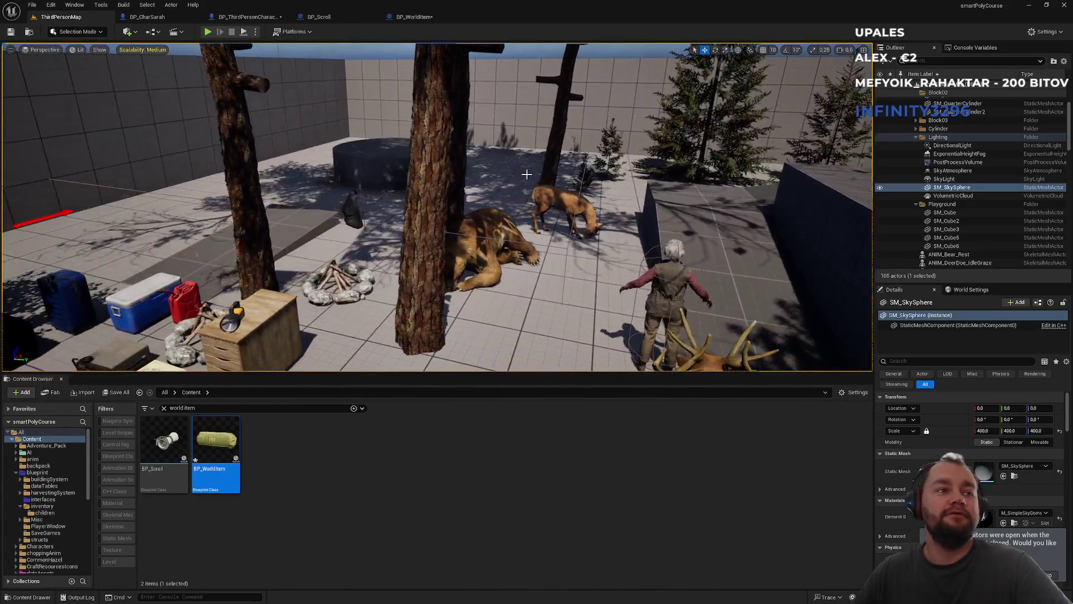
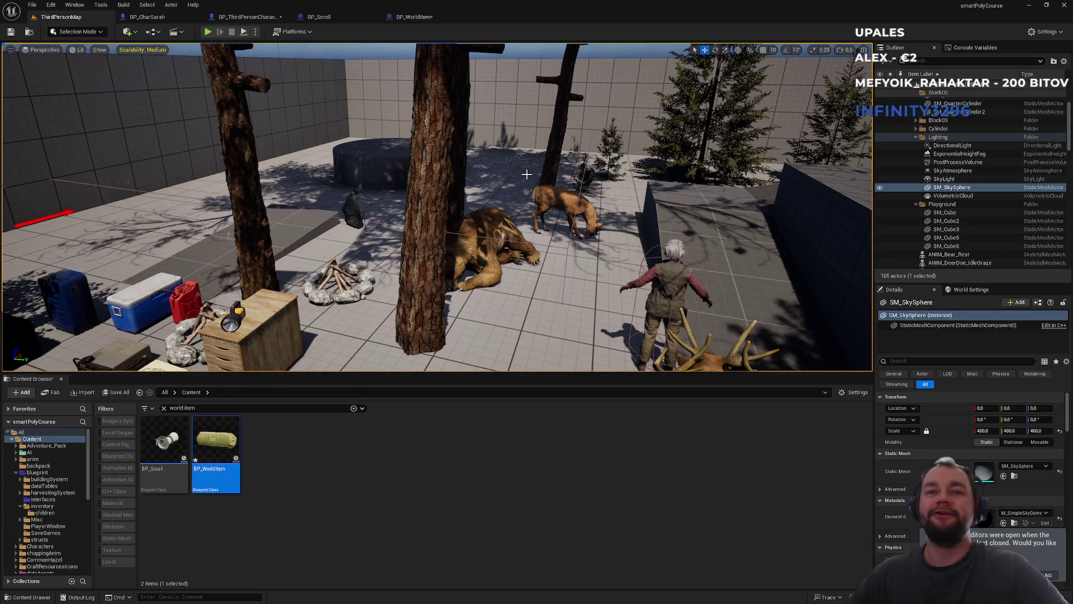
Play-test ThirdPersonMap full screen, running the character past the NPC, then stop and view FLookingAt
mouse_move(284, 82)
mouse_down()
mouse_move(330, 112)
mouse_move(318, 112)
mouse_up()
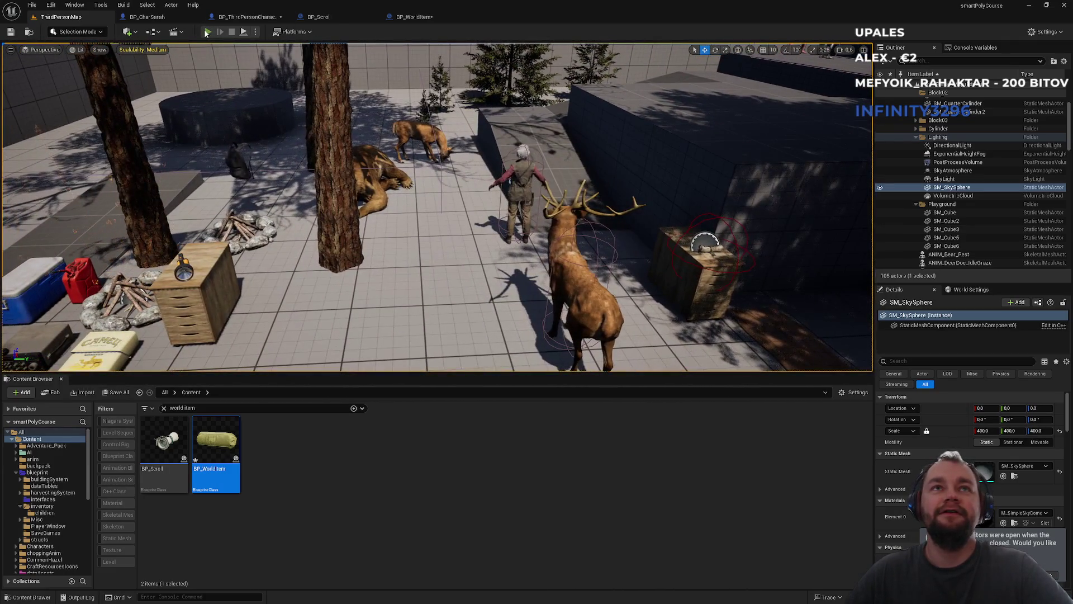
click(207, 33)
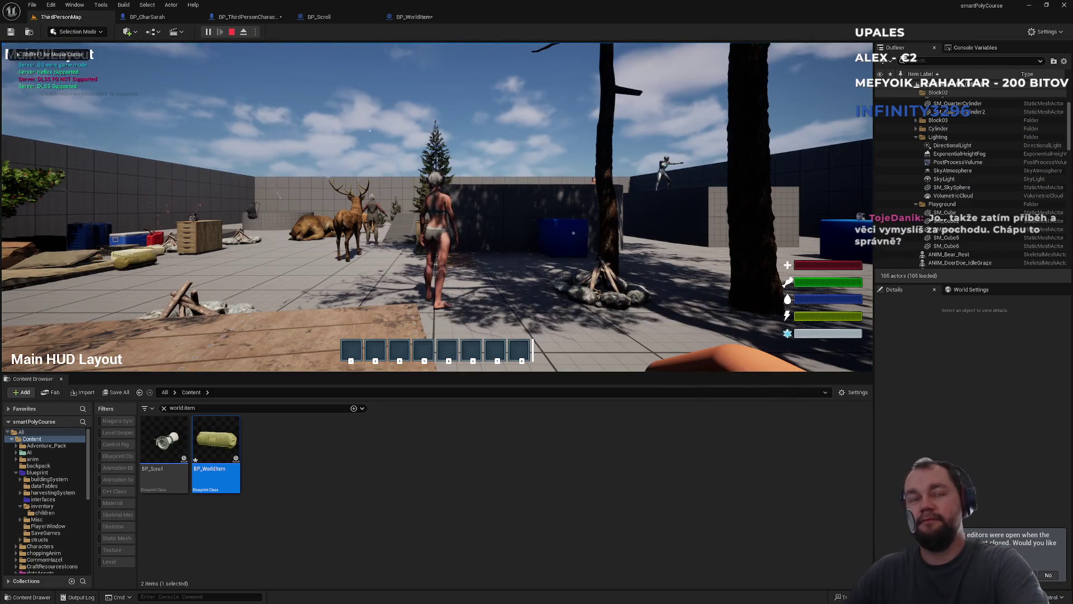
key(F11)
click(536, 302)
key(w)
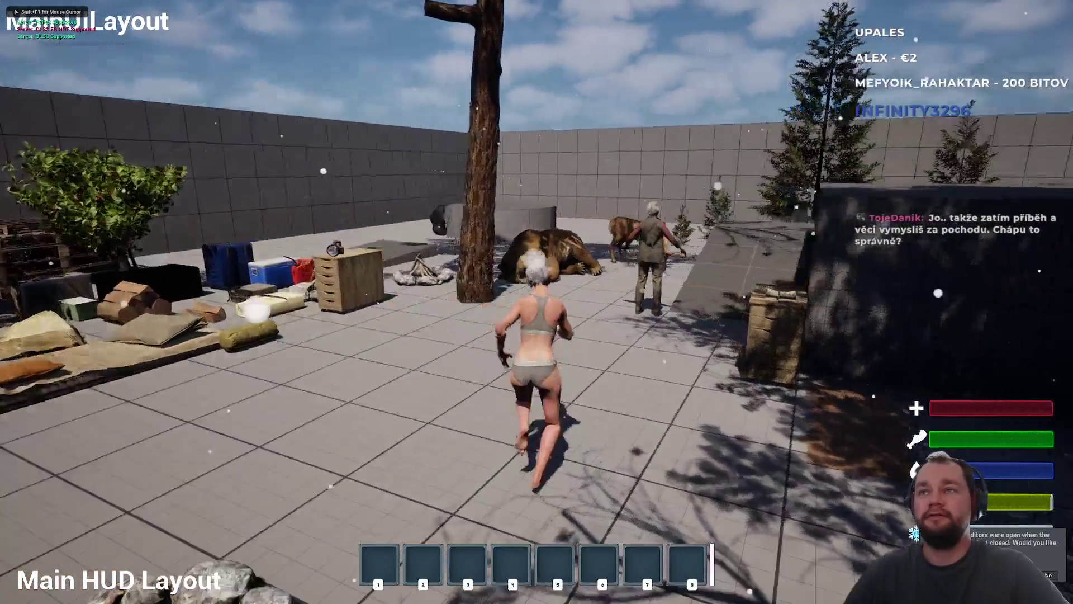
key(w)
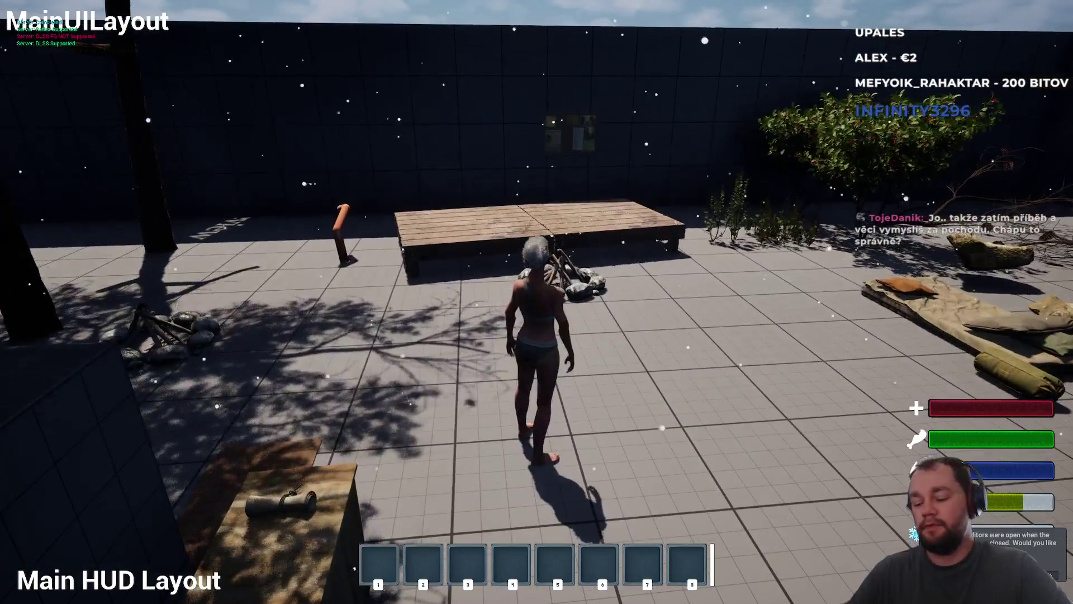
key(F11)
key(Escape)
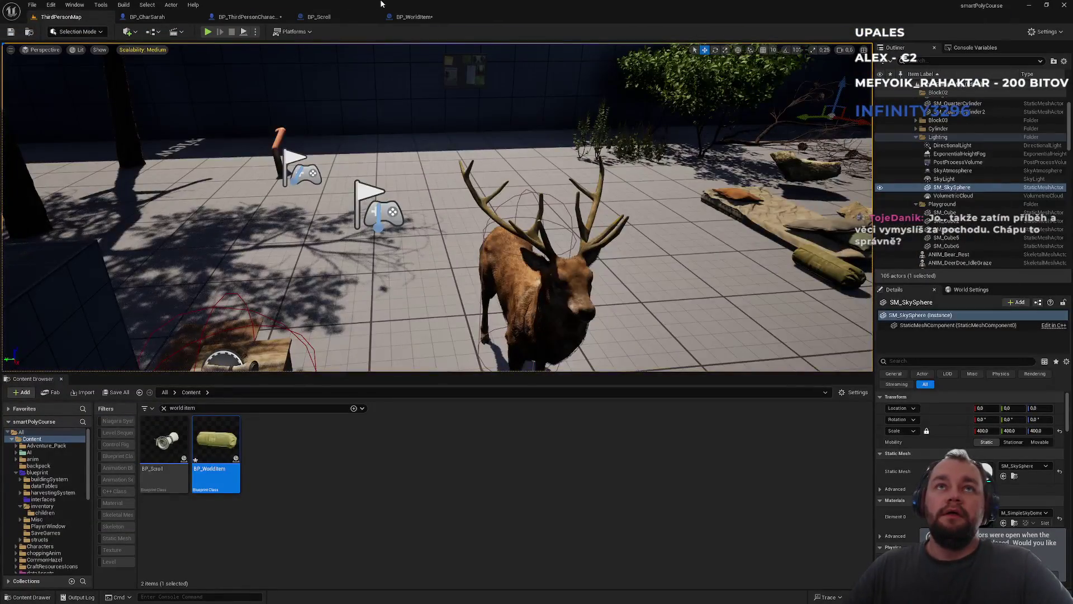
click(249, 16)
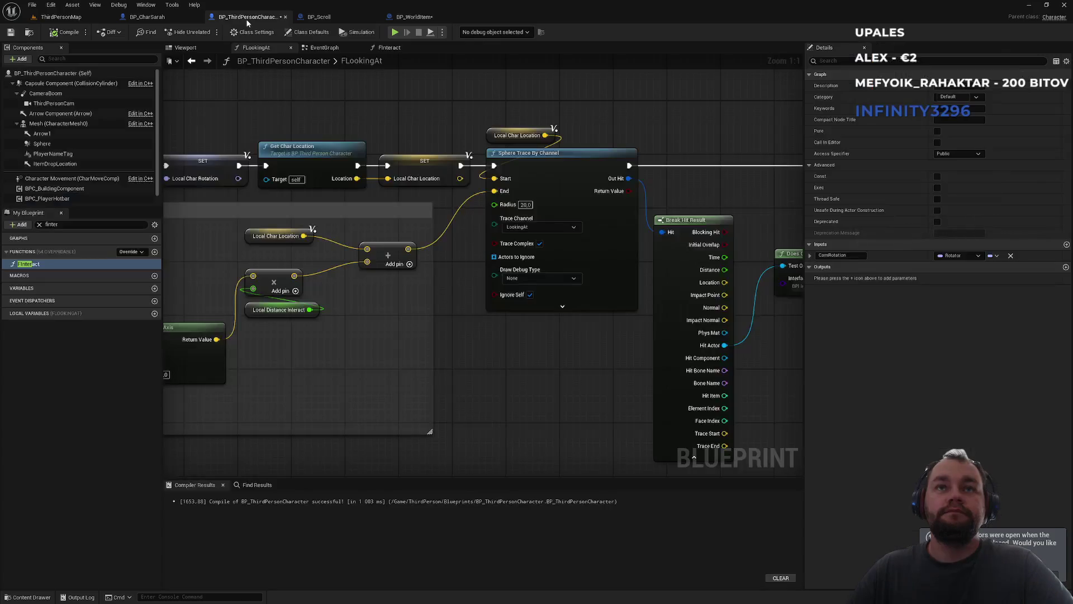
Pan through the FLookingAt graph's trace, branch, interface check and rotation/location nodes
drag(365, 112, 398, 119)
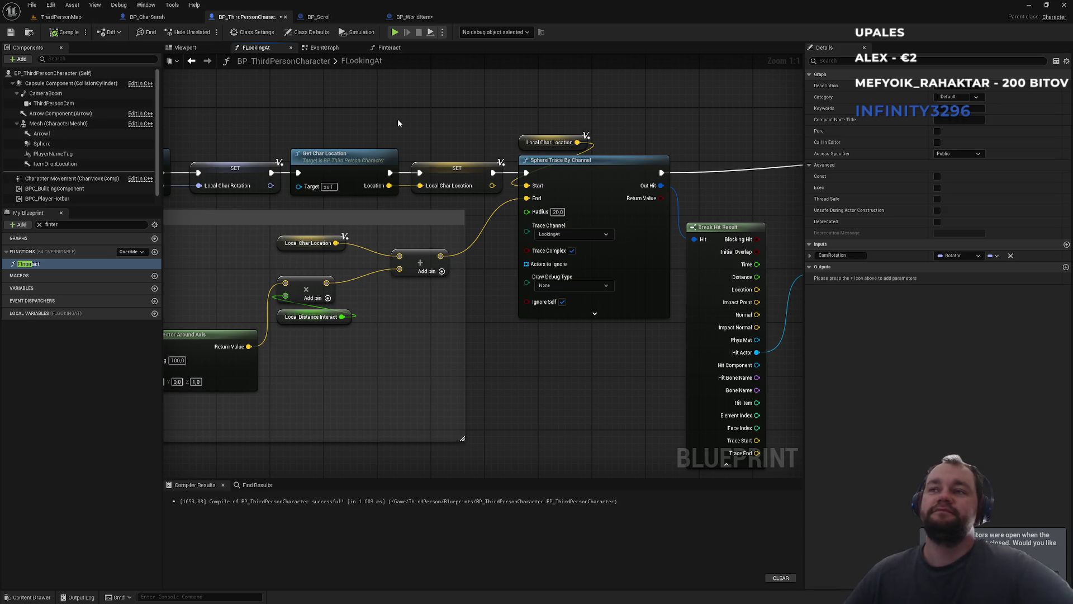
drag(567, 122, 371, 160)
drag(473, 179, 757, 162)
drag(380, 157, 549, 152)
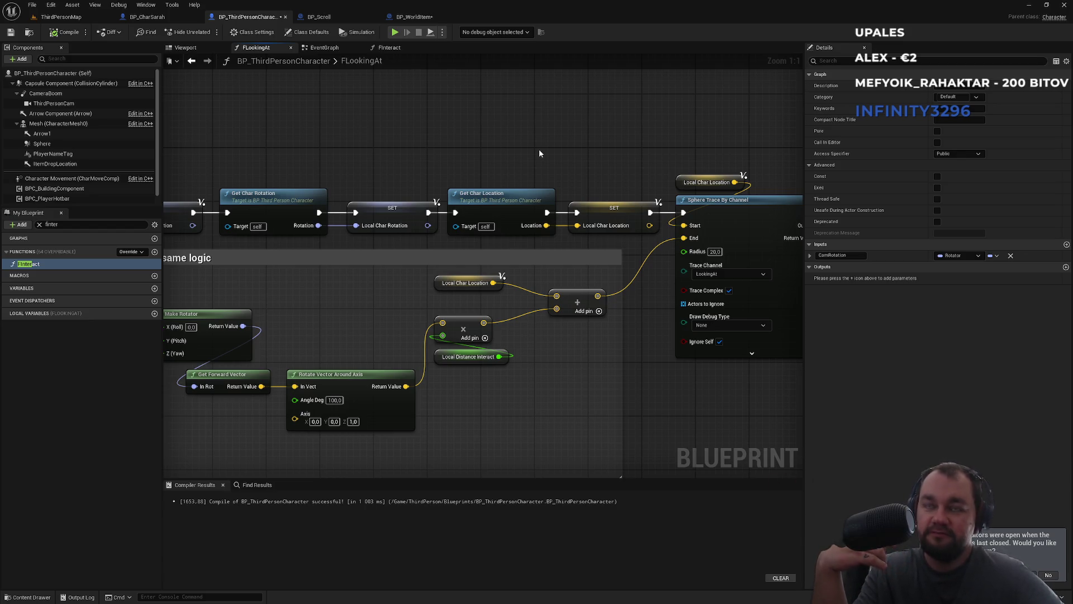
Return to the ThirdPersonMap level with a full-screen viewport
click(79, 17)
mouse_move(369, 144)
mouse_down()
mouse_move(358, 134)
mouse_move(369, 145)
mouse_up()
key(F11)
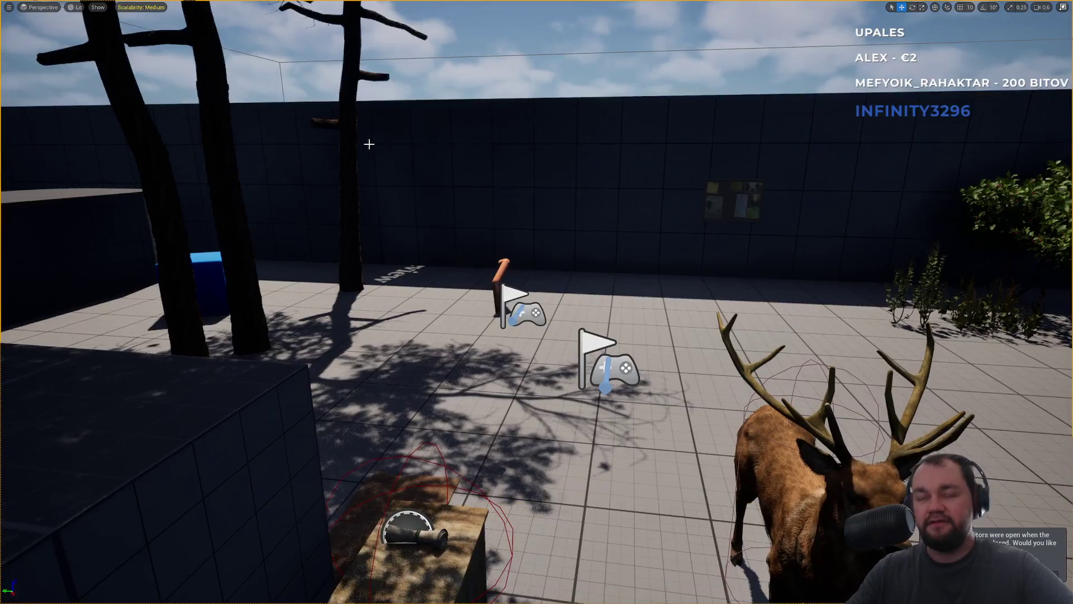
Play the level, walk the character to the fire ring and the deer, then exit full screen
key(alt+p)
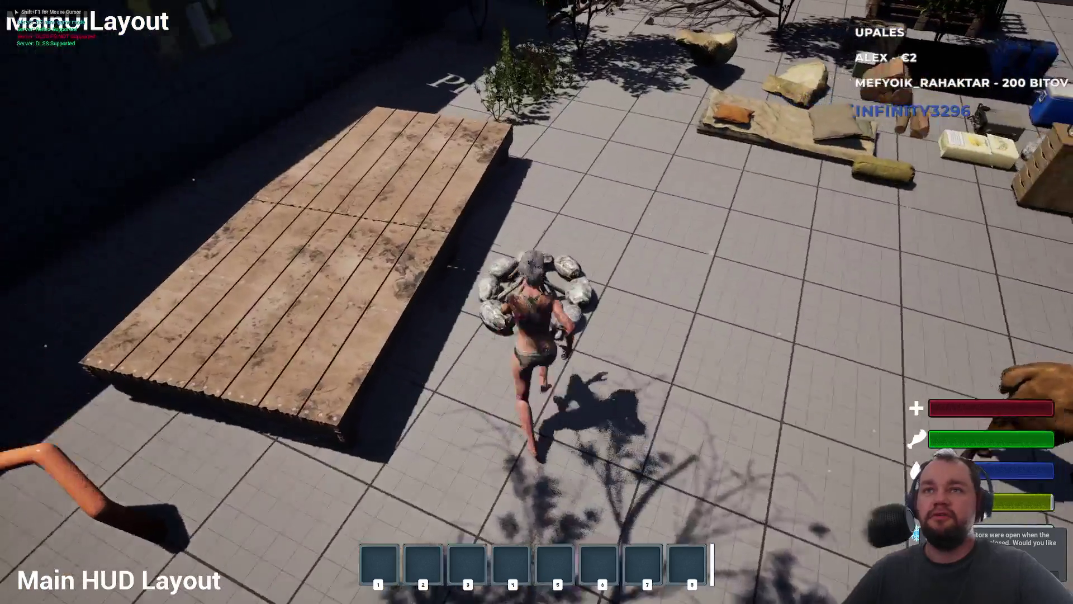
key(e)
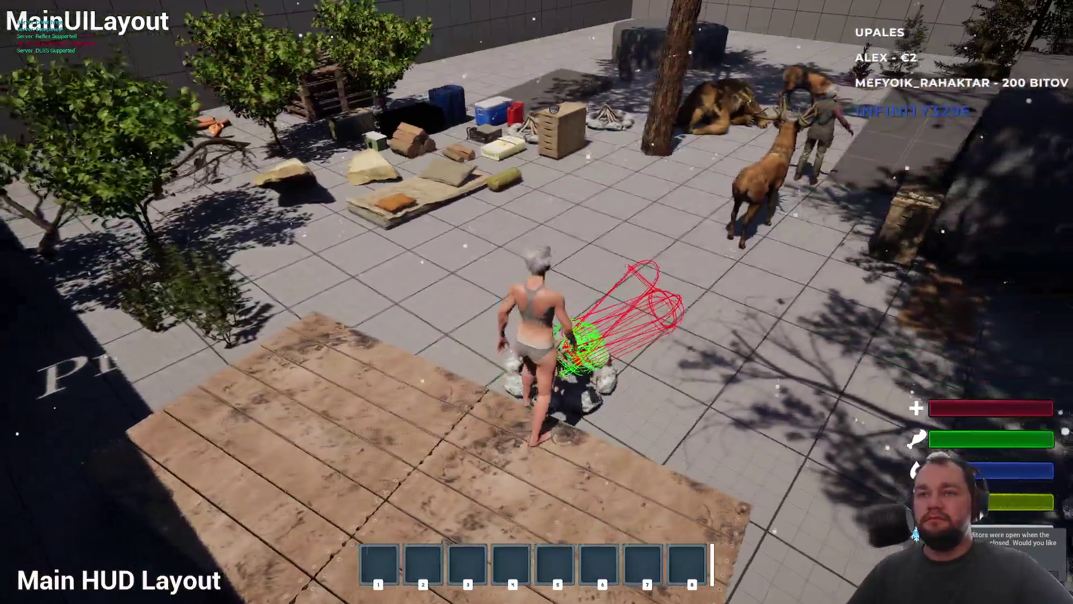
key(w)
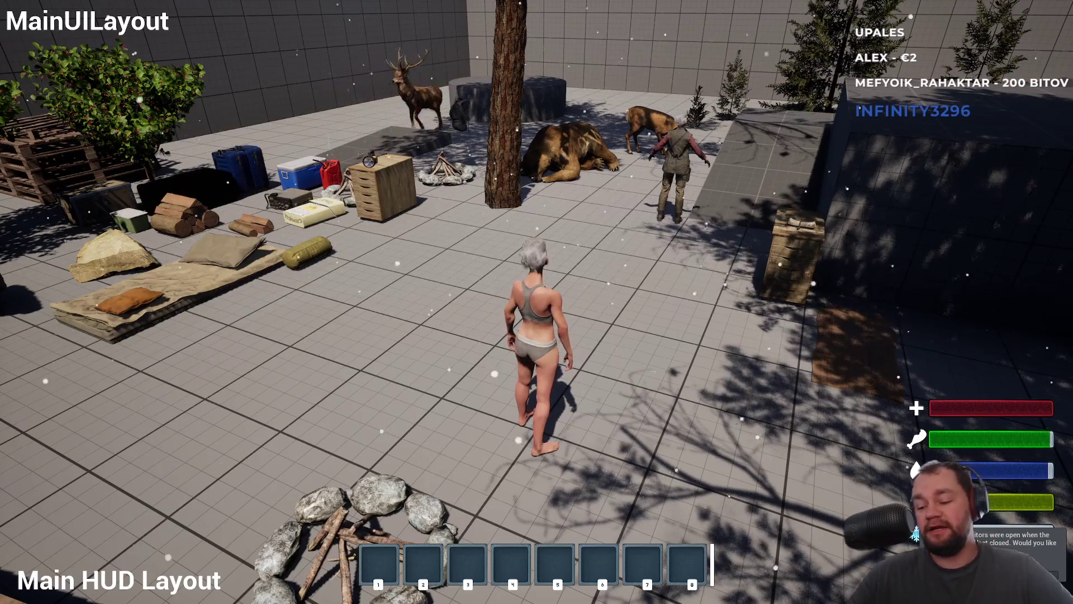
key(F11)
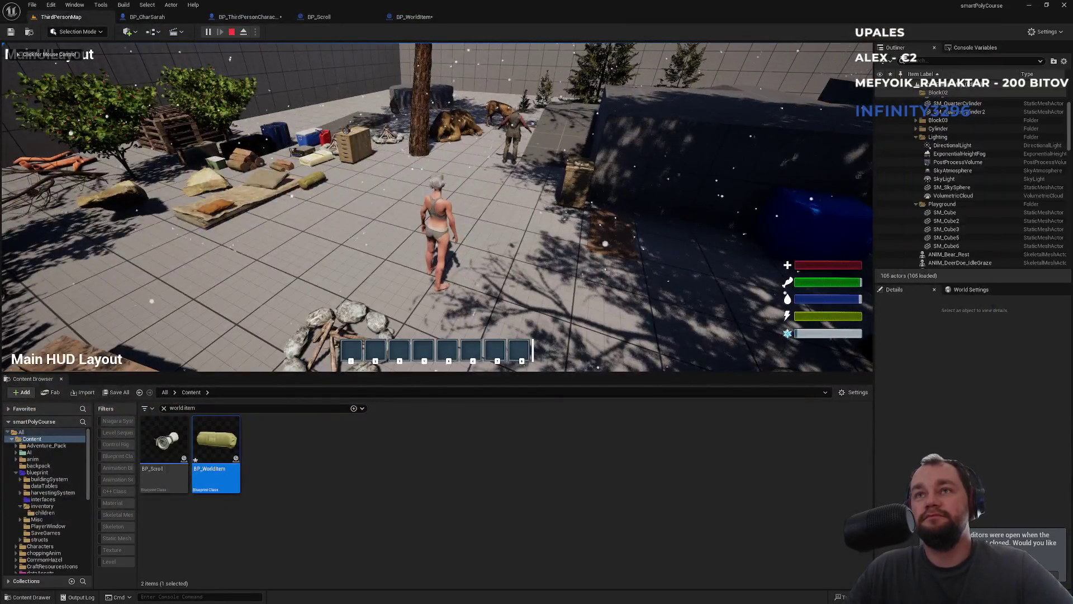
Toggle the running game between full screen and the editor layout
key(F11)
key(F11)
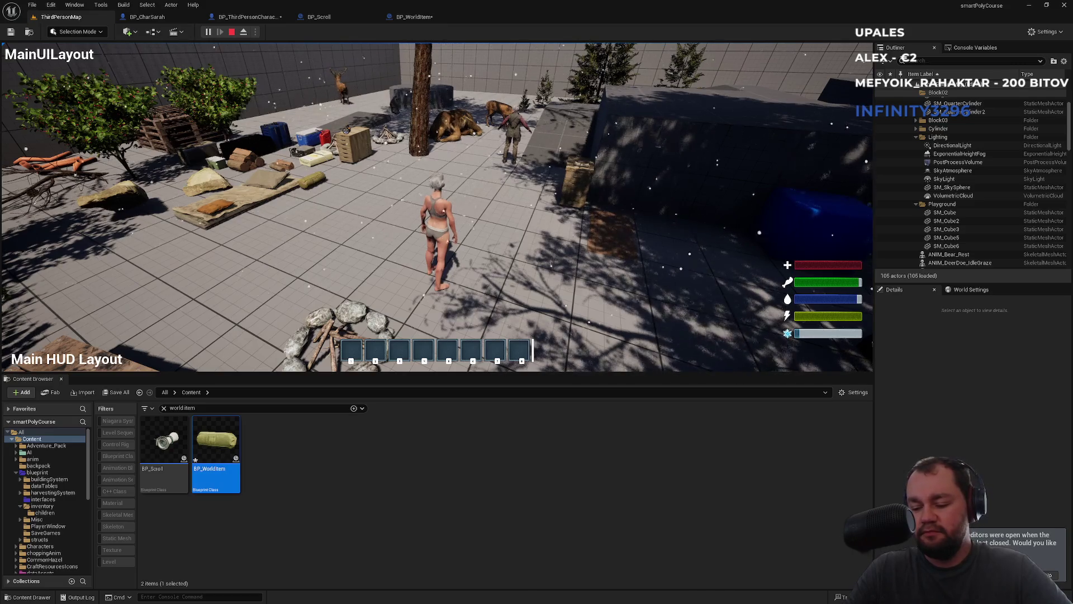
key(F11)
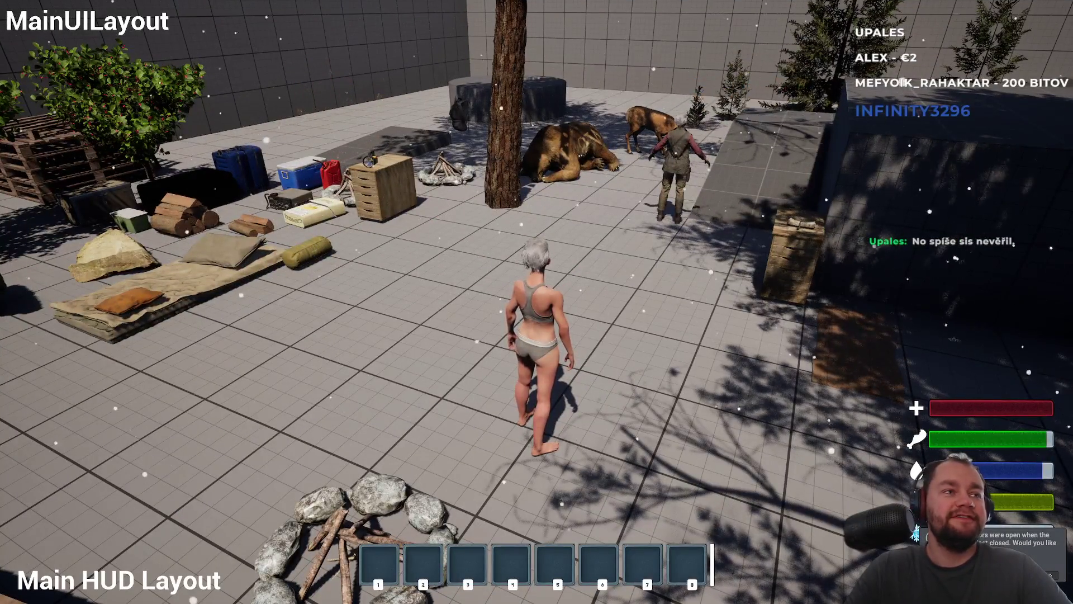
key(F11)
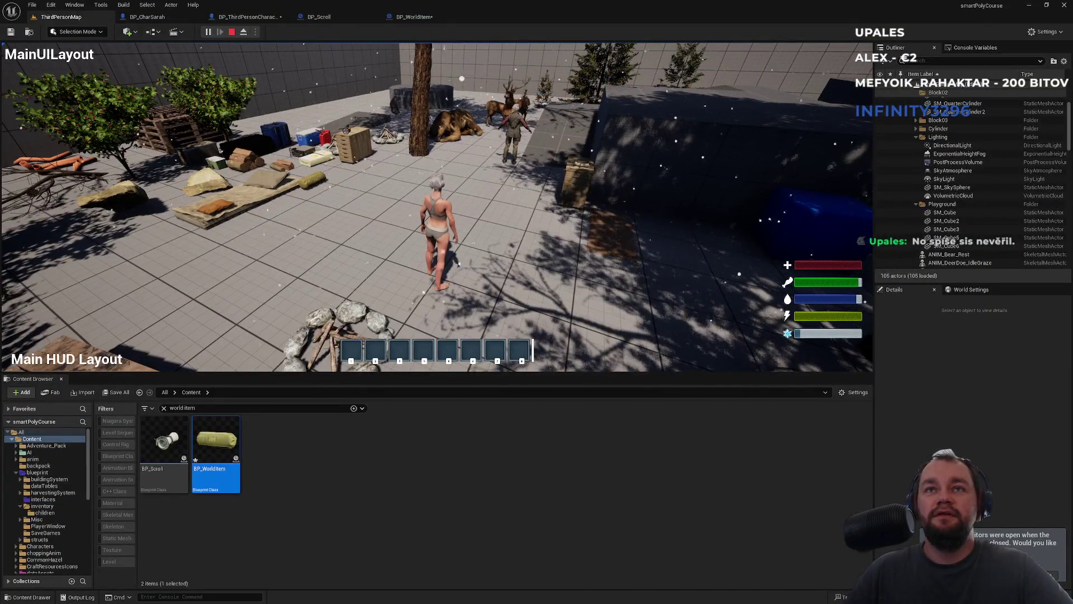
Run the character over the raised block toward the bear, then release the mouse with Shift+F1
click(693, 310)
key(w)
key(w)
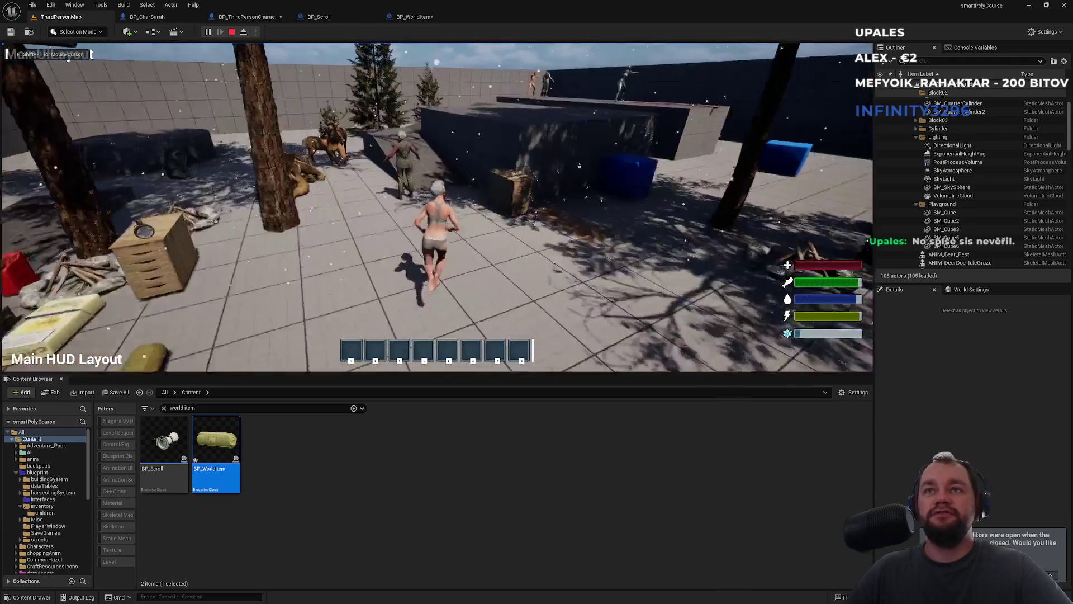
key(w)
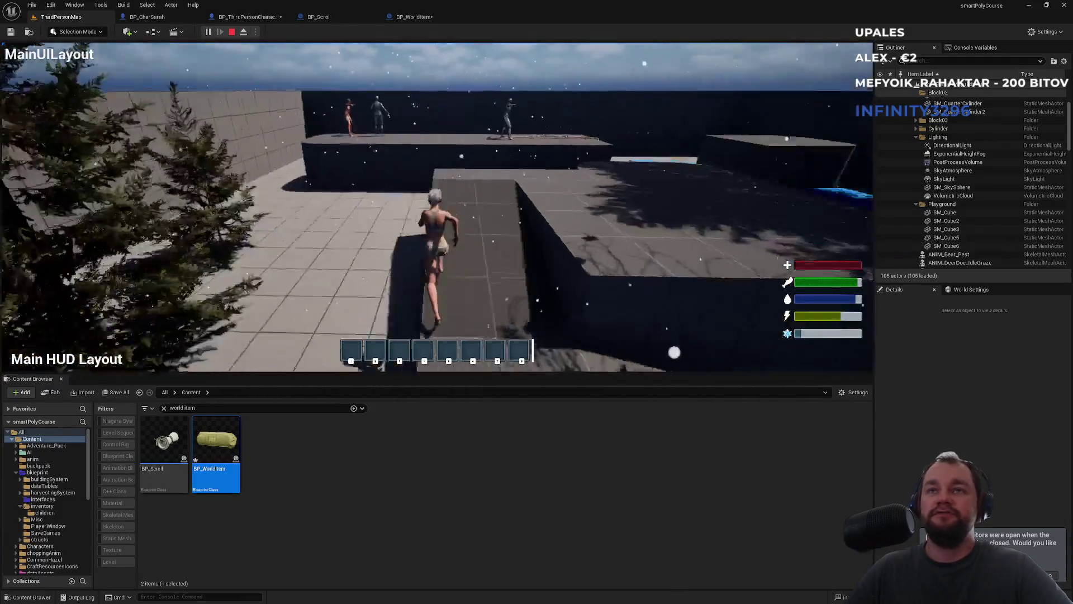
key(w)
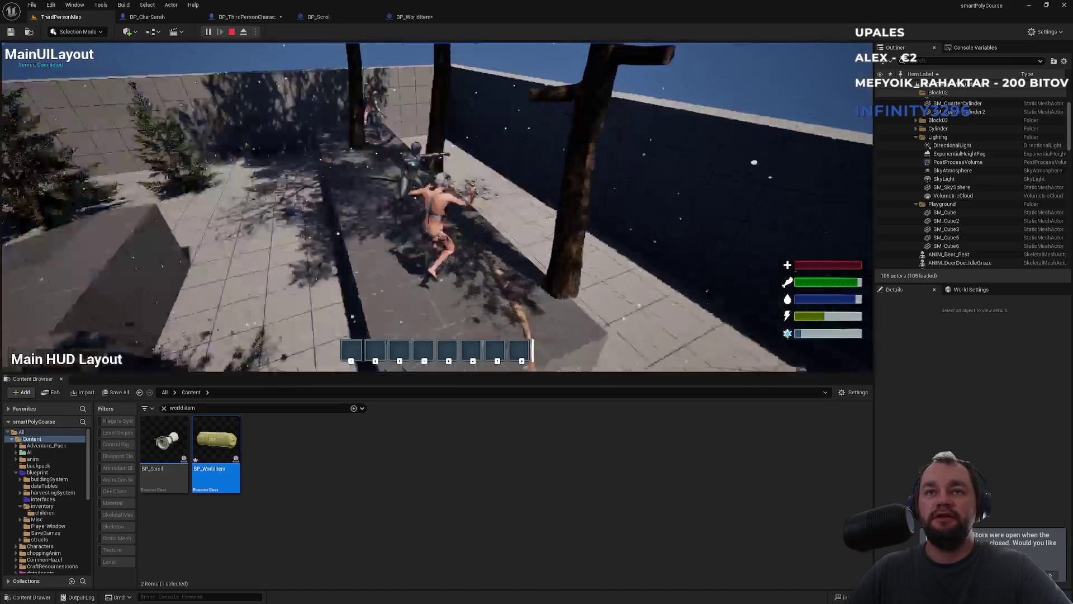
key(w)
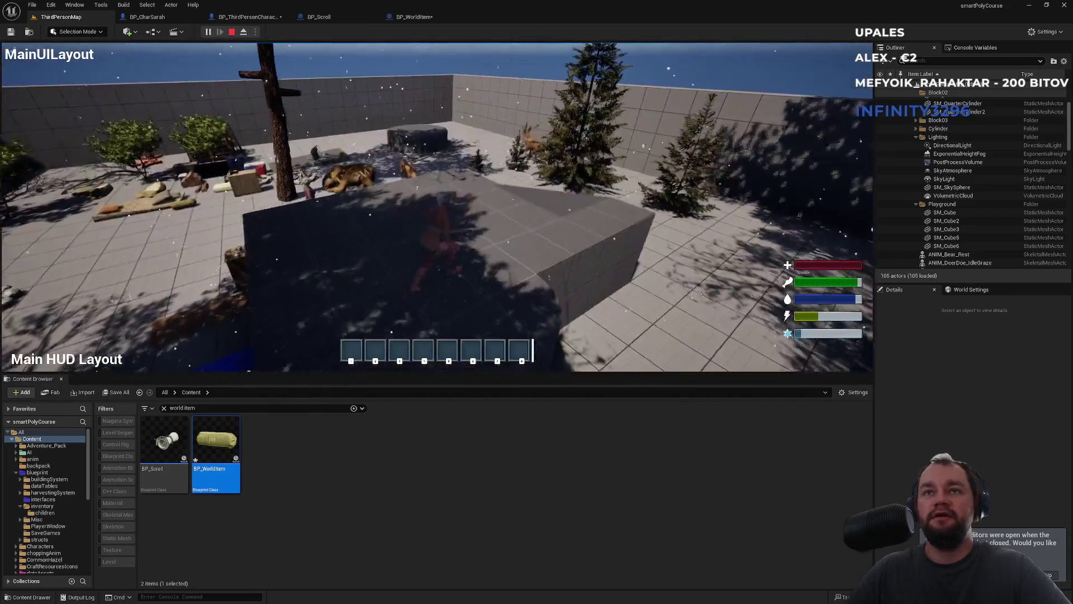
key(w)
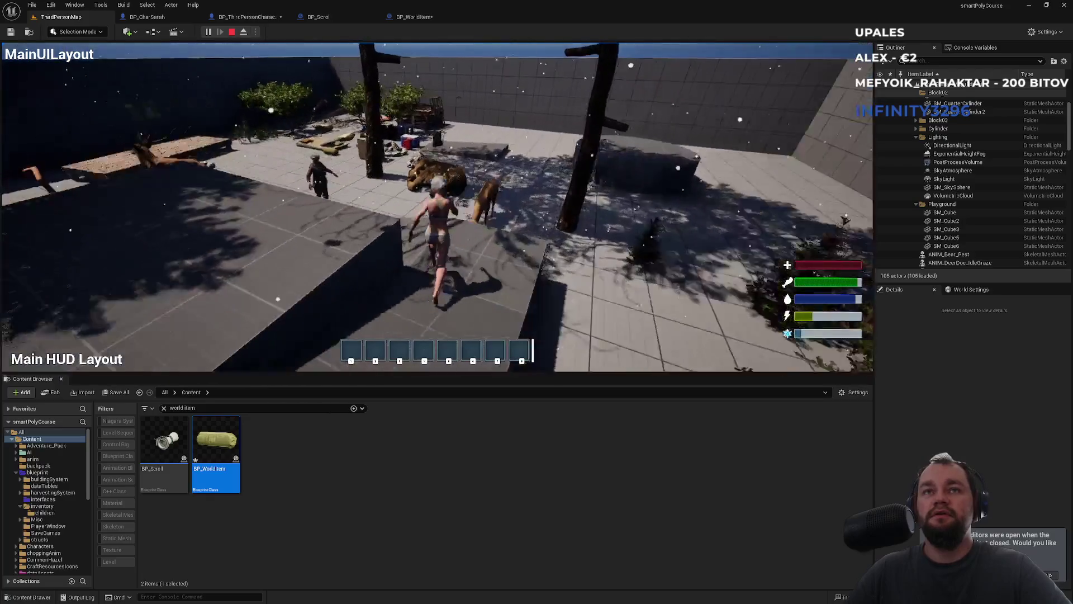
key(w)
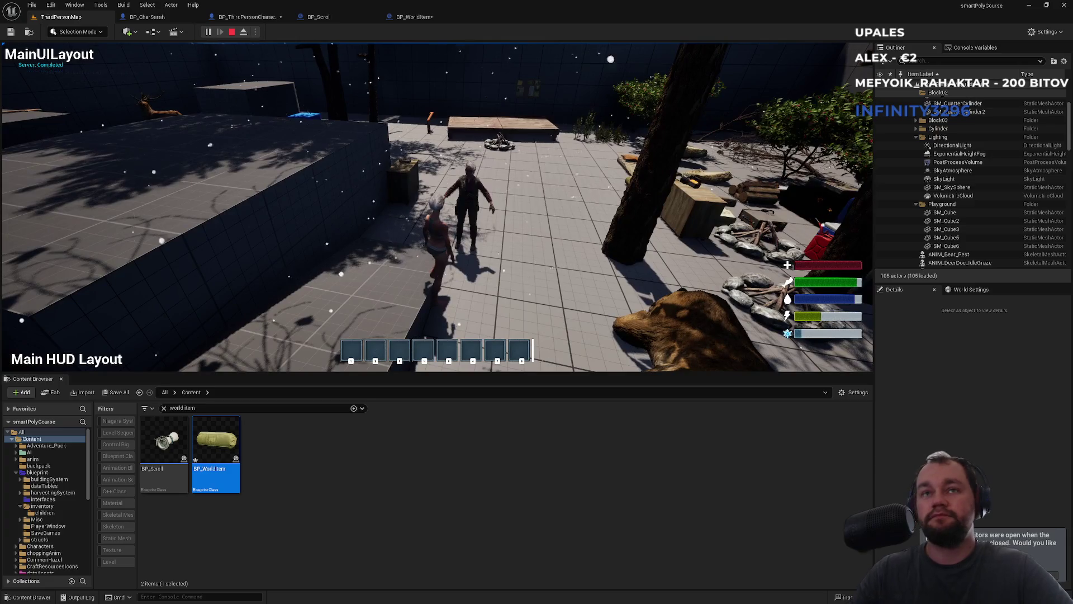
key(shift+F1)
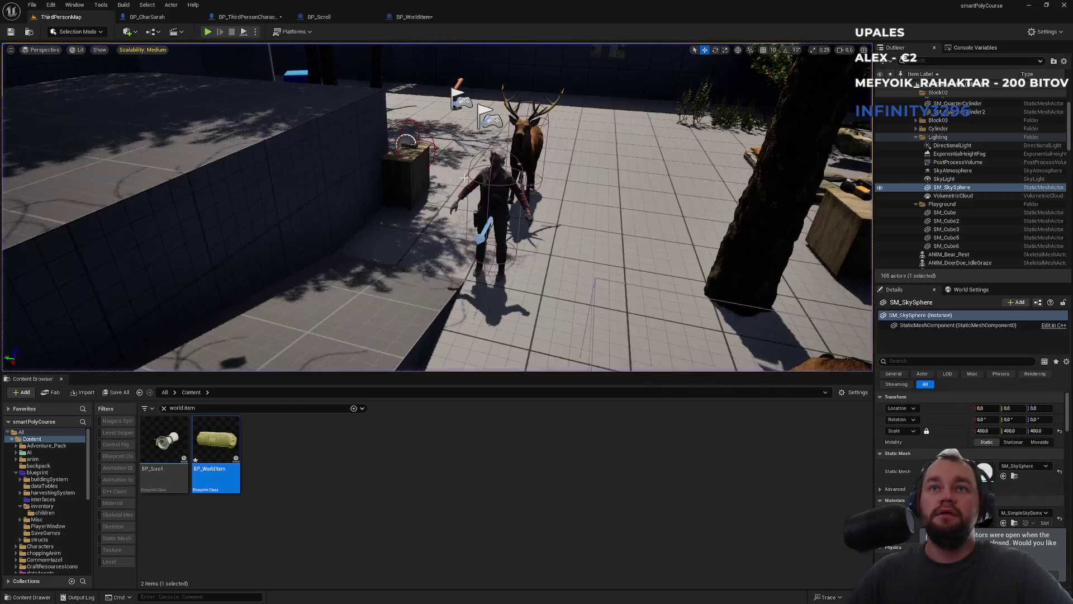
Pan and zoom FLookingAt over Sphere Trace, Break Hit Result, Branch and Print String, then return to ThirdPersonMap
click(246, 17)
mouse_move(426, 171)
mouse_down()
mouse_move(492, 130)
mouse_move(419, 156)
mouse_move(302, 138)
mouse_up()
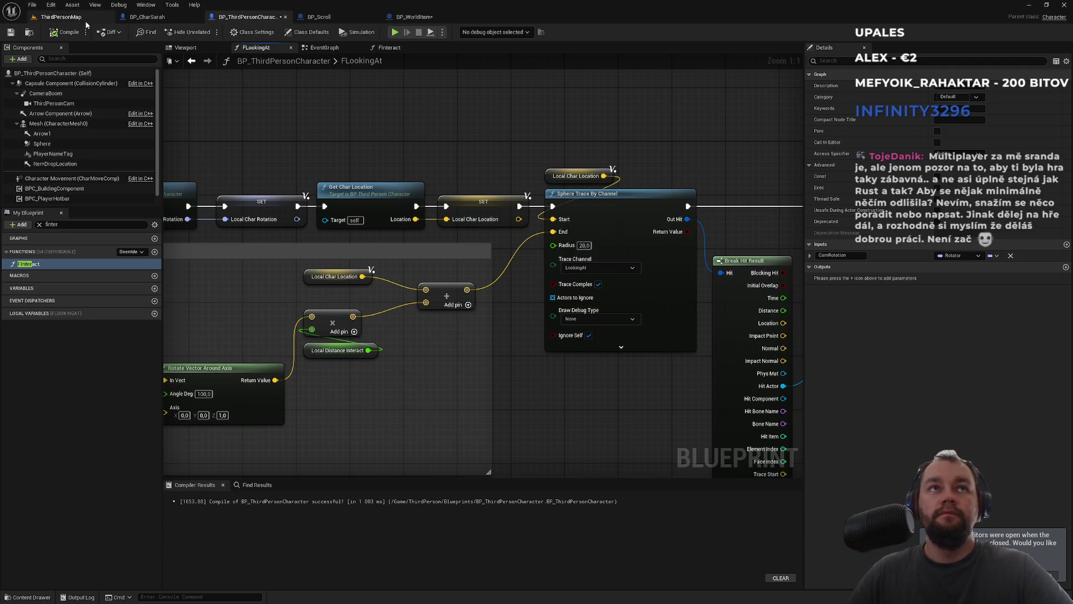
drag(213, 103, 336, 106)
mouse_move(508, 149)
mouse_down()
mouse_move(427, 184)
mouse_move(341, 182)
mouse_move(402, 216)
mouse_move(566, 192)
mouse_move(312, 192)
mouse_up()
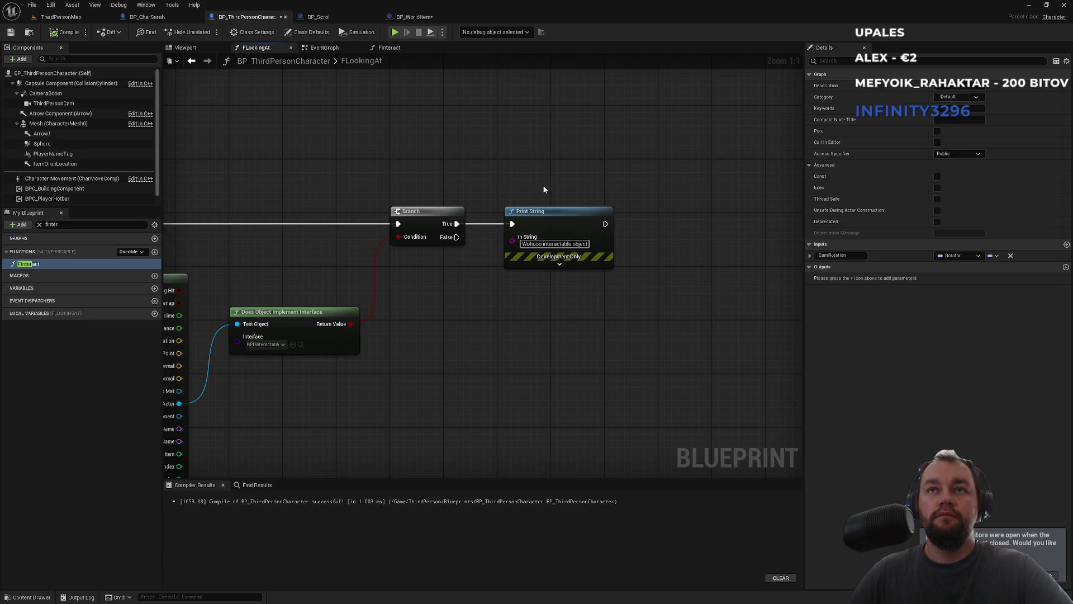
scroll(419, 159, down, 2)
drag(455, 173, 483, 181)
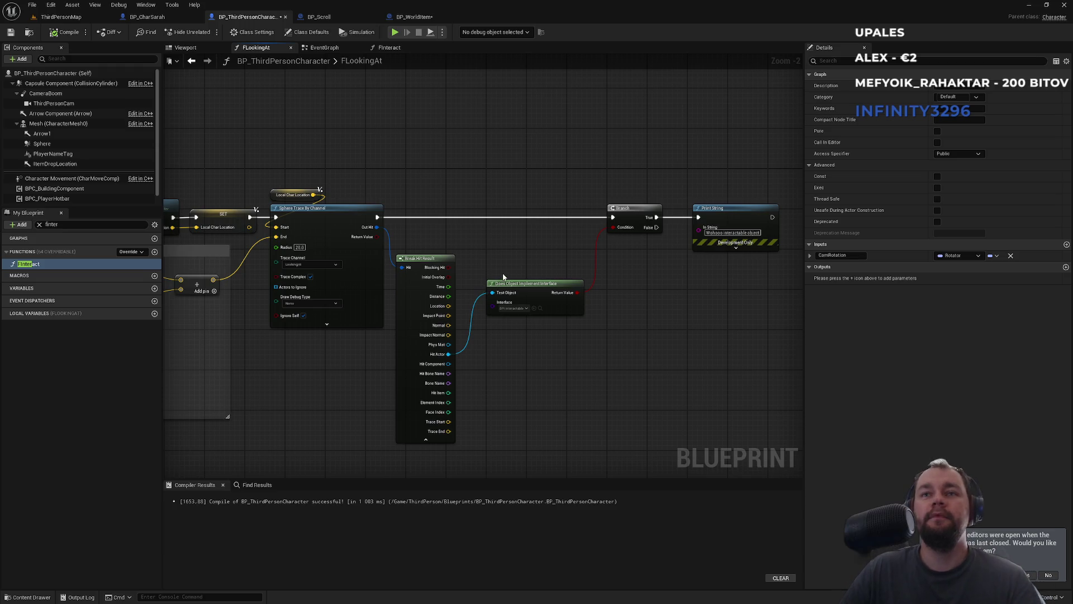
click(86, 20)
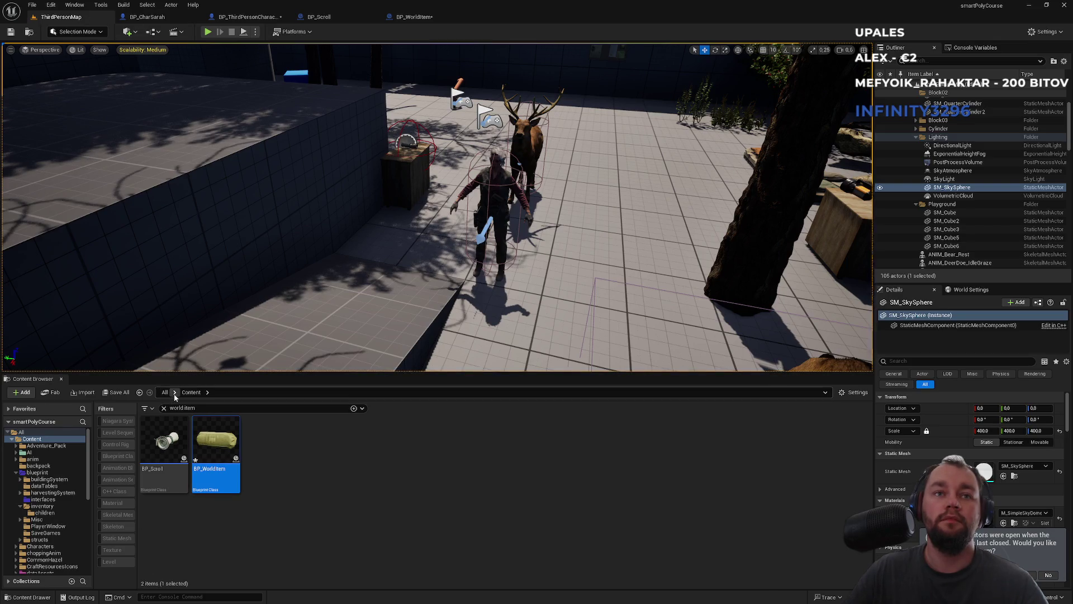
Clear the asset search, browse to ui > widgets and open W_MainUILayout
click(164, 408)
scroll(331, 449, down, 5)
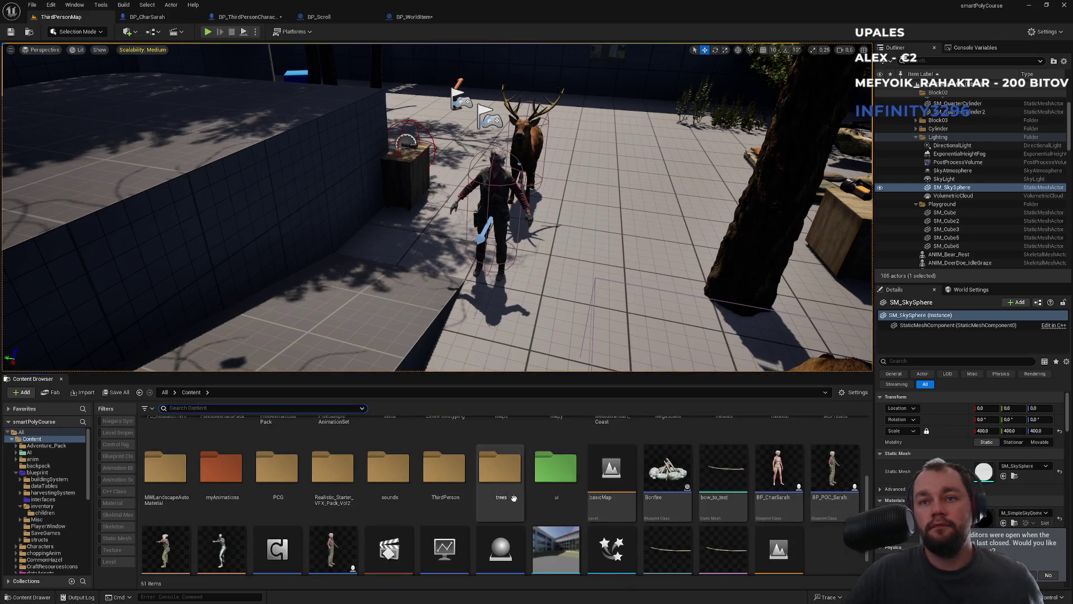
double_click(556, 475)
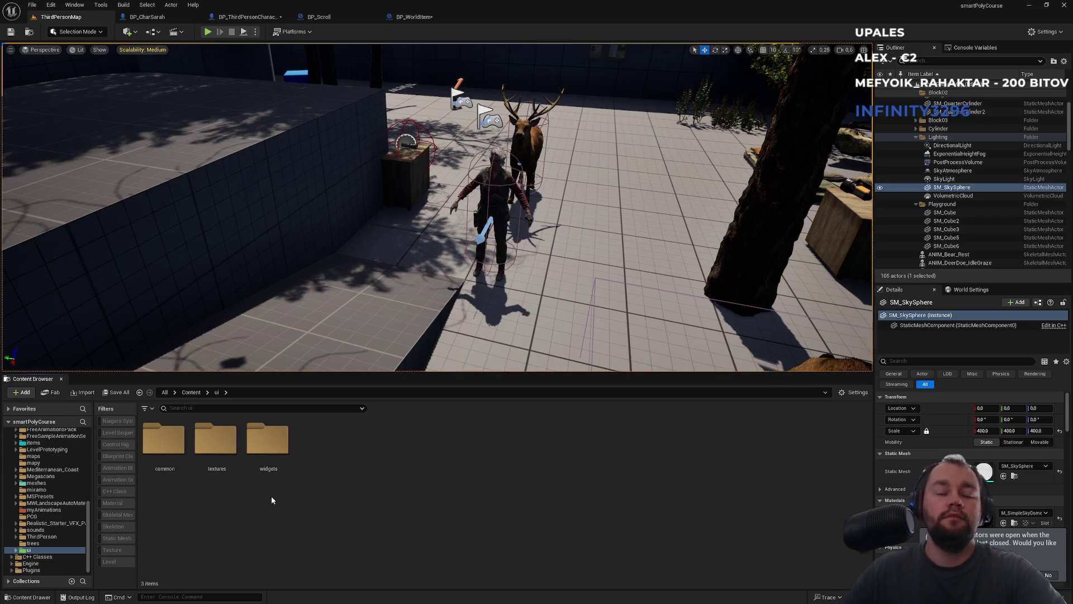
double_click(268, 445)
double_click(473, 464)
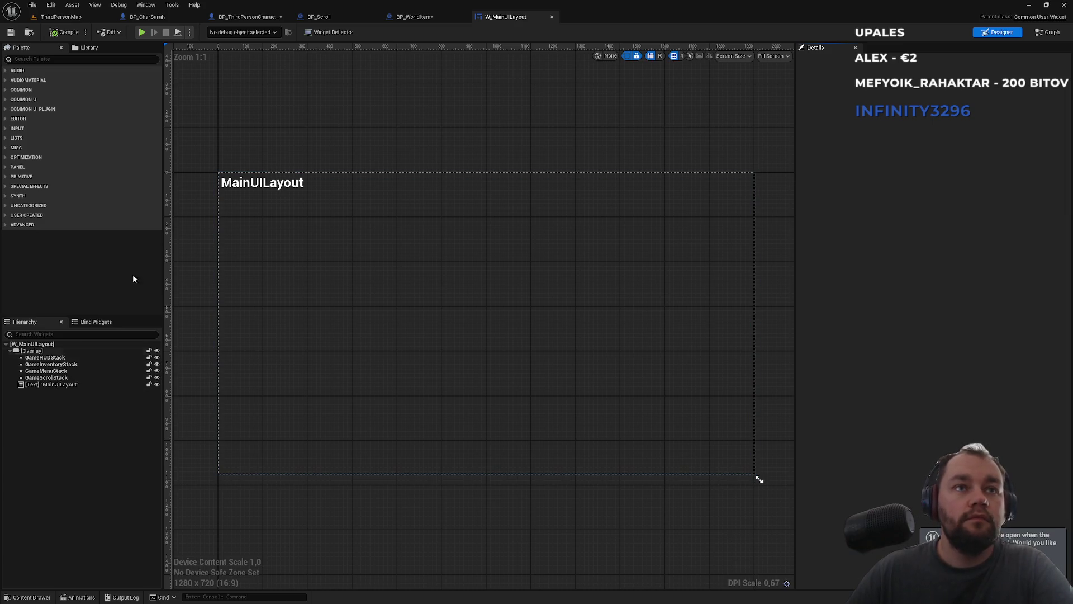
Close W_MainUILayout, go into the hud folder and open W_DefaultHUDLayout
click(68, 17)
click(551, 17)
click(477, 547)
double_click(268, 442)
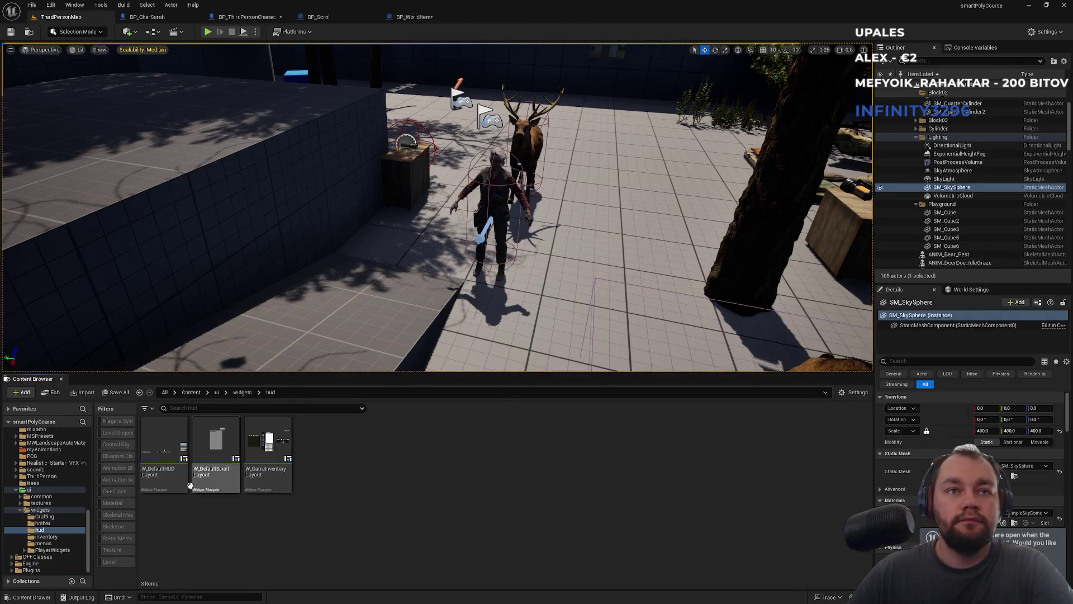
double_click(163, 444)
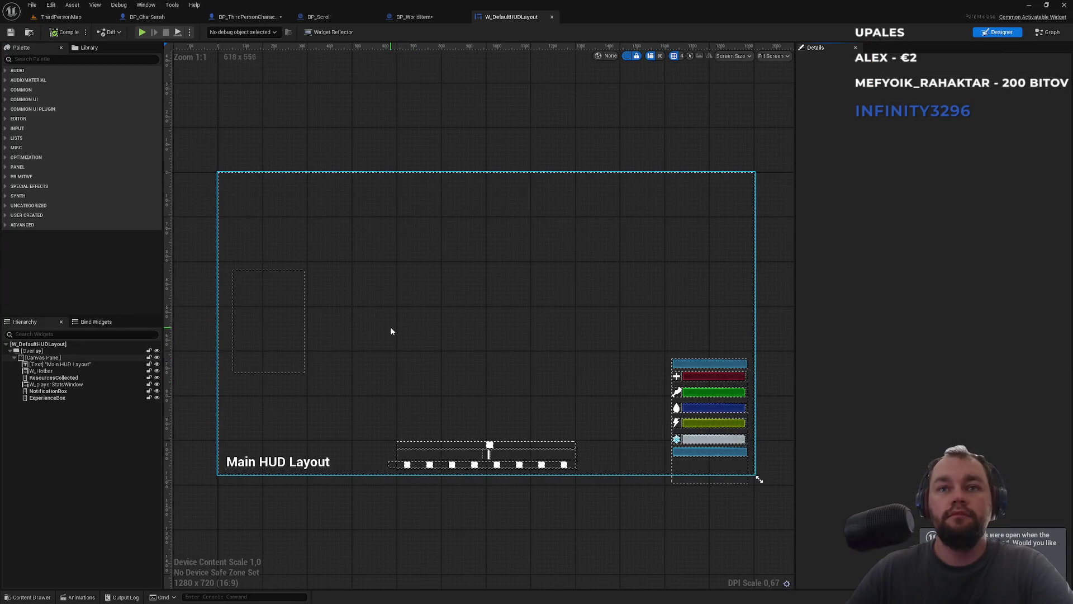
Add a Text widget from the palette into the HUD's Canvas Panel
click(41, 359)
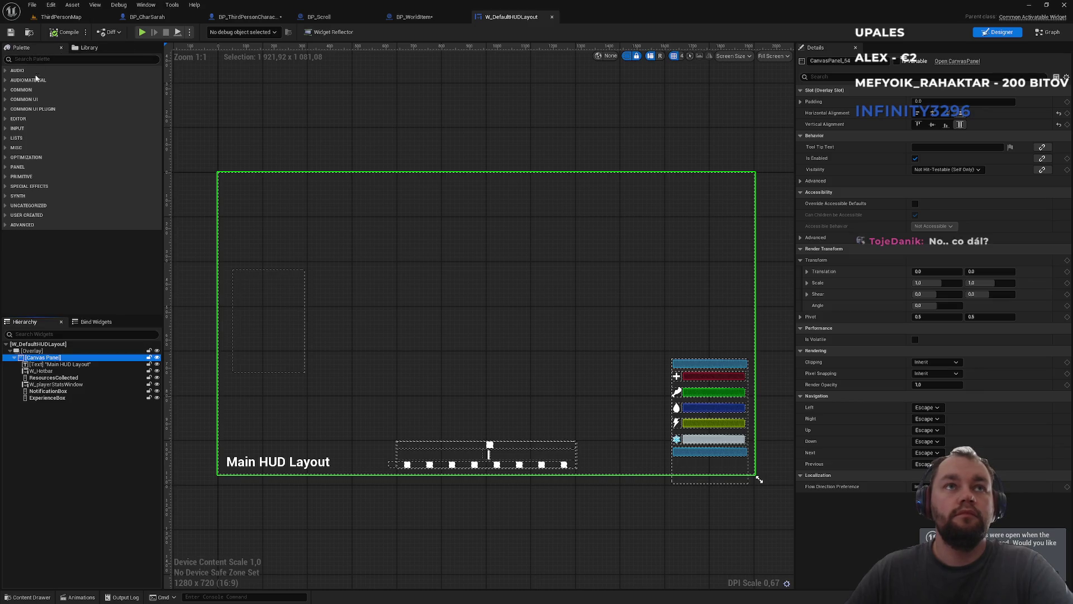
click(26, 59)
text(text)
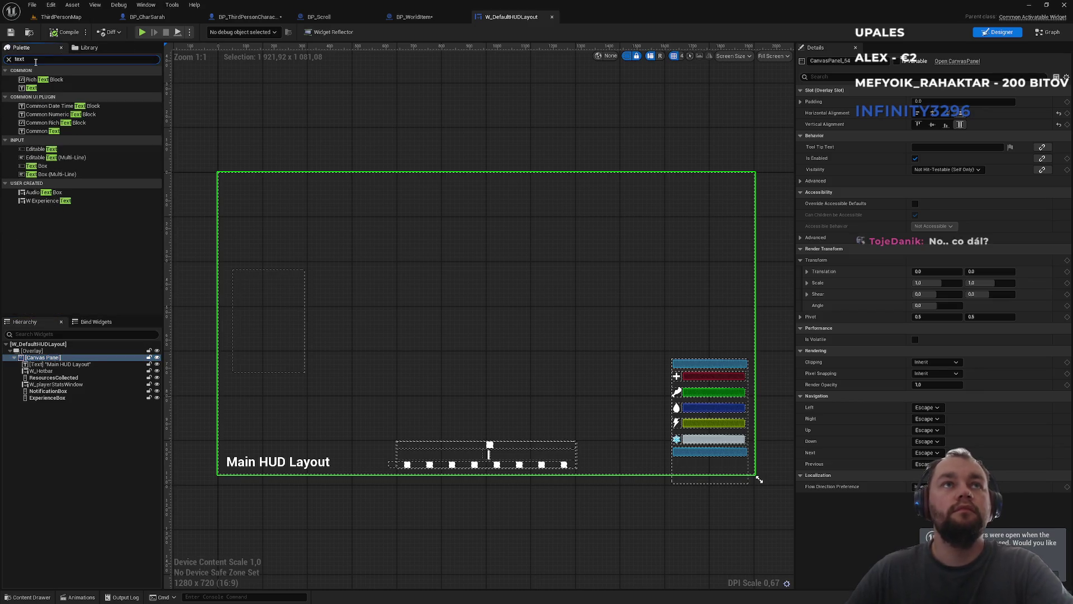
click(43, 89)
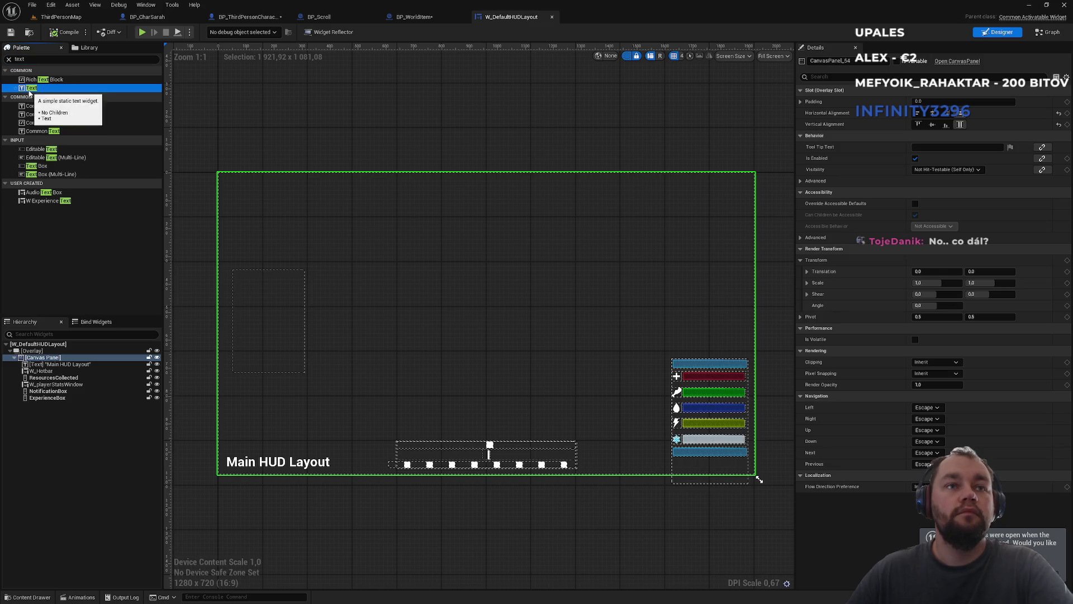
mouse_move(32, 91)
mouse_down()
mouse_move(53, 355)
mouse_move(44, 362)
mouse_up()
Anchor the text block to screen centre with position 0,0 and alignment 0.5, 0.5
click(51, 405)
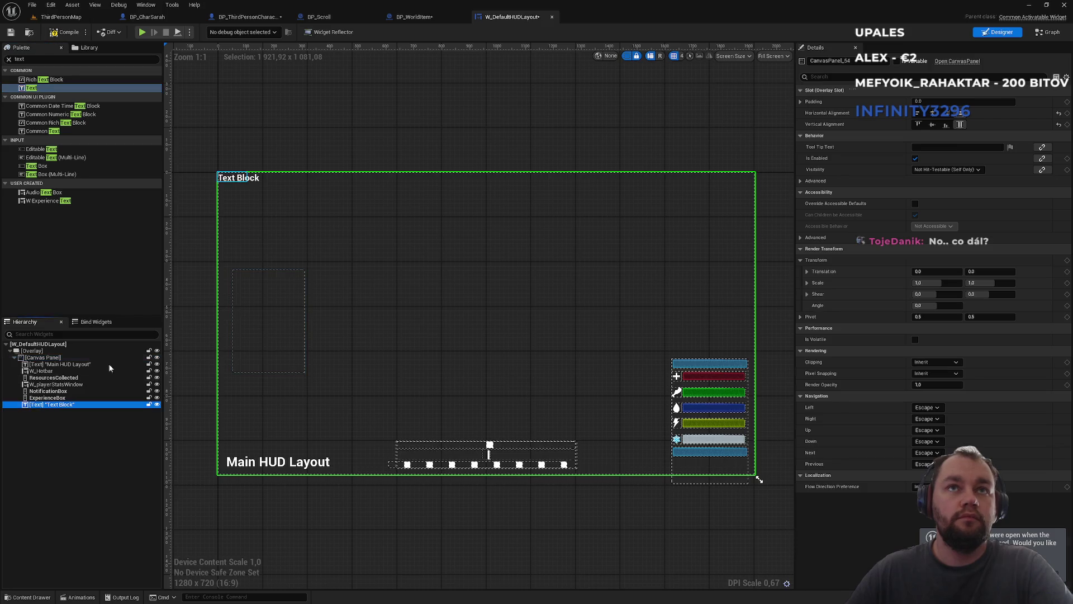
click(922, 104)
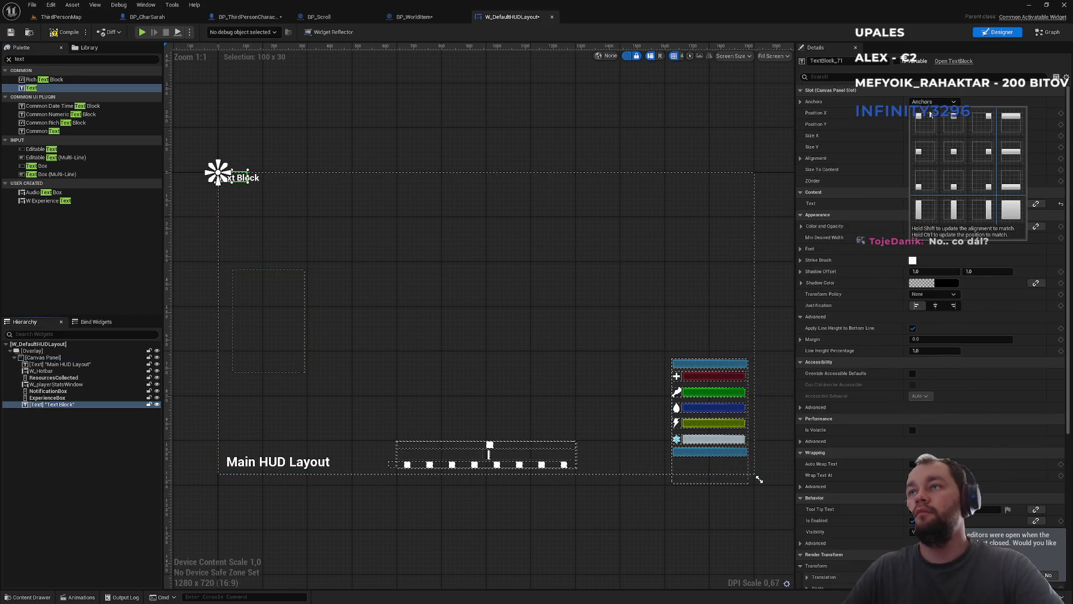
click(953, 151)
click(1052, 113)
click(1052, 124)
click(940, 157)
text(.5)
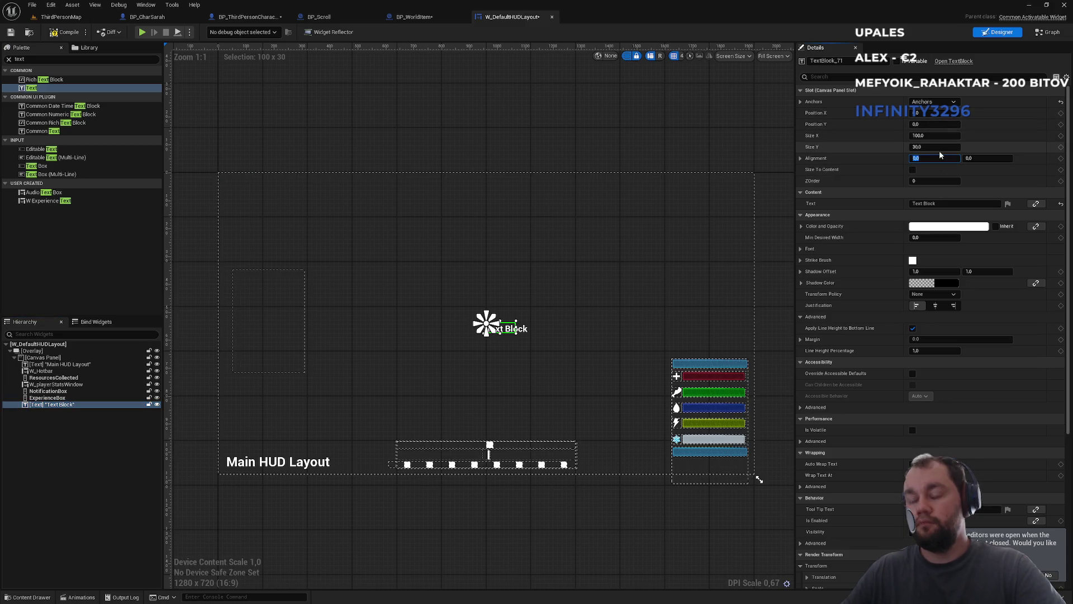
key(Tab)
text(.5)
key(Return)
Change the text to 'E to interact' and set its Size X to 200
scroll(474, 329, up, 5)
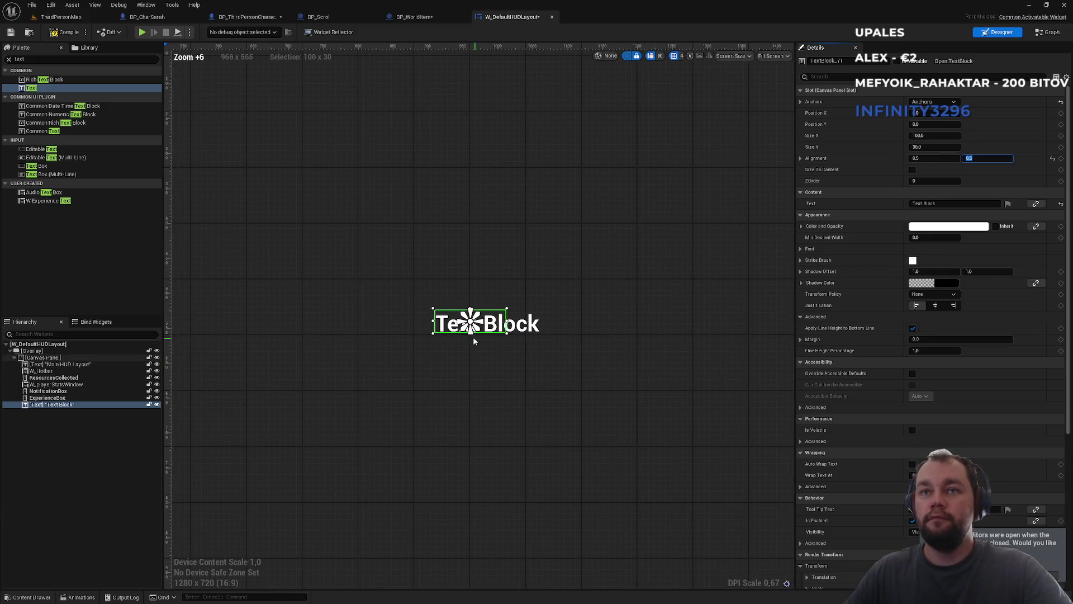
click(928, 203)
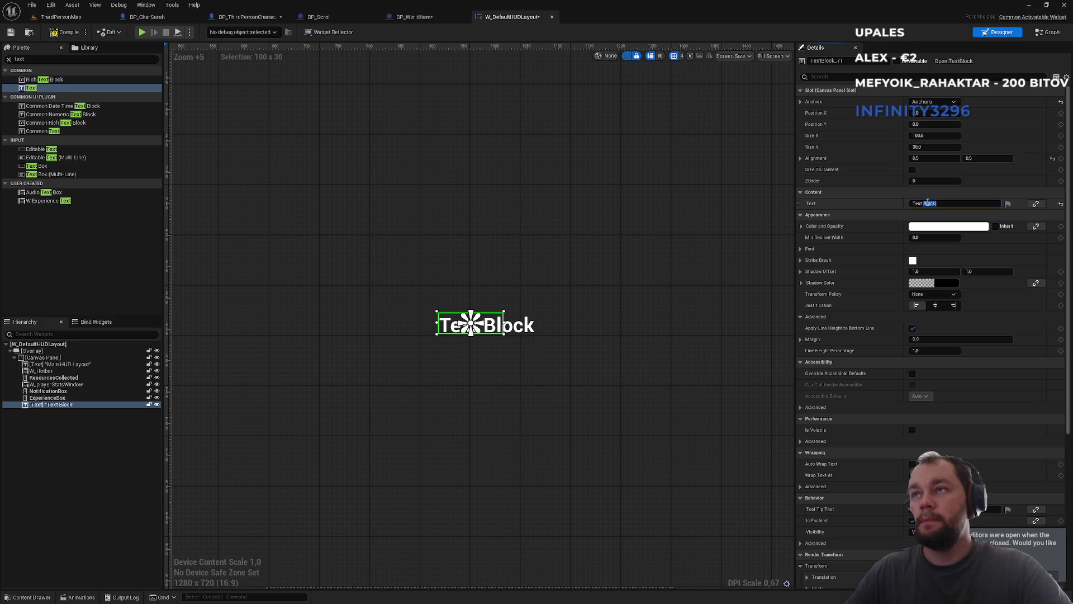
key(BackSpace)
text(E to interact)
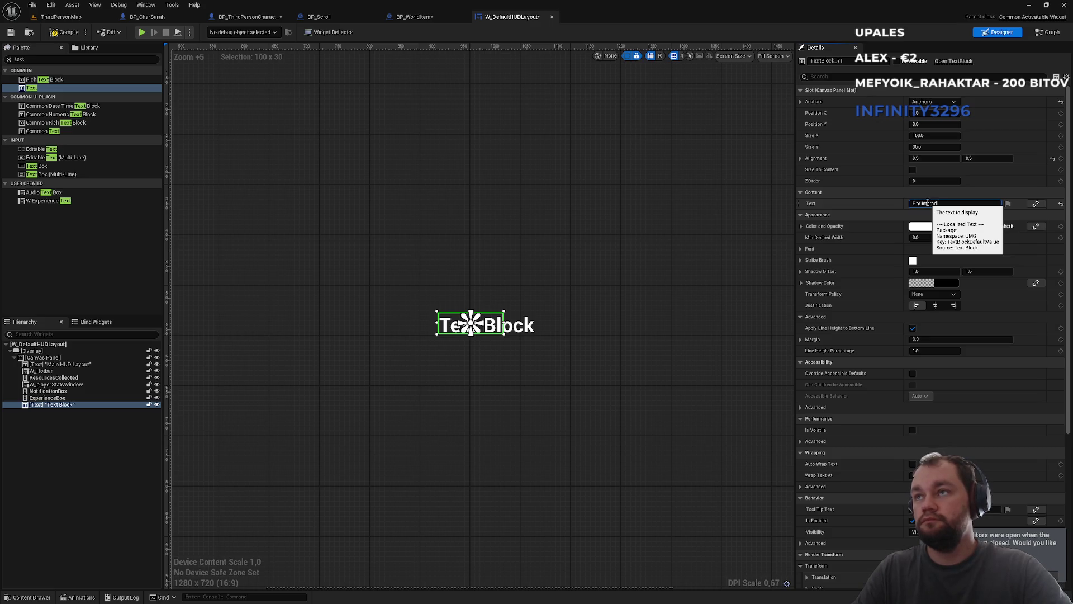
key(Return)
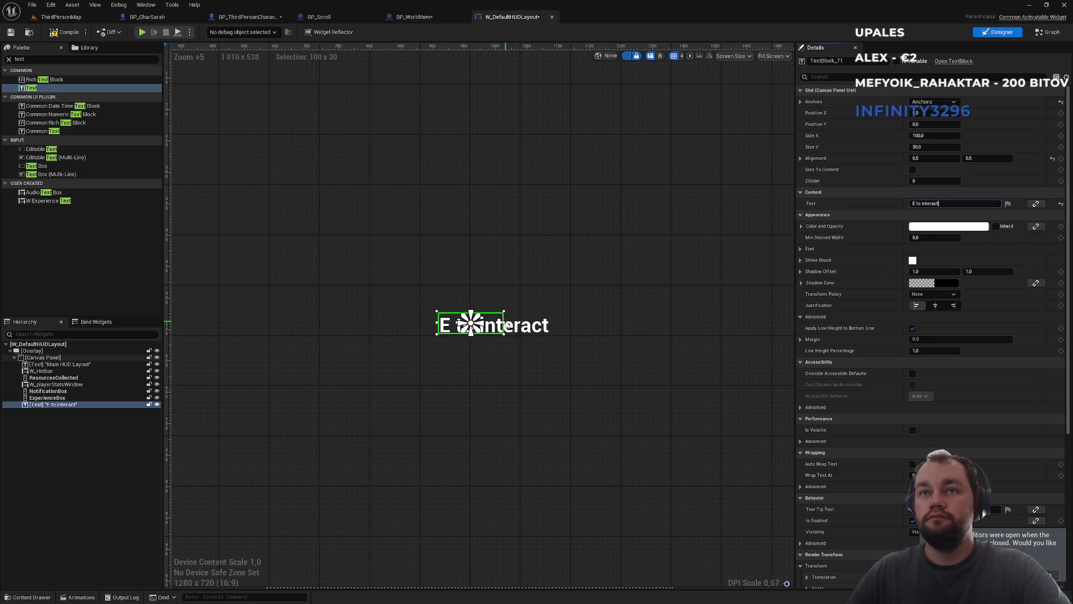
click(940, 135)
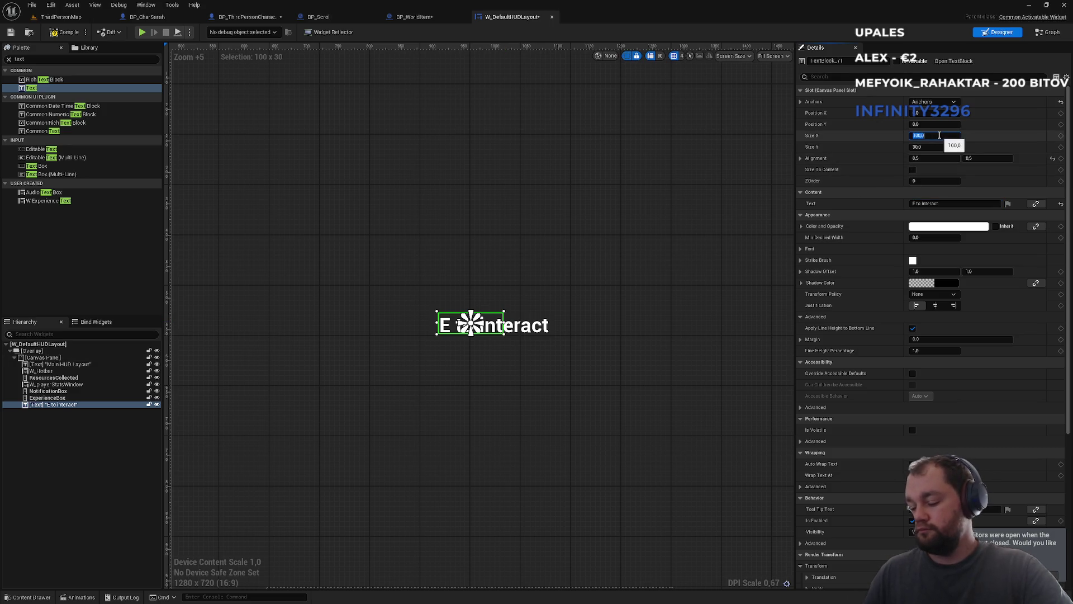
text(160)
key(Return)
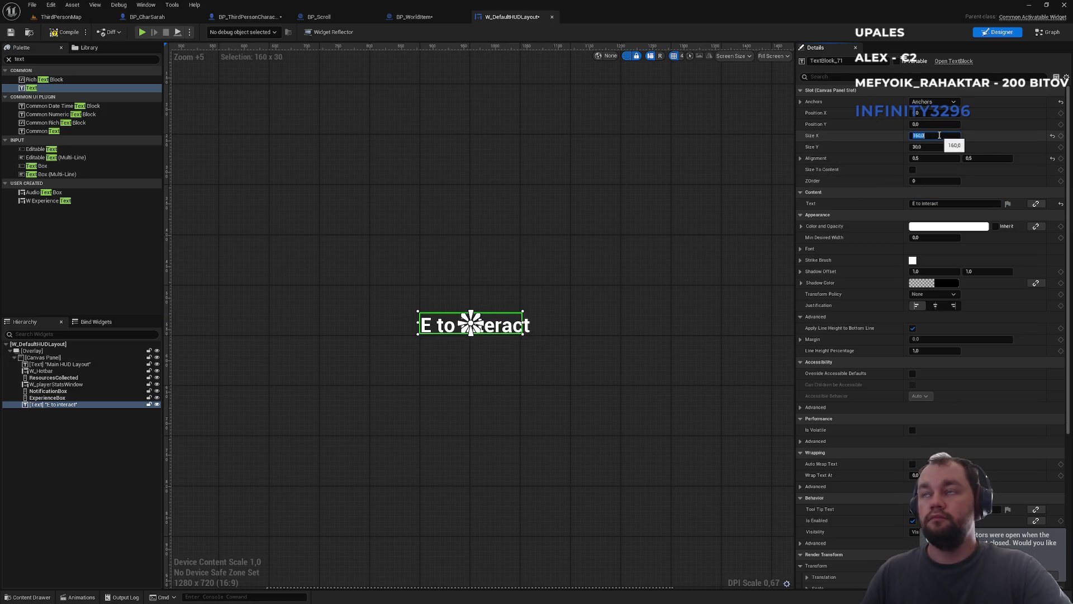
text(0)
key(Return)
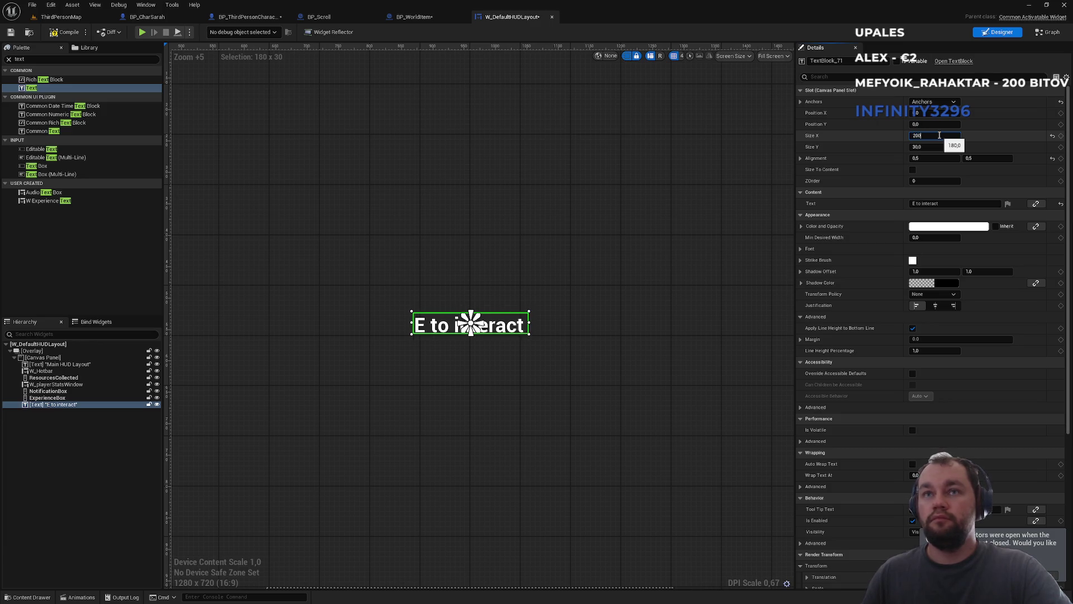
key(Return)
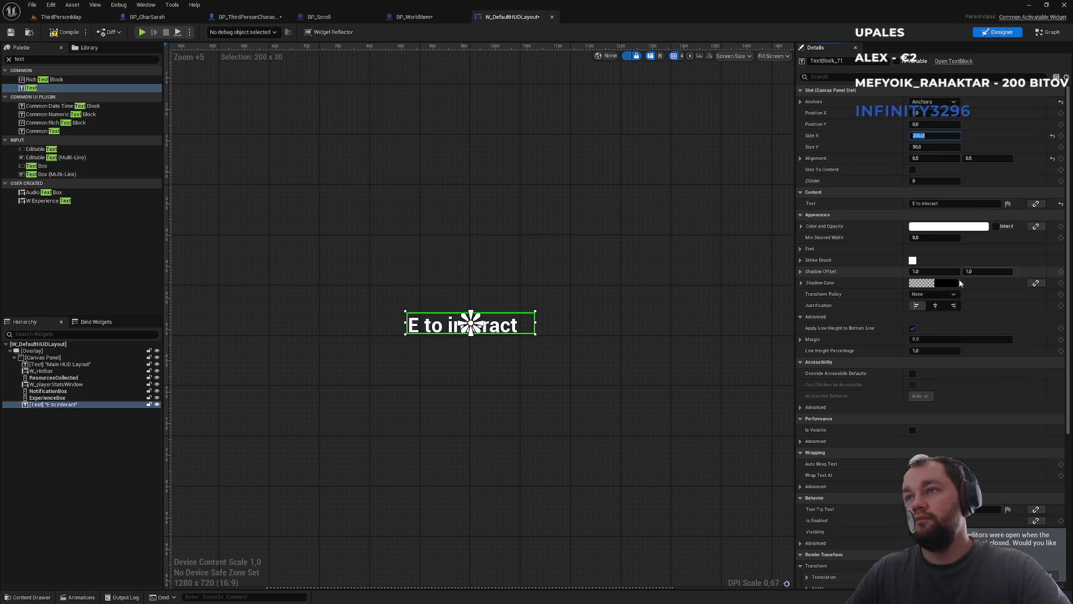
Center-justify the text, correct it to '[E] to interact', and save all
click(935, 305)
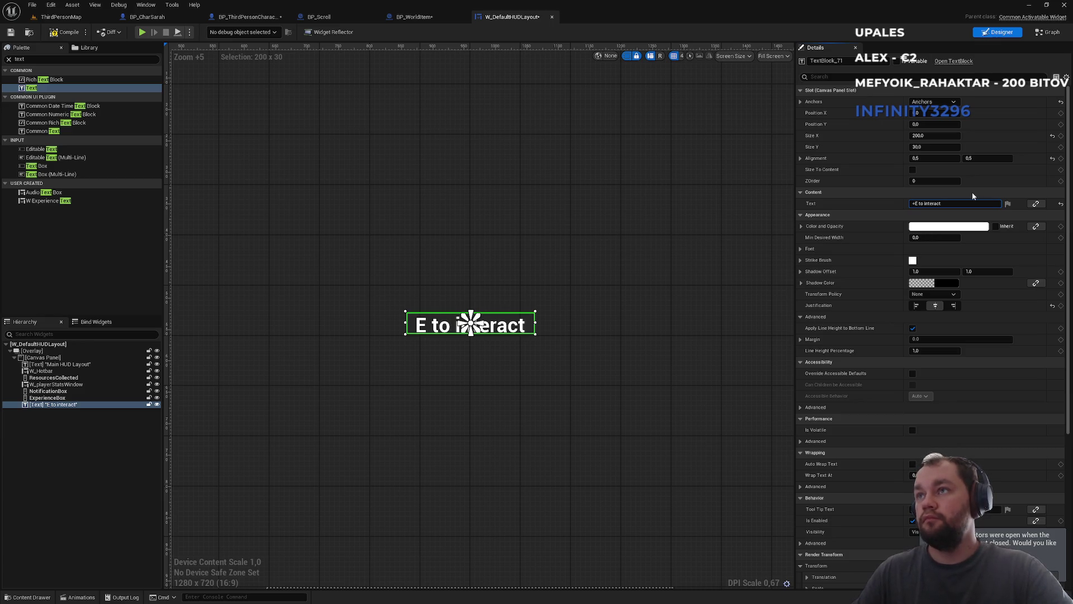
text(<)
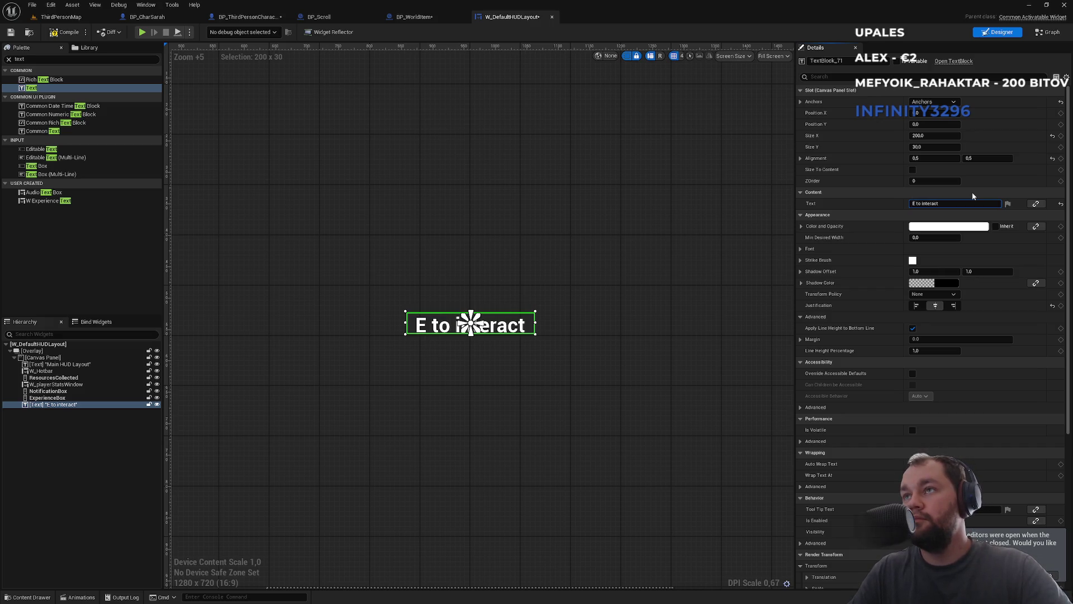
text(()
key(BackSpace)
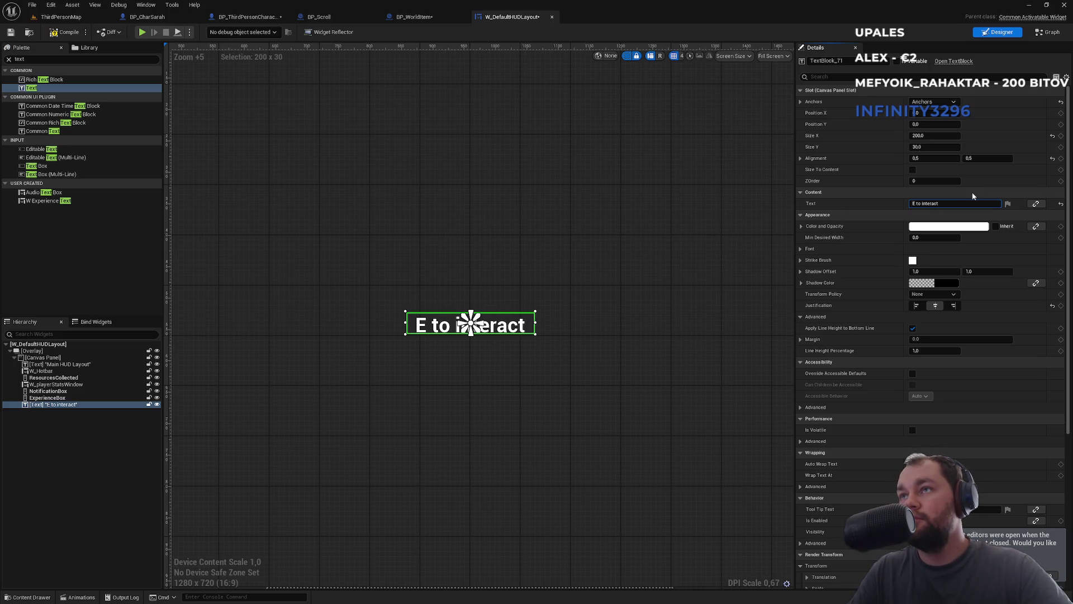
text(])
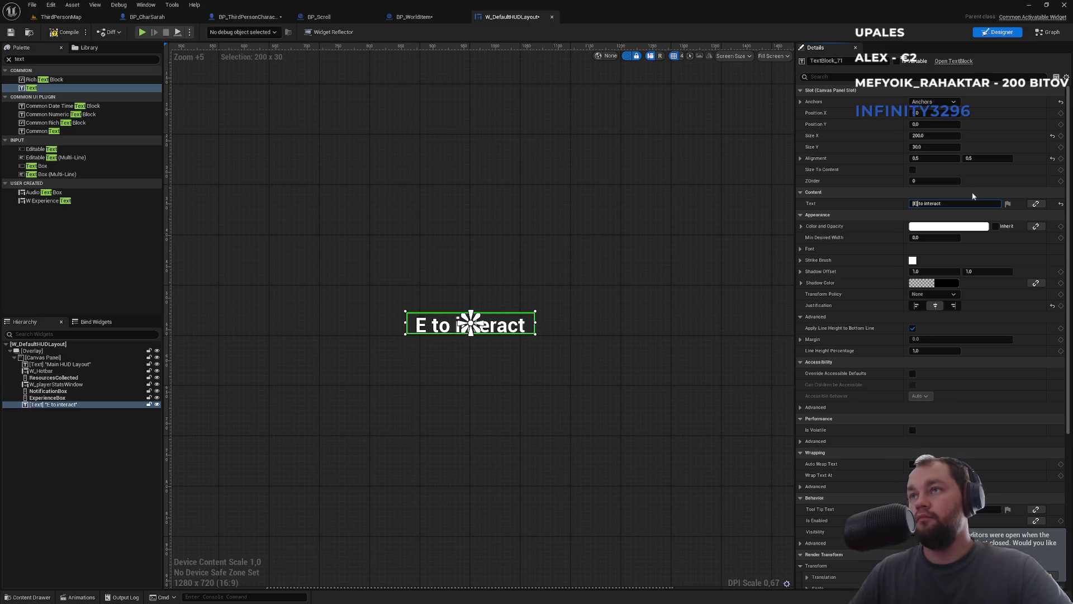
key(Return)
key(ctrl+shift+s)
Mark the text block Is Variable and rename it Interact text
click(522, 226)
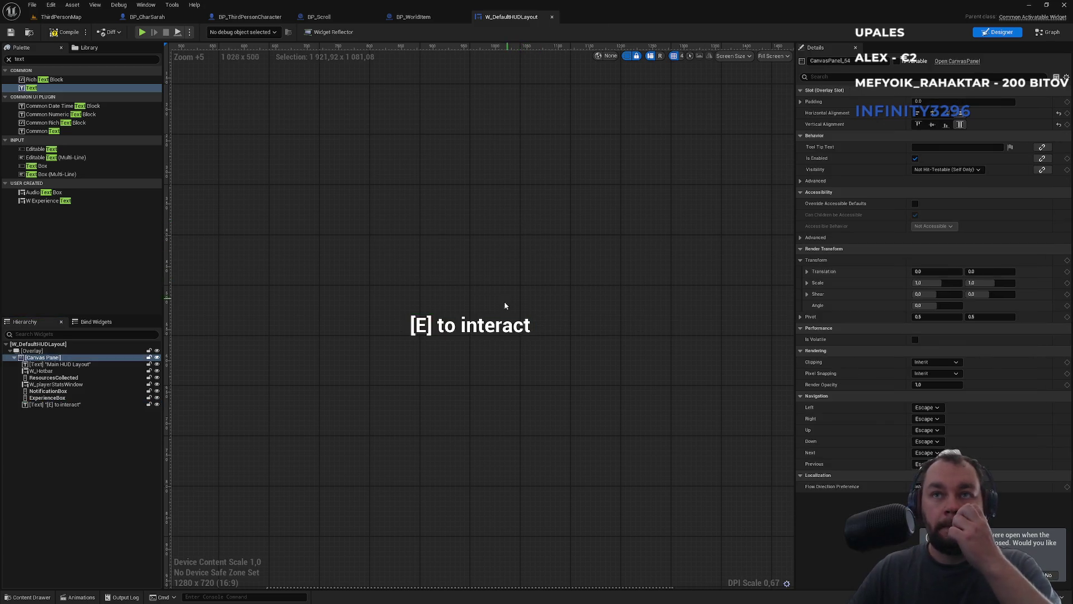
click(490, 326)
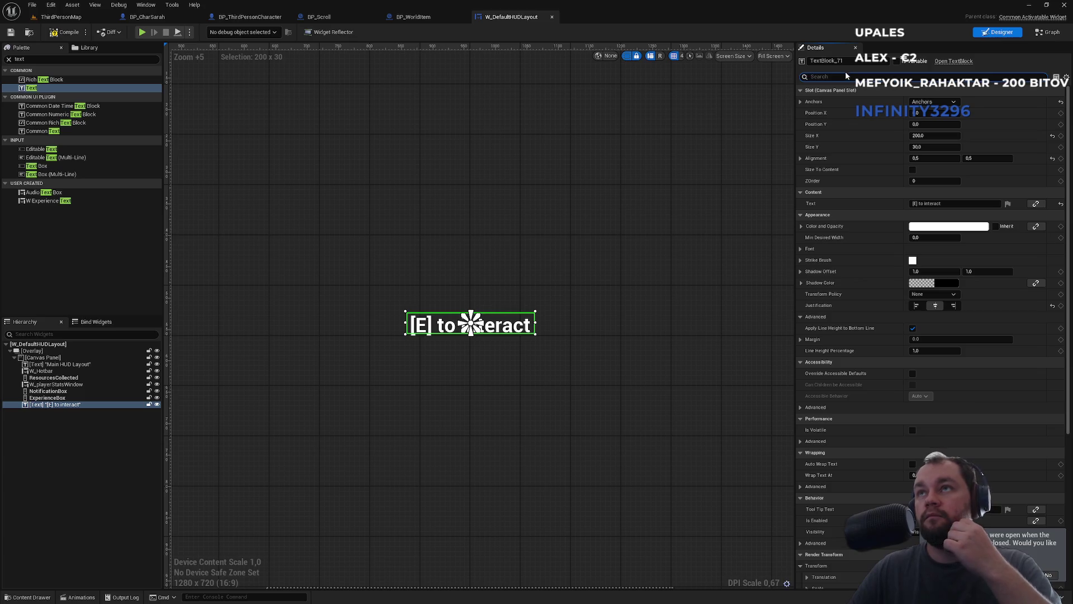
click(896, 62)
key(ctrl+a)
key(BackSpace)
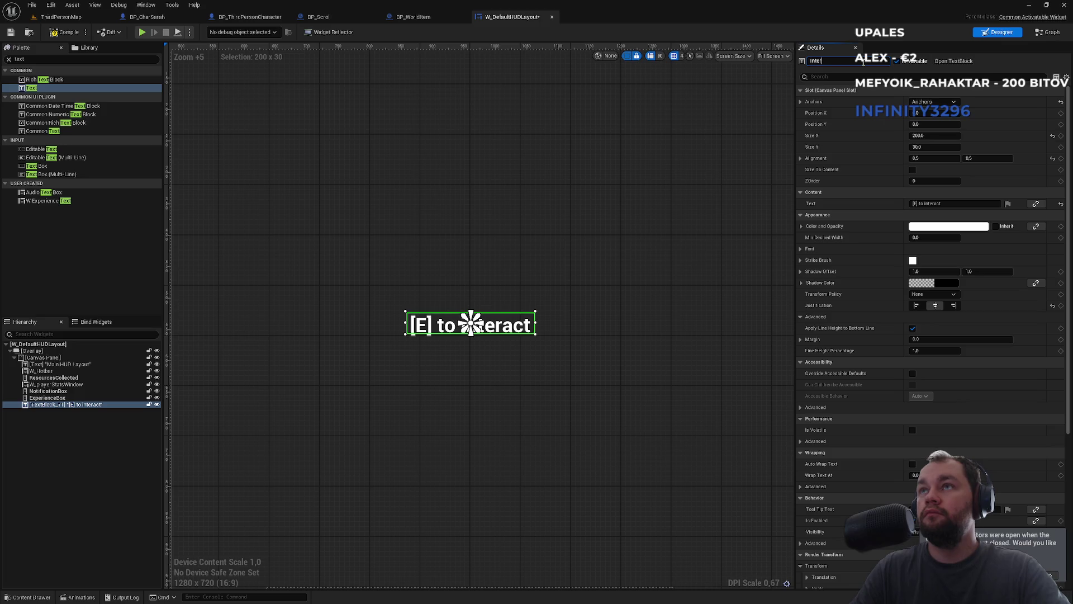
text(act widget)
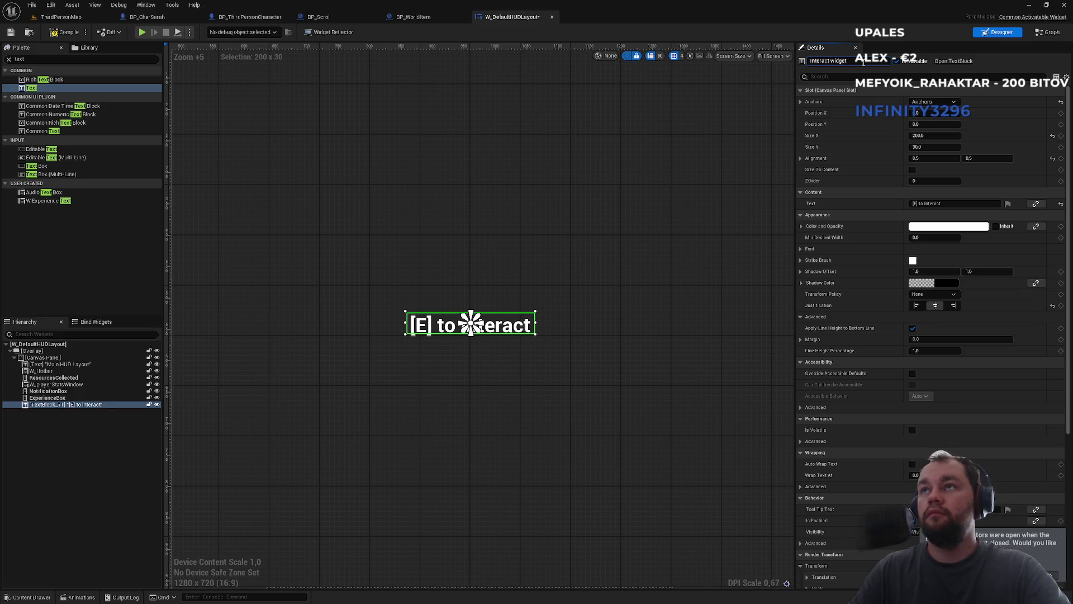
key(Return)
key(BackSpace)
key(BackSpace)
key(BackSpace)
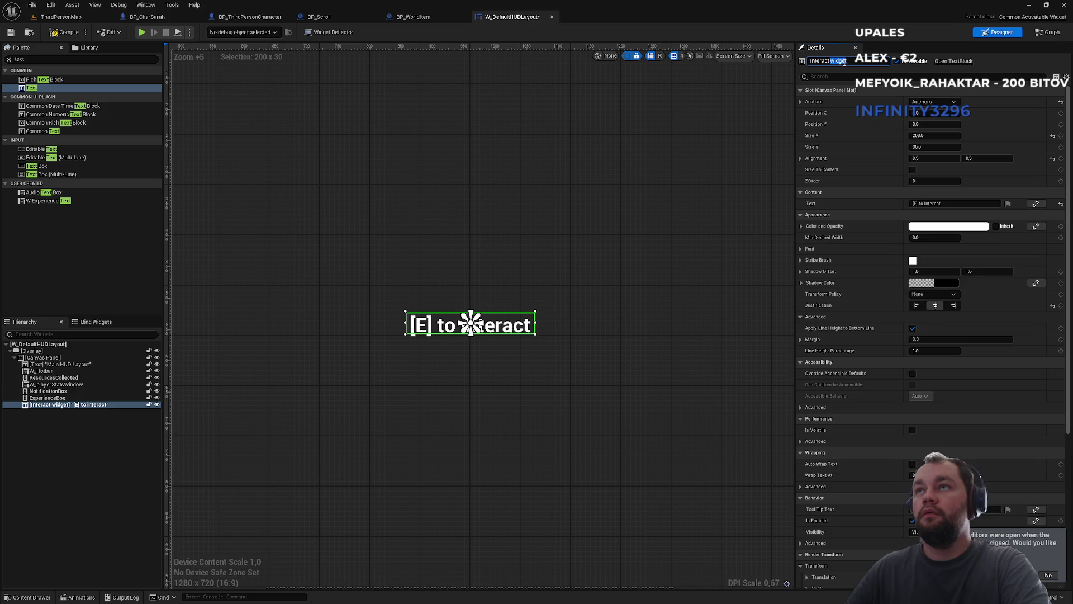
text(tex)
key(Return)
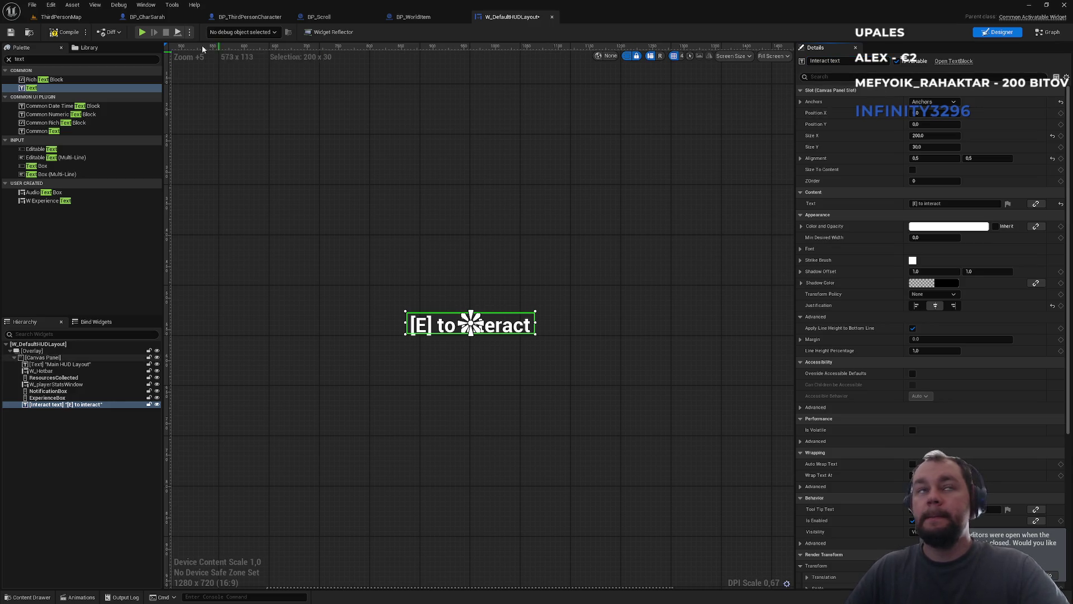
Run a quick full-screen playtest, then go back to the W_DefaultHUDLayout widget
click(61, 17)
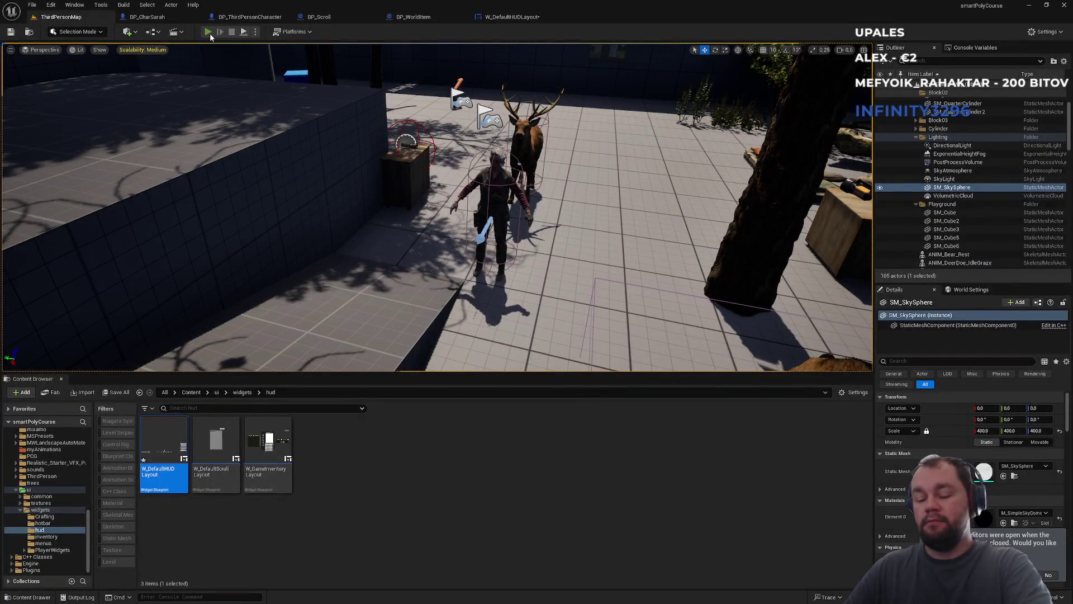
click(208, 31)
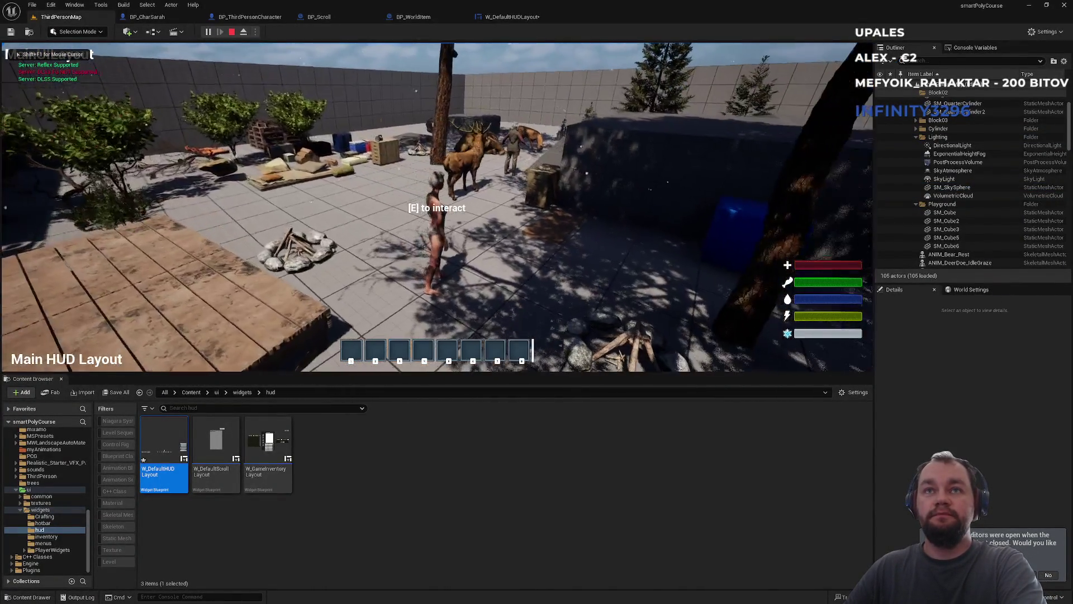
key(F11)
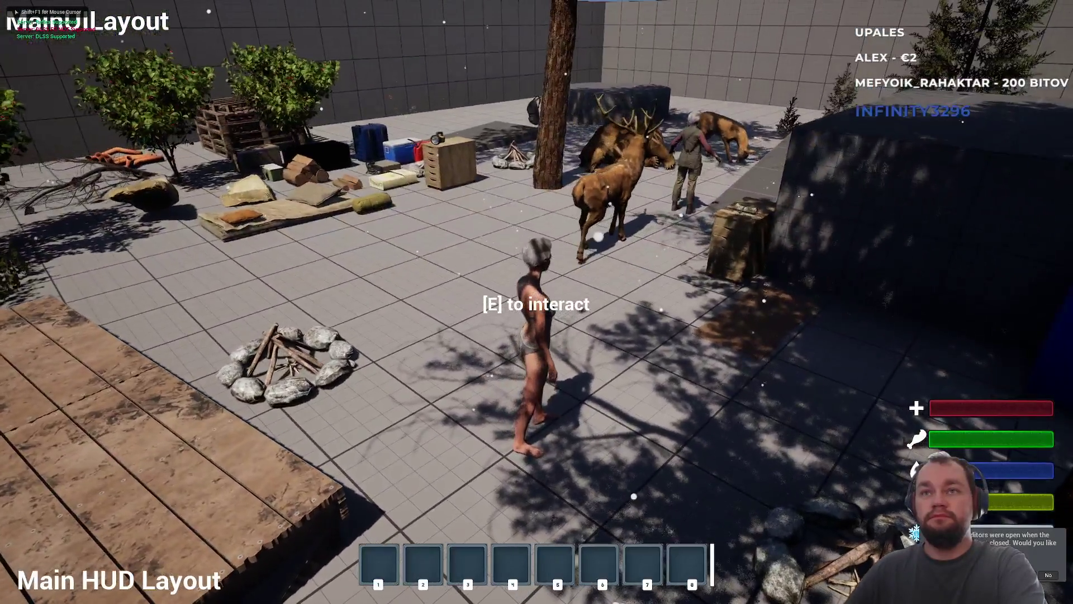
key(Escape)
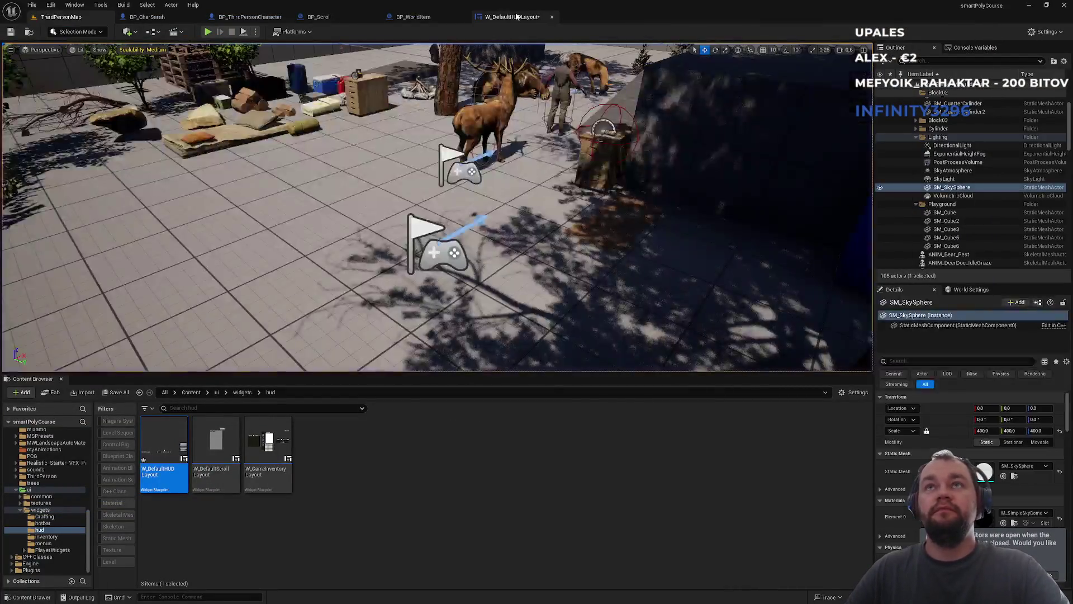
click(517, 16)
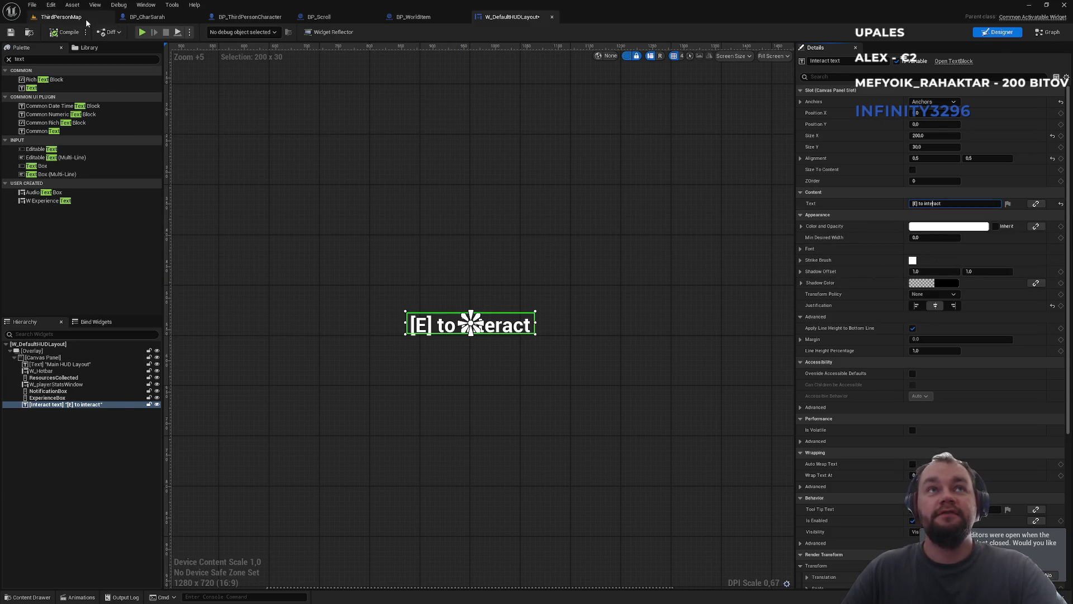
Playtest again, drop the raw meat from the inventory, and pick it up with E
click(61, 17)
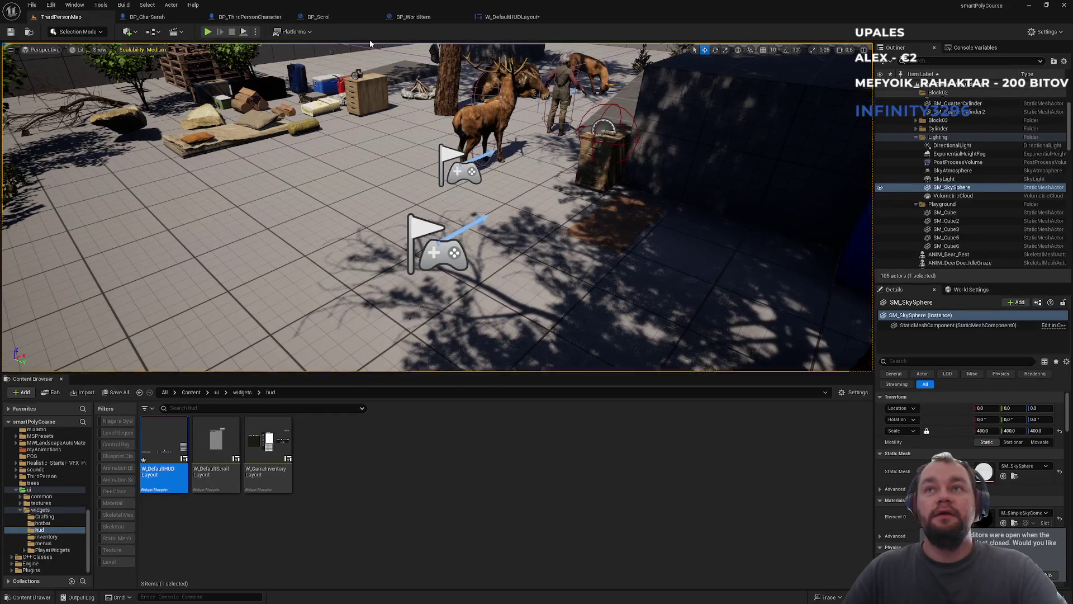
click(208, 32)
key(F11)
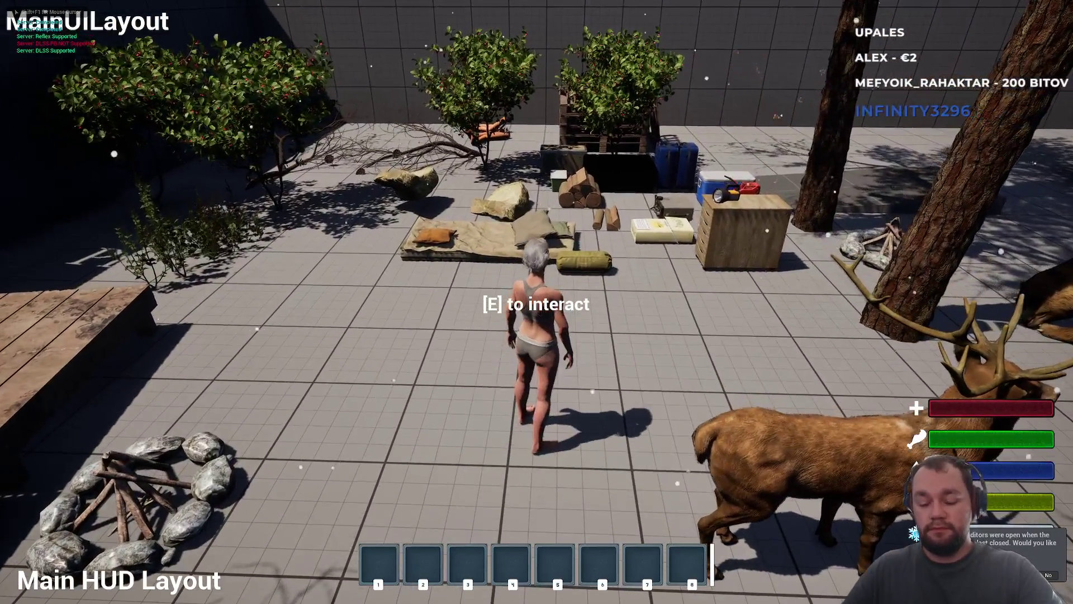
key(i)
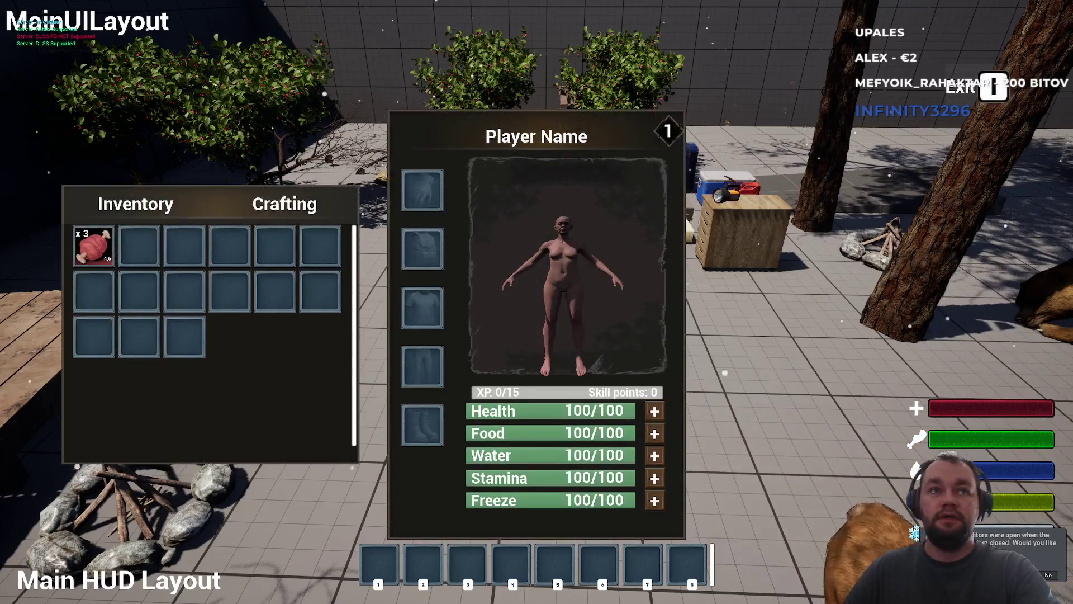
right_click(92, 246)
click(112, 268)
key(i)
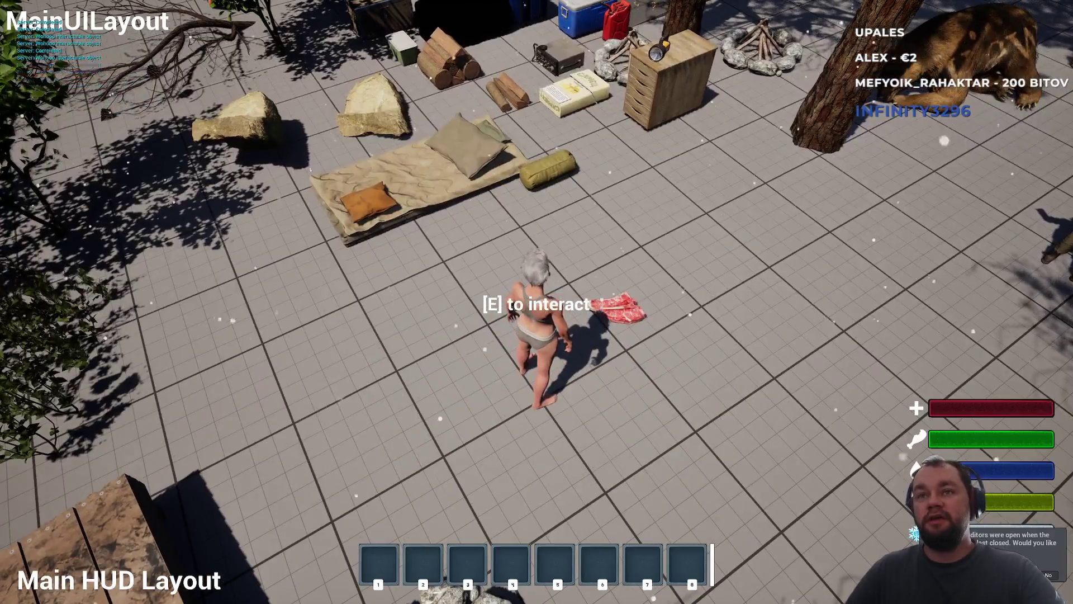
key(e)
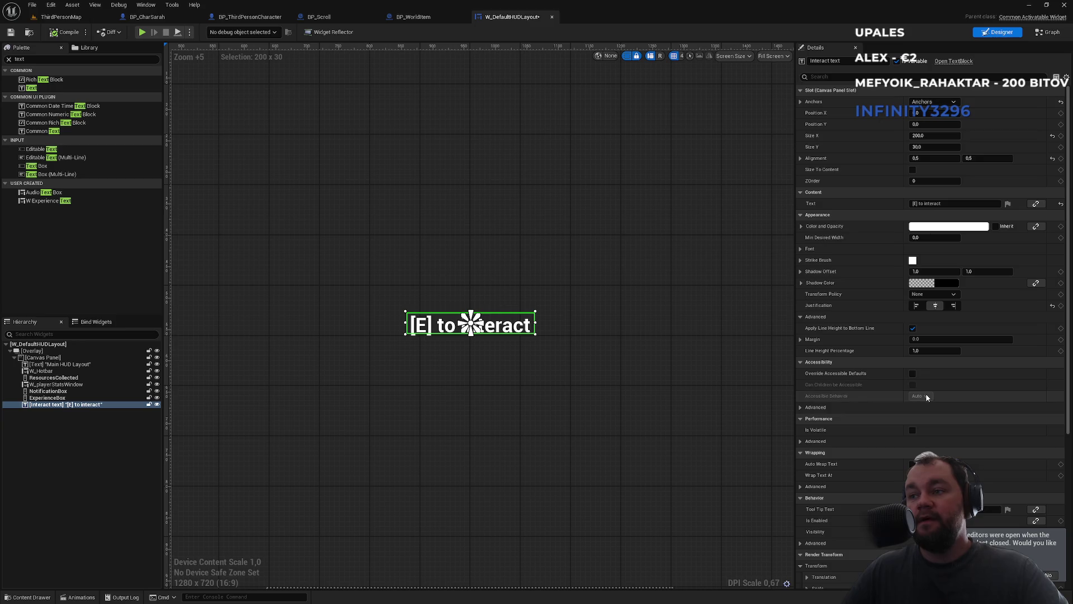
Filter Interact text's details by 'font' and lower Font Size from 24 to 14
click(1051, 576)
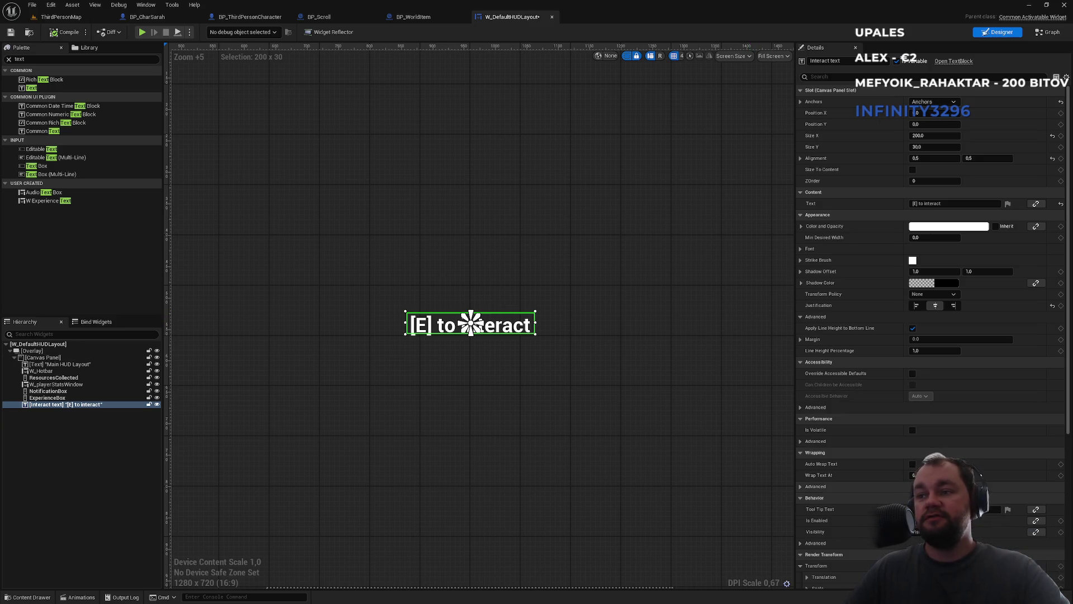
click(84, 404)
scroll(934, 274, down, 8)
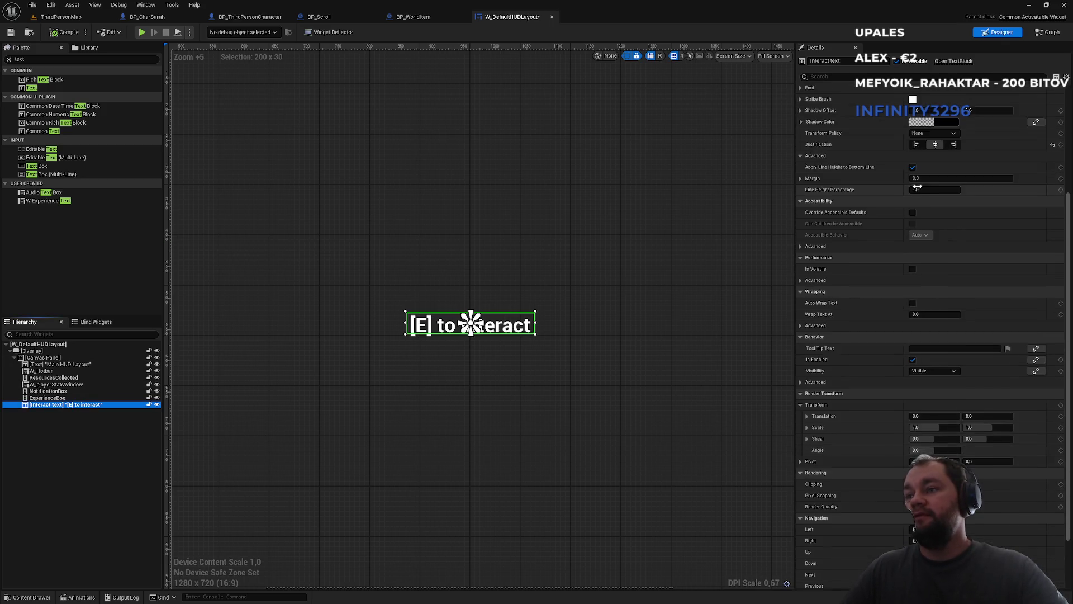
scroll(934, 274, up, 8)
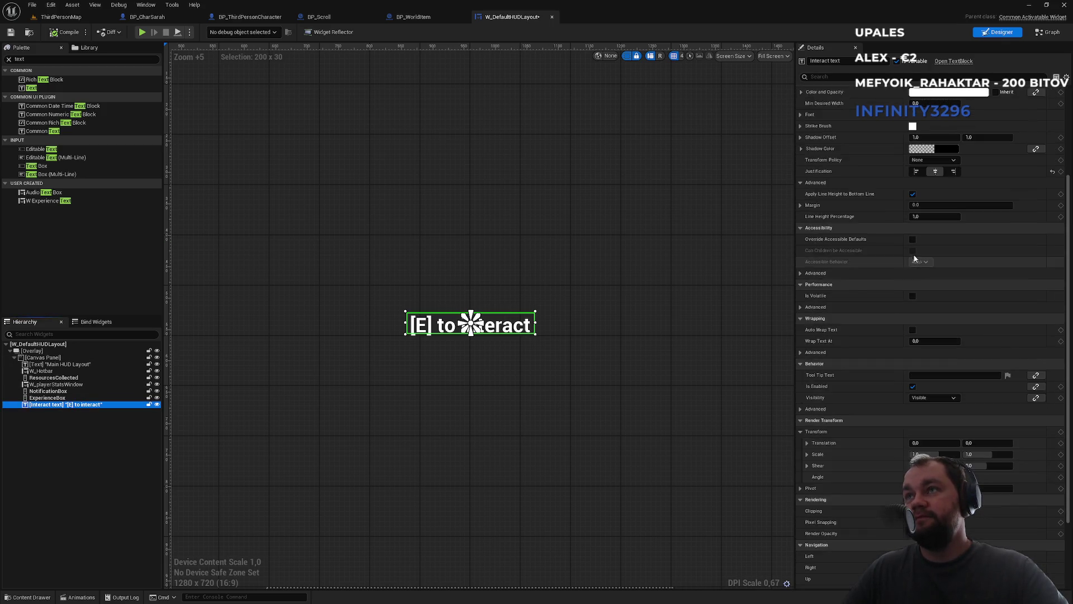
click(832, 76)
text(font)
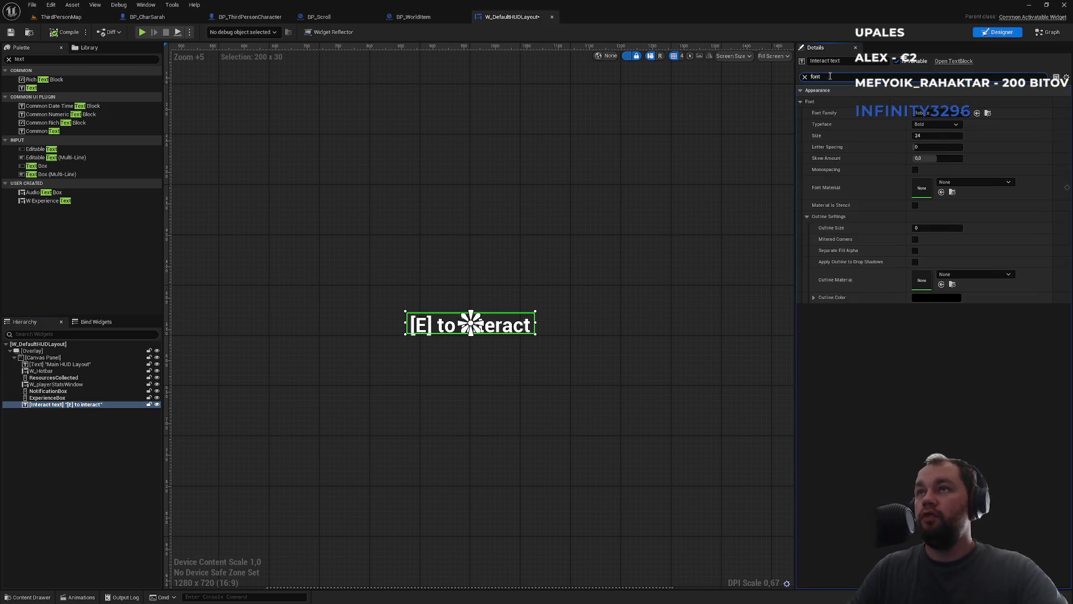
click(932, 136)
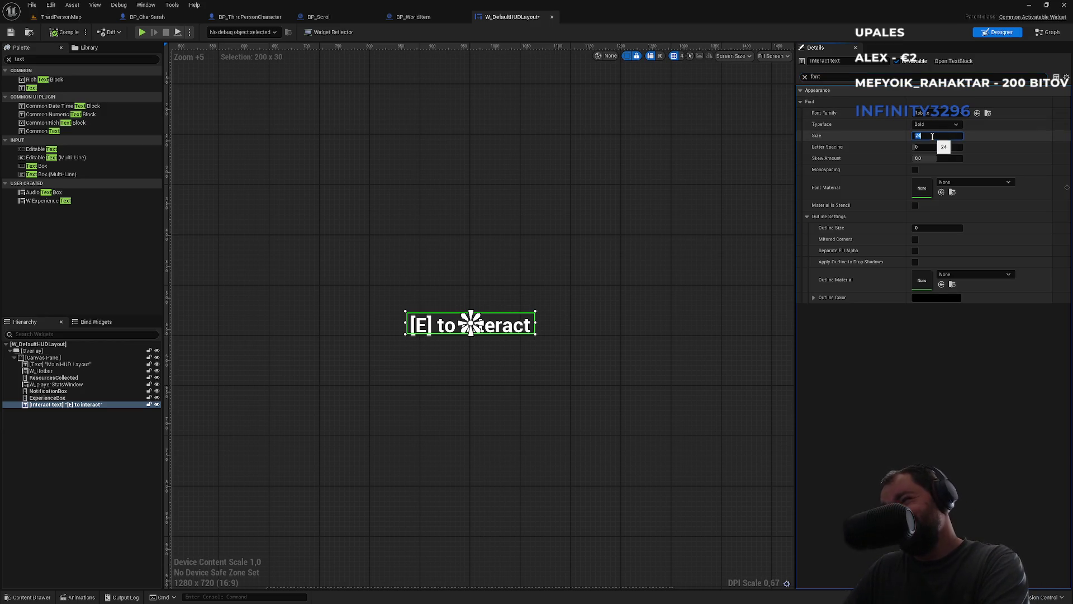
text(16)
key(Return)
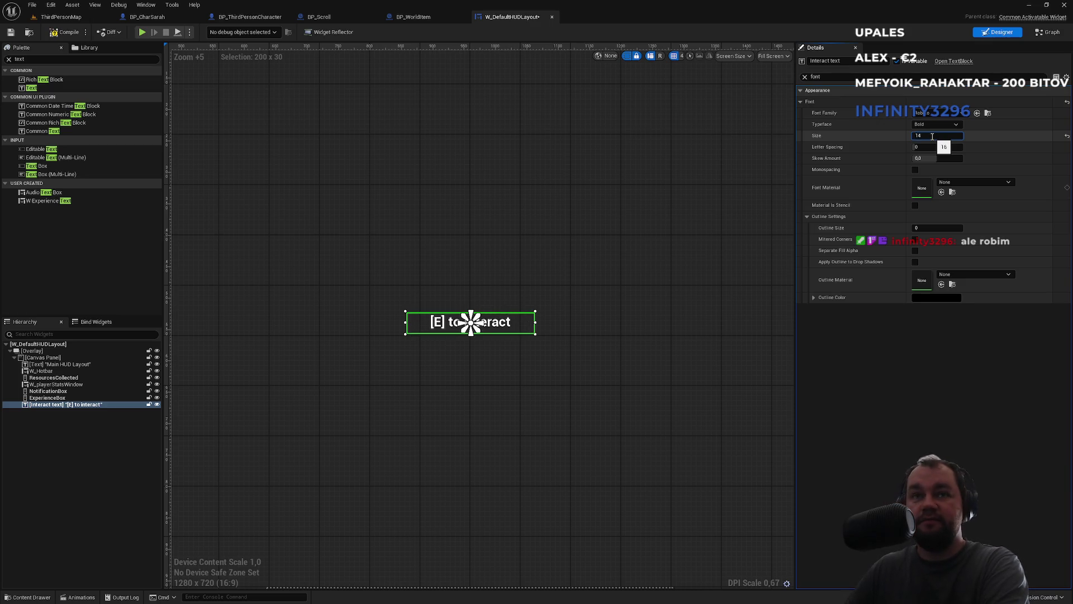
key(Return)
click(805, 77)
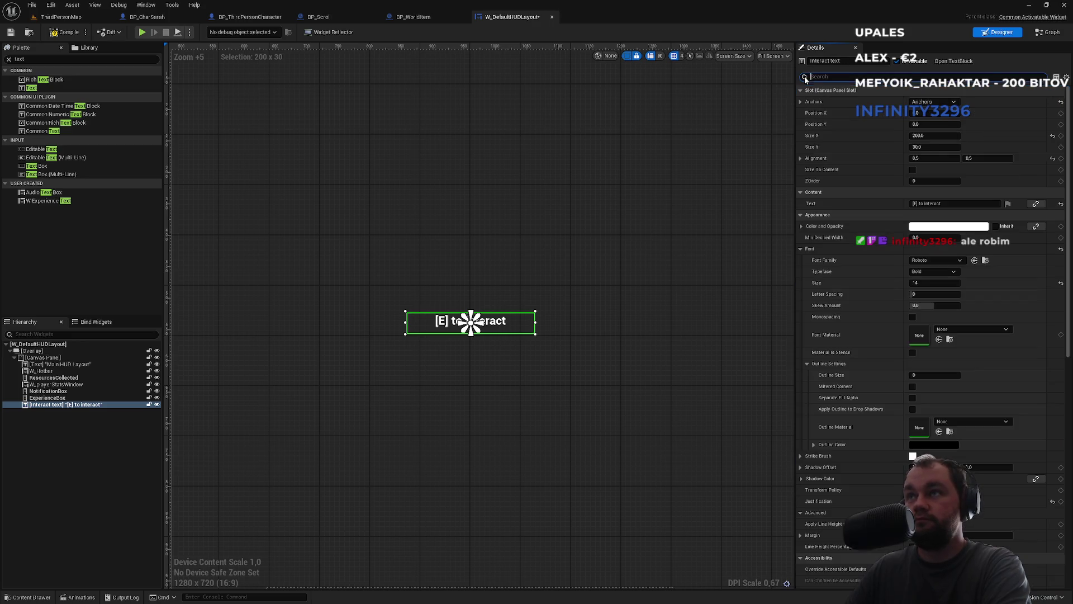
Look through Interact text's details, collapsing the font groups and briefly filtering for 'ali'
scroll(931, 344, down, 12)
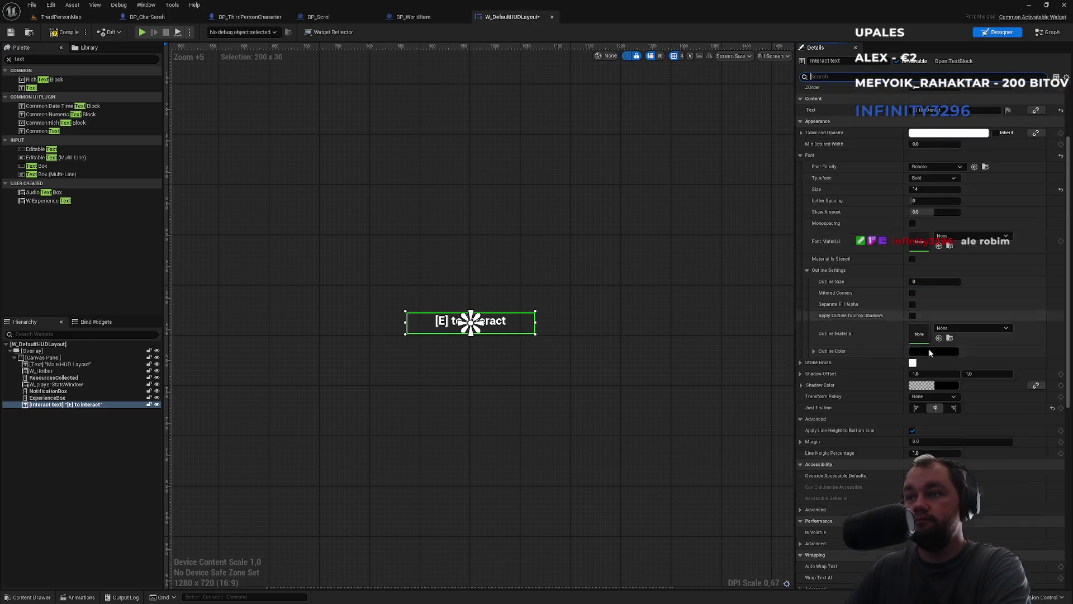
scroll(931, 347, up, 5)
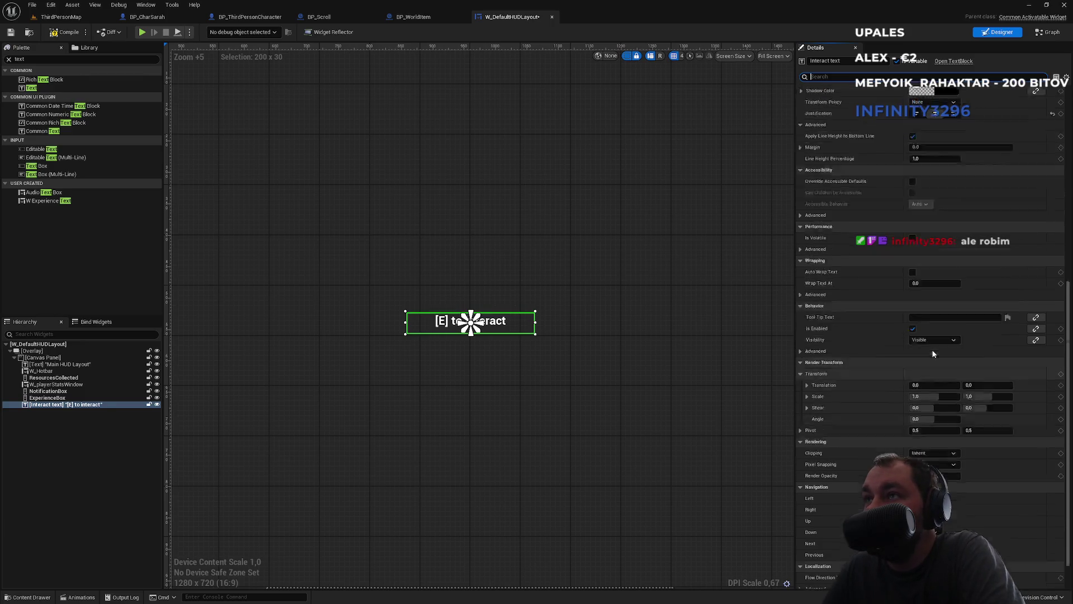
scroll(928, 285, up, 4)
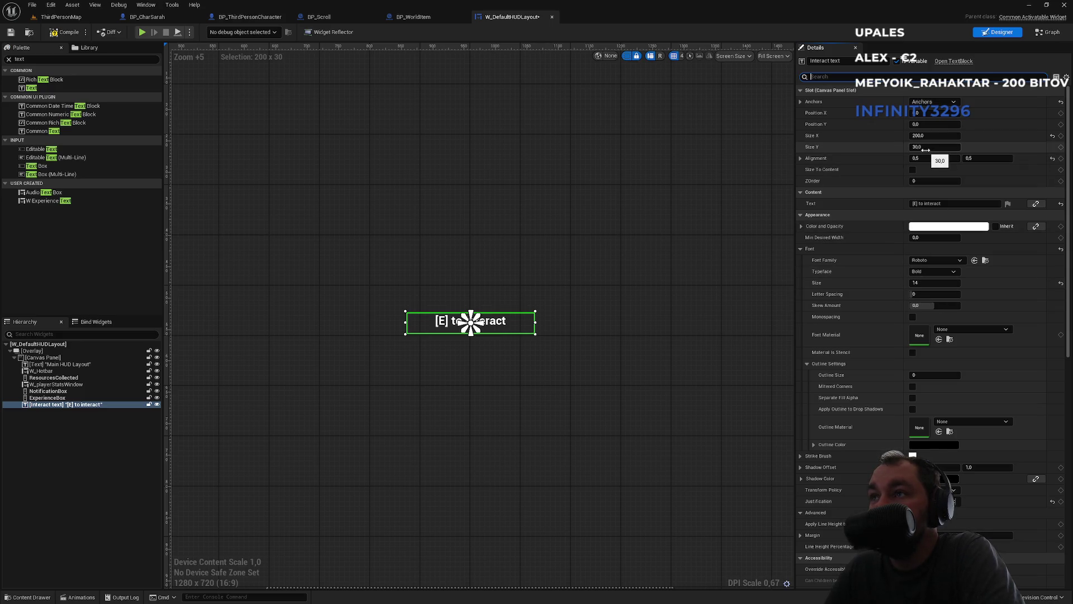
scroll(947, 202, down, 5)
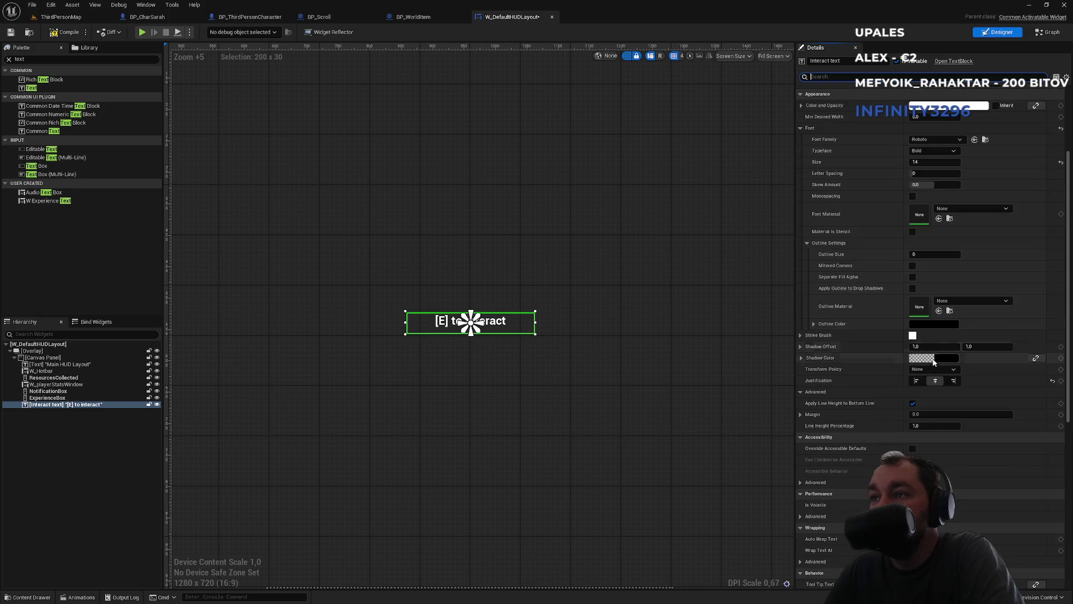
click(800, 392)
scroll(863, 332, up, 5)
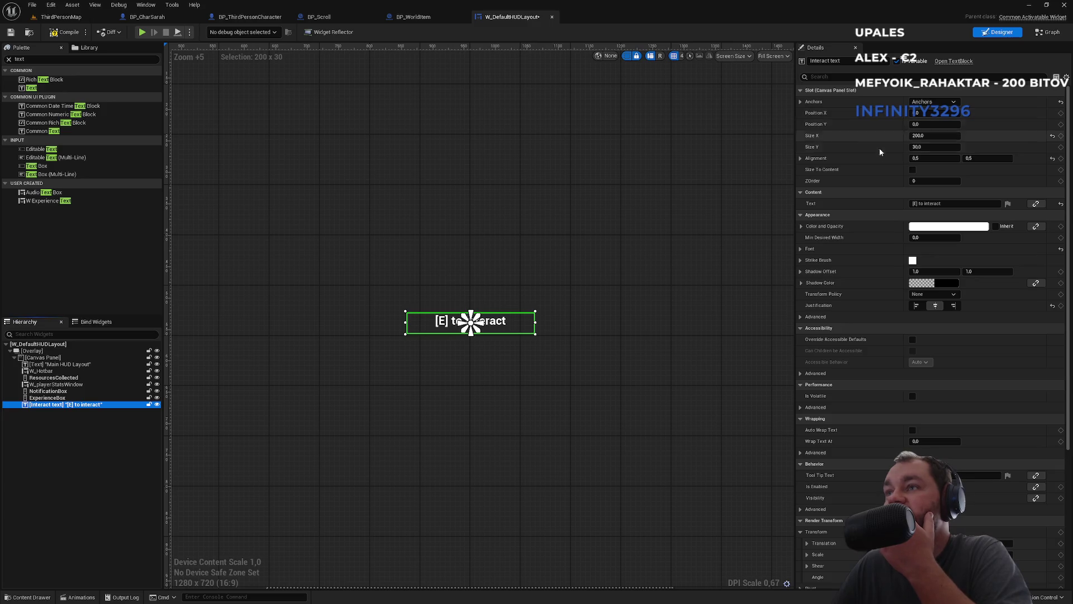
scroll(904, 355, down, 8)
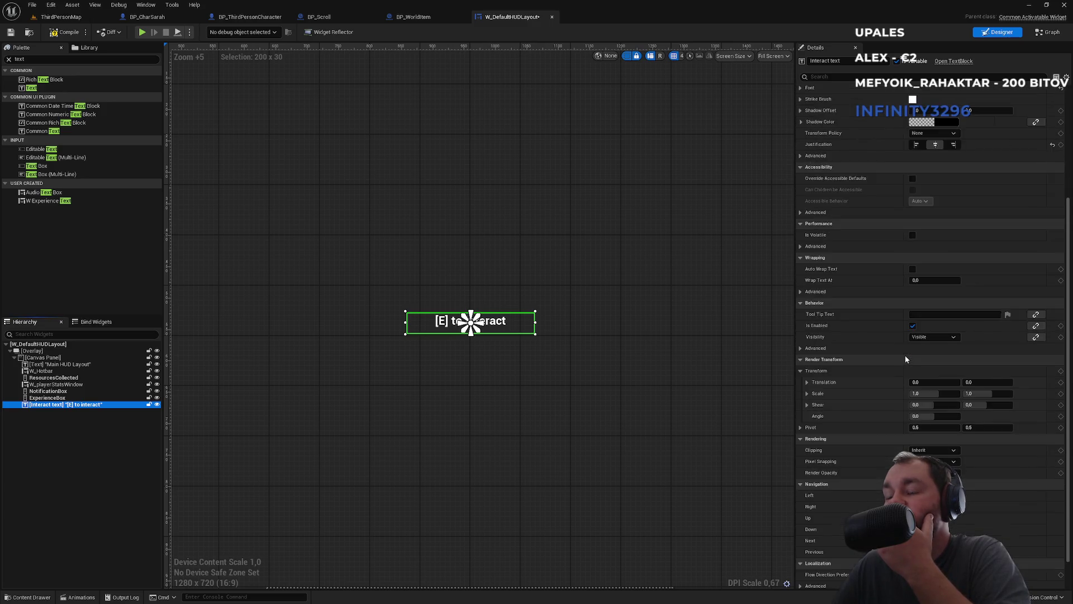
scroll(905, 356, up, 3)
scroll(904, 355, up, 4)
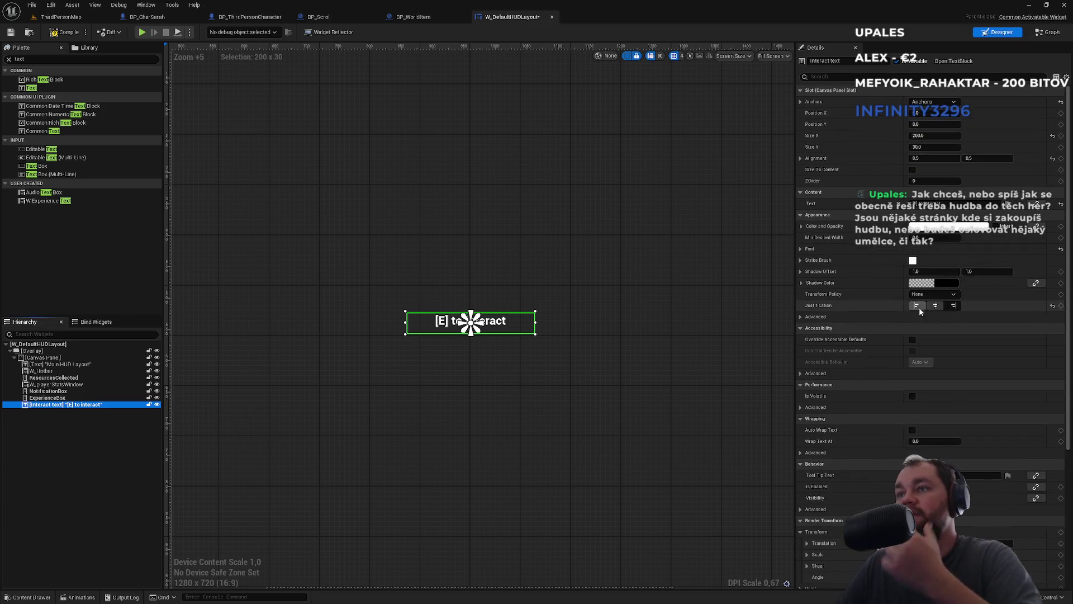
click(834, 77)
text(ali)
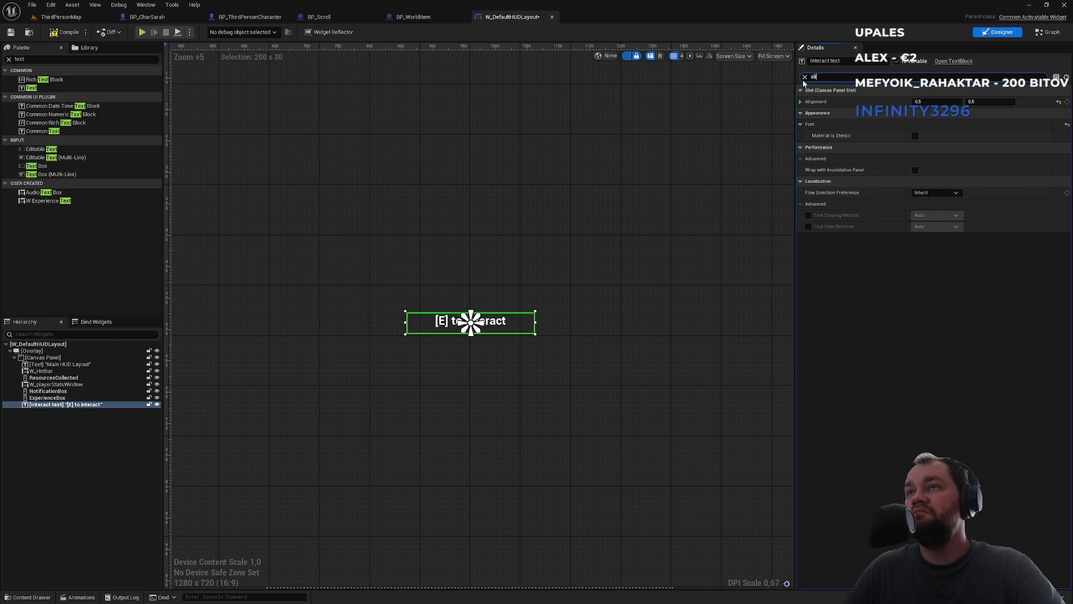
click(805, 77)
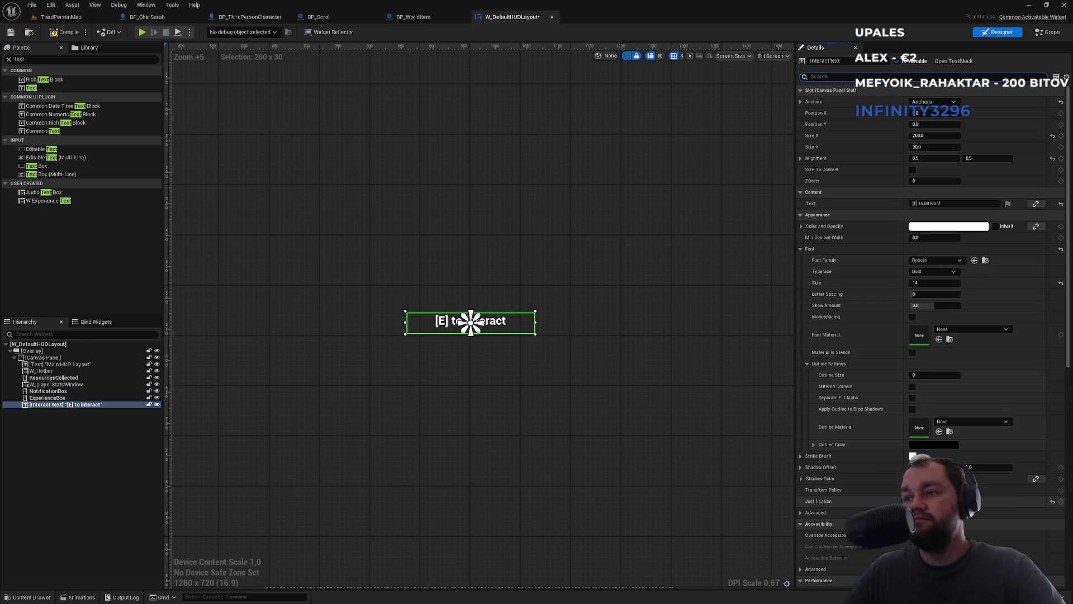
Center-justify the interact text, set Size Y to 25, and select the Canvas Panel
click(914, 501)
click(924, 500)
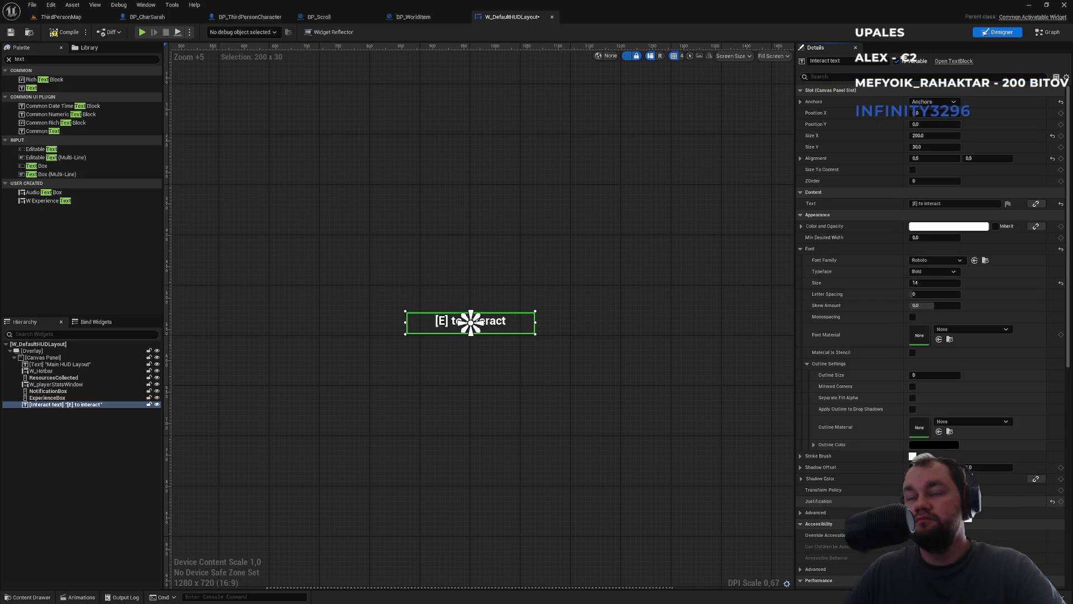
click(933, 147)
text(25)
key(Return)
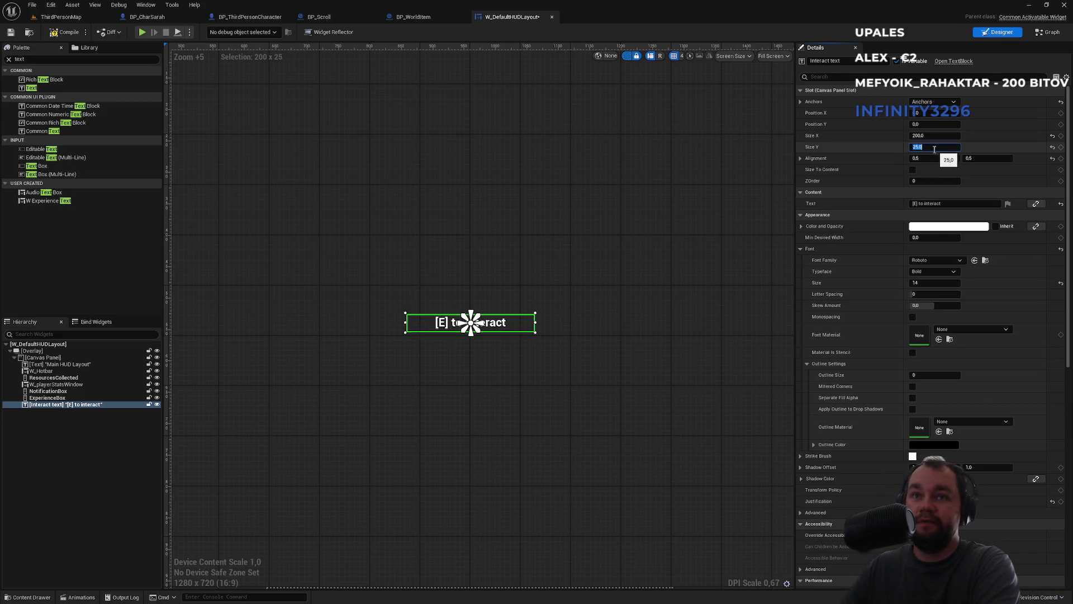
click(447, 112)
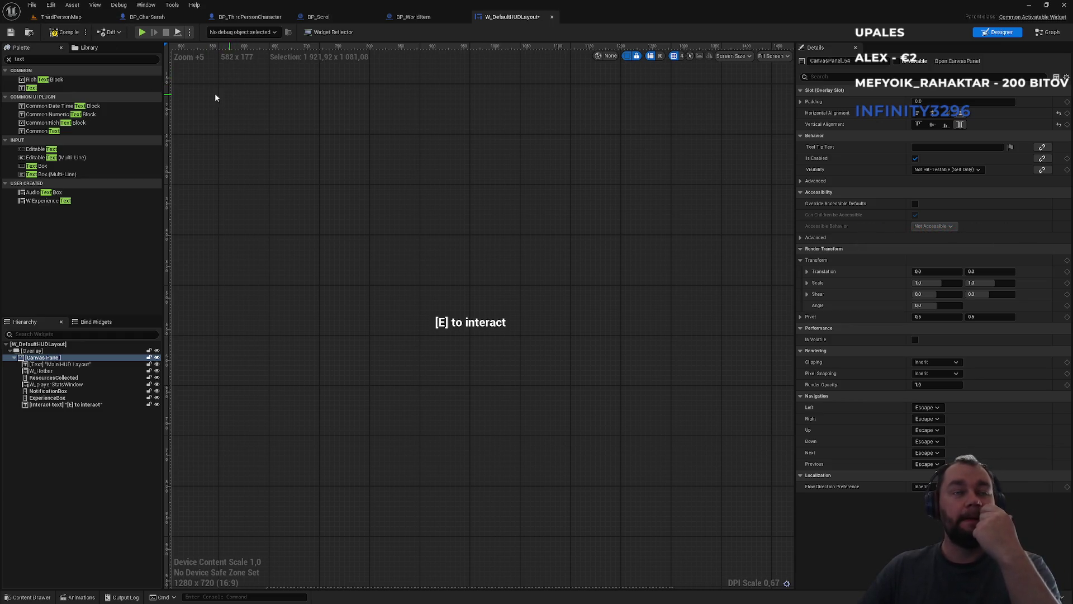
Move from the HUD layout through ThirdPersonMap to the BP_WorldItem blueprint
click(61, 17)
click(528, 18)
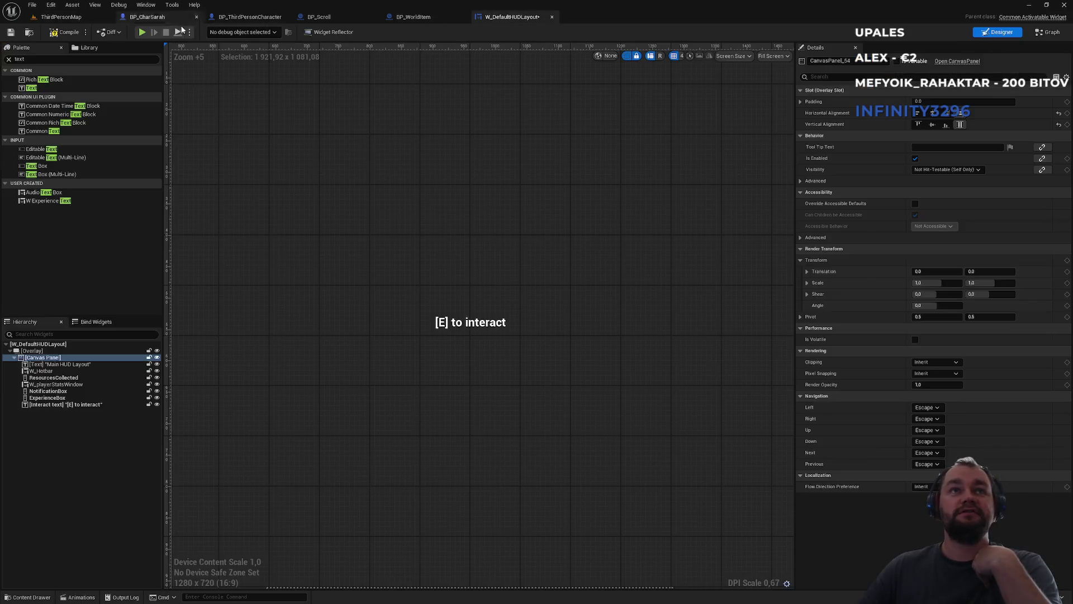
click(79, 18)
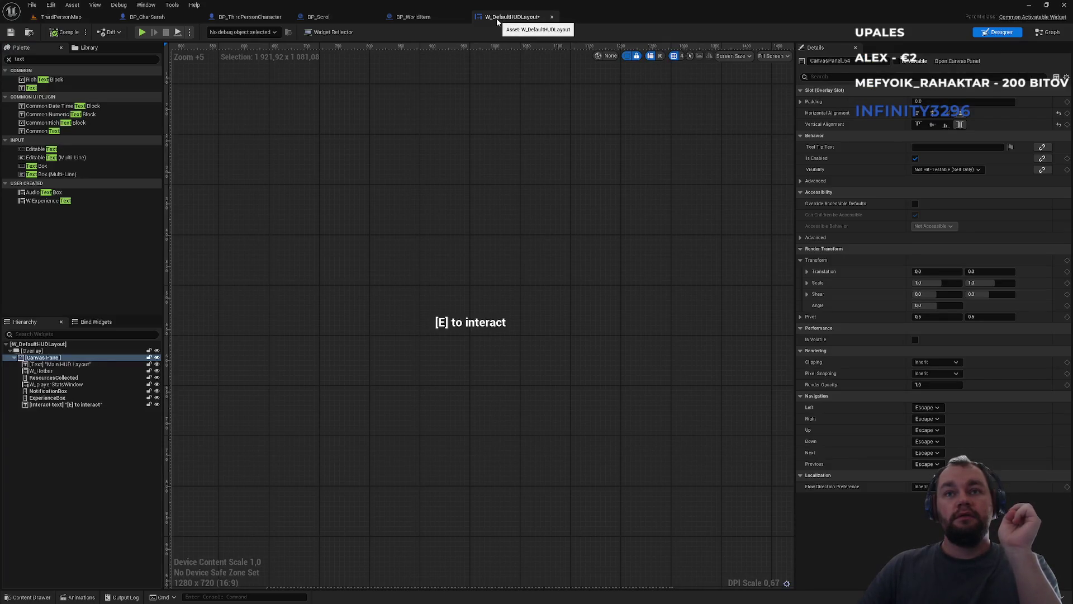
click(414, 17)
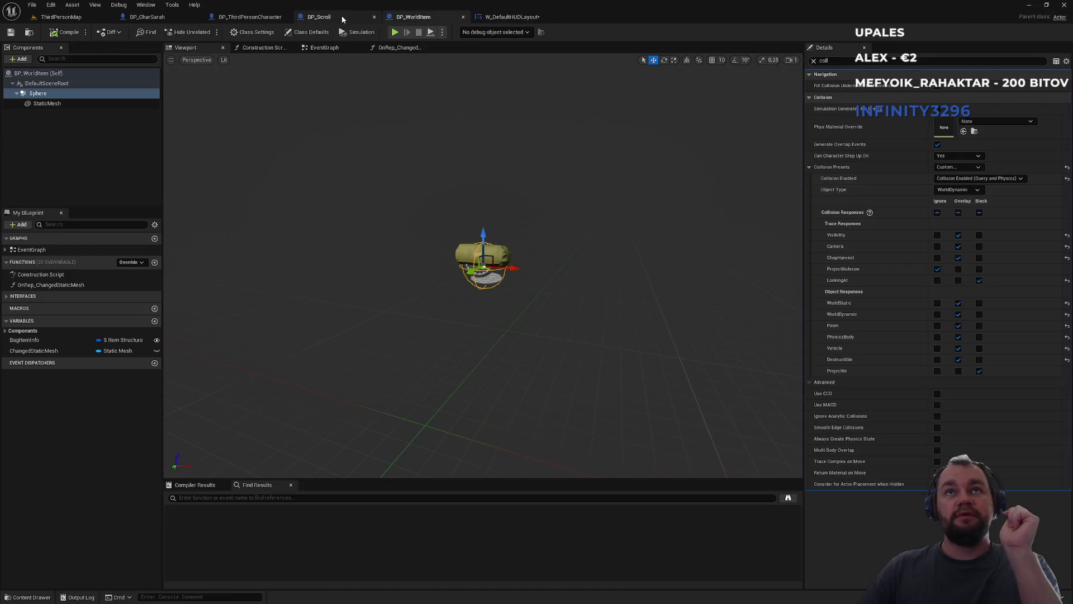
Close BP_CharSarah and view BP_ThirdPersonCharacter's FLookingAt graph around the Branch and Print nodes
click(250, 17)
click(147, 17)
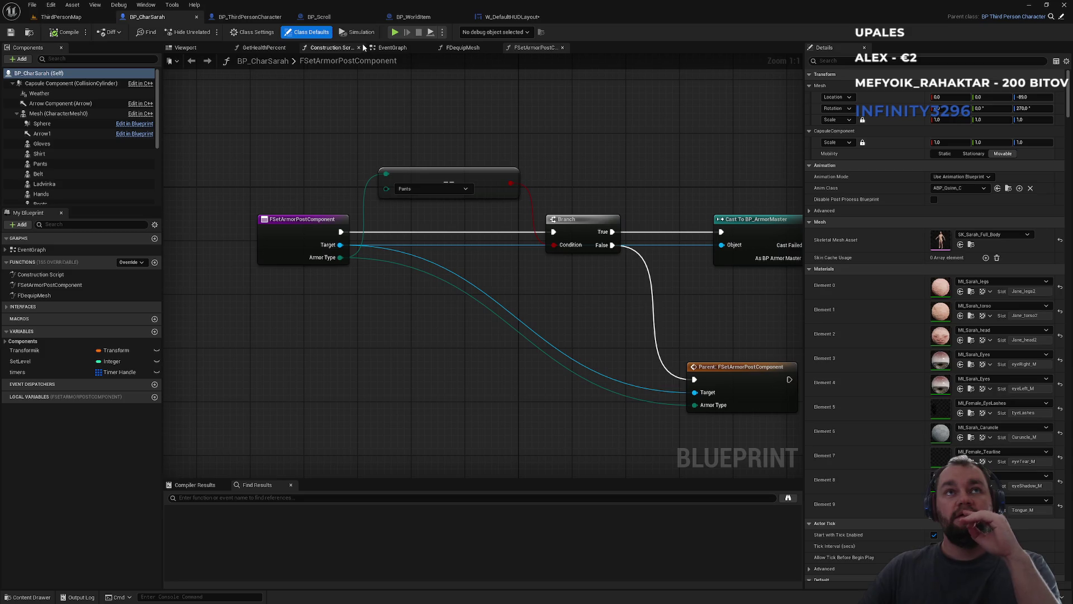
click(196, 17)
click(167, 16)
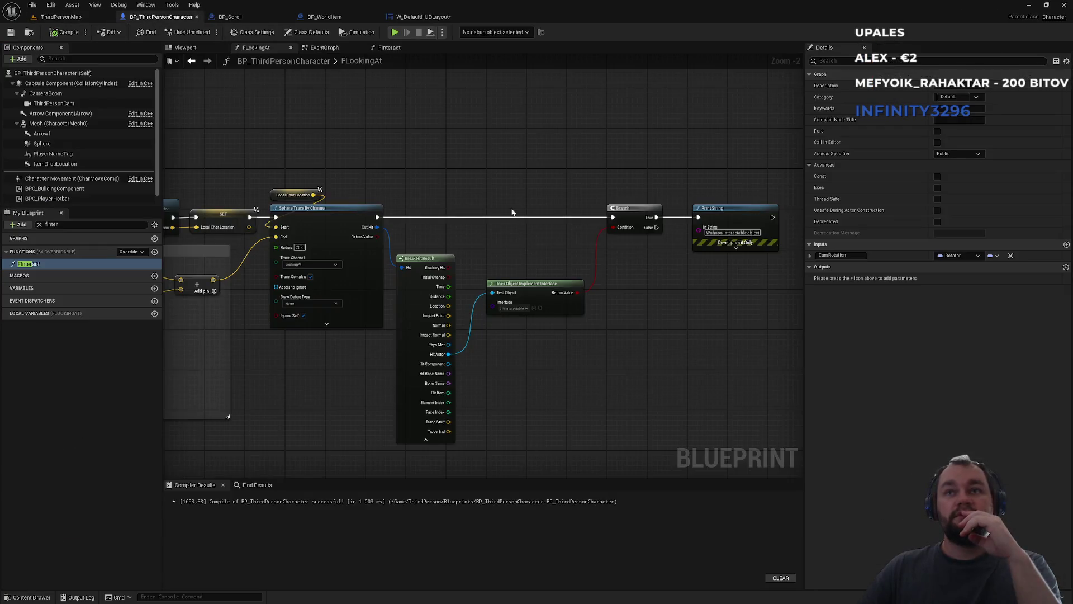
drag(481, 180, 384, 162)
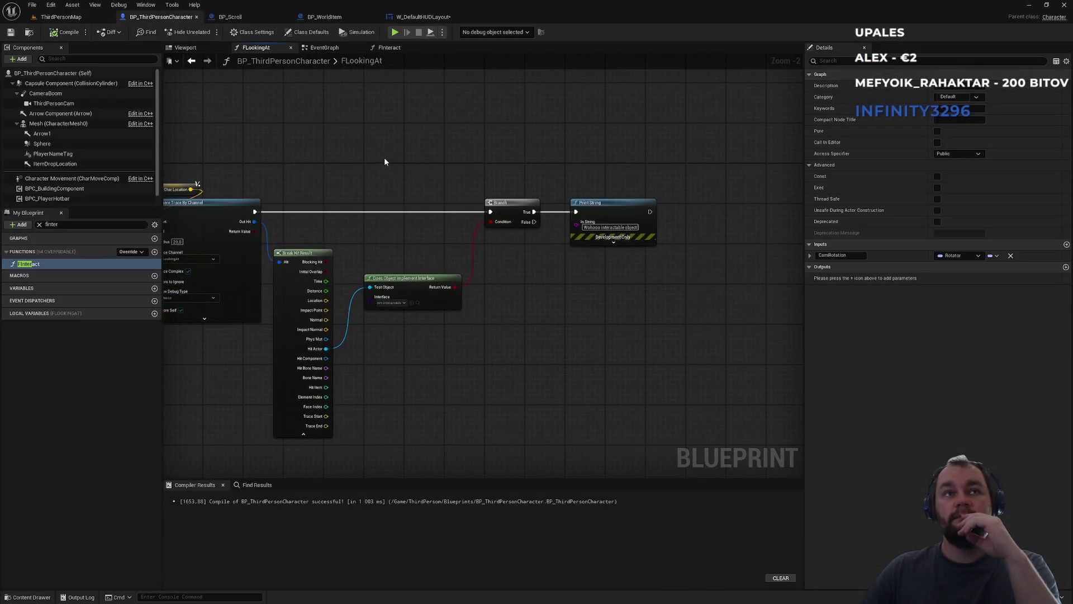
Clear the My Blueprint search filter and expand the character's functions list
click(39, 224)
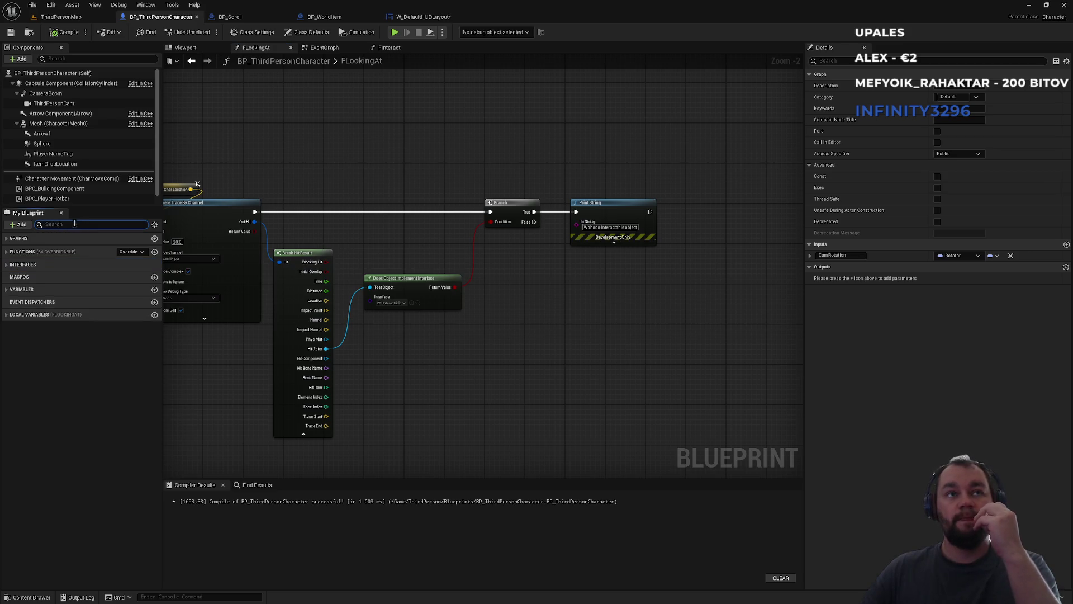
text(hud)
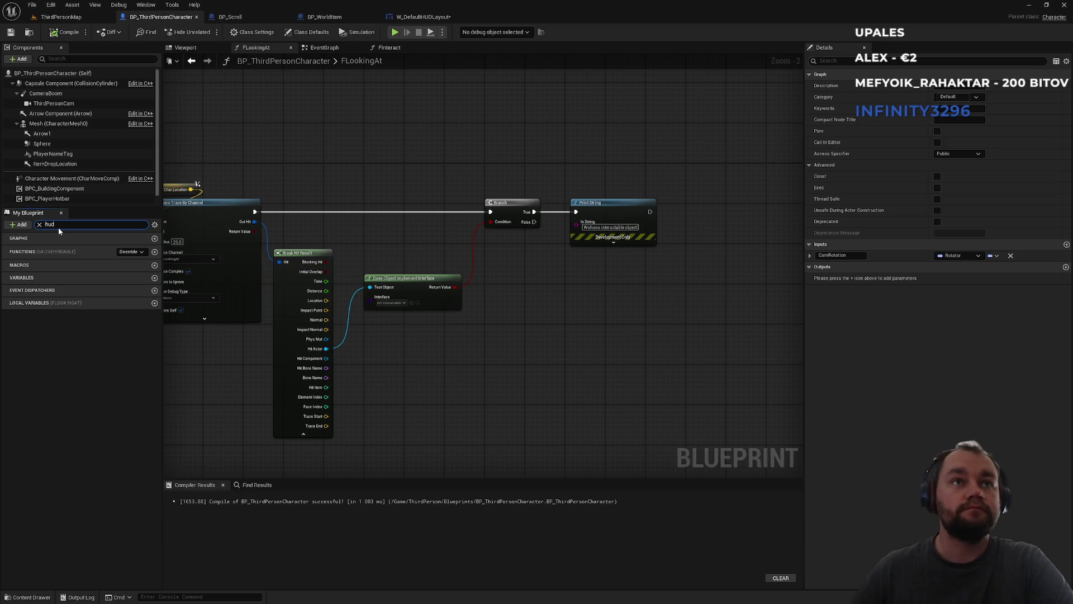
click(39, 225)
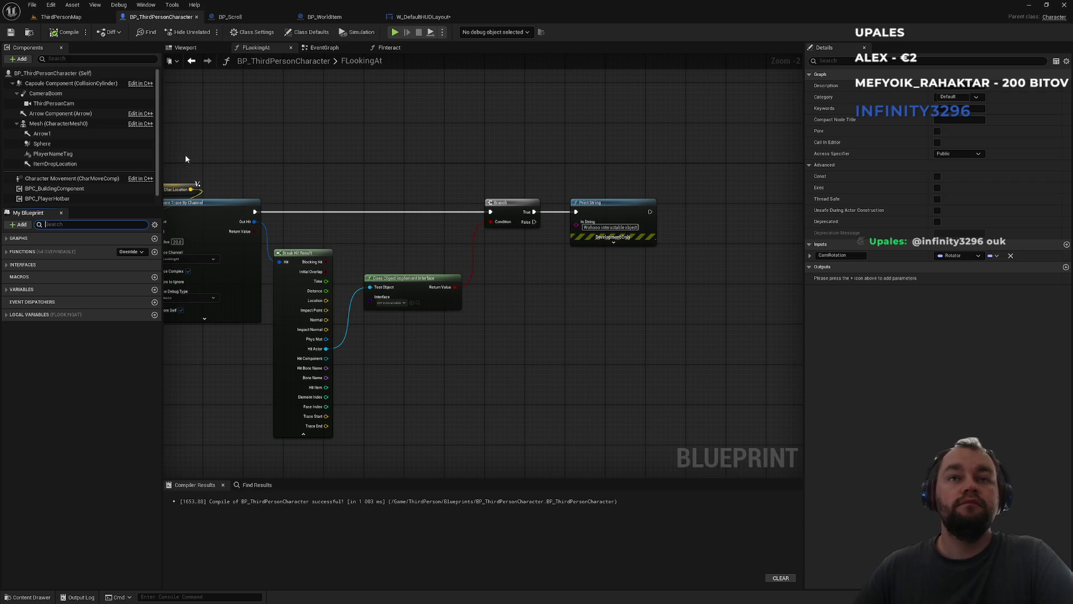
drag(228, 163, 375, 164)
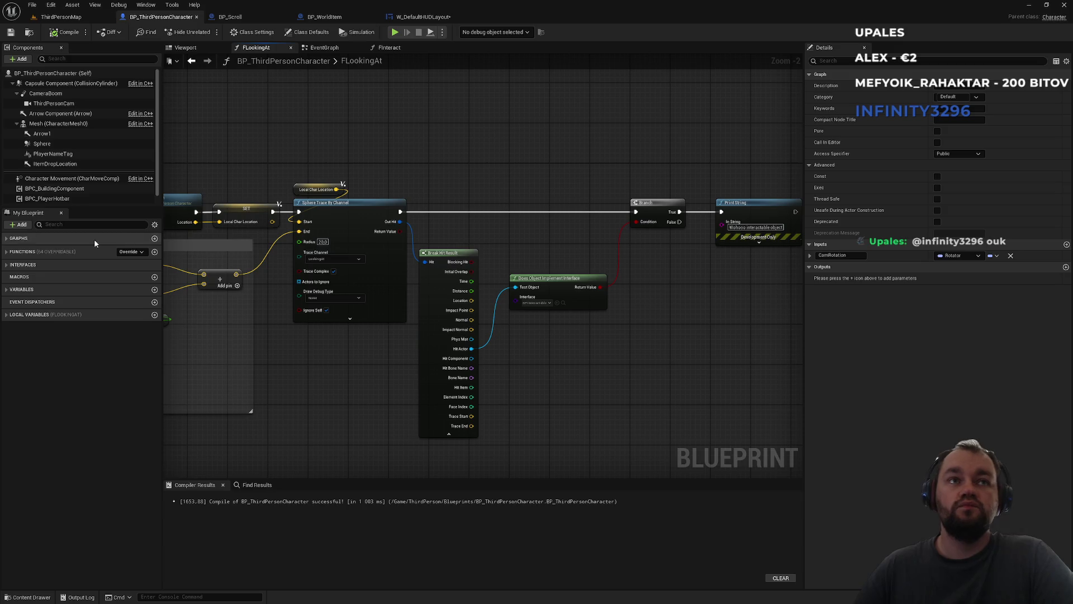
click(7, 252)
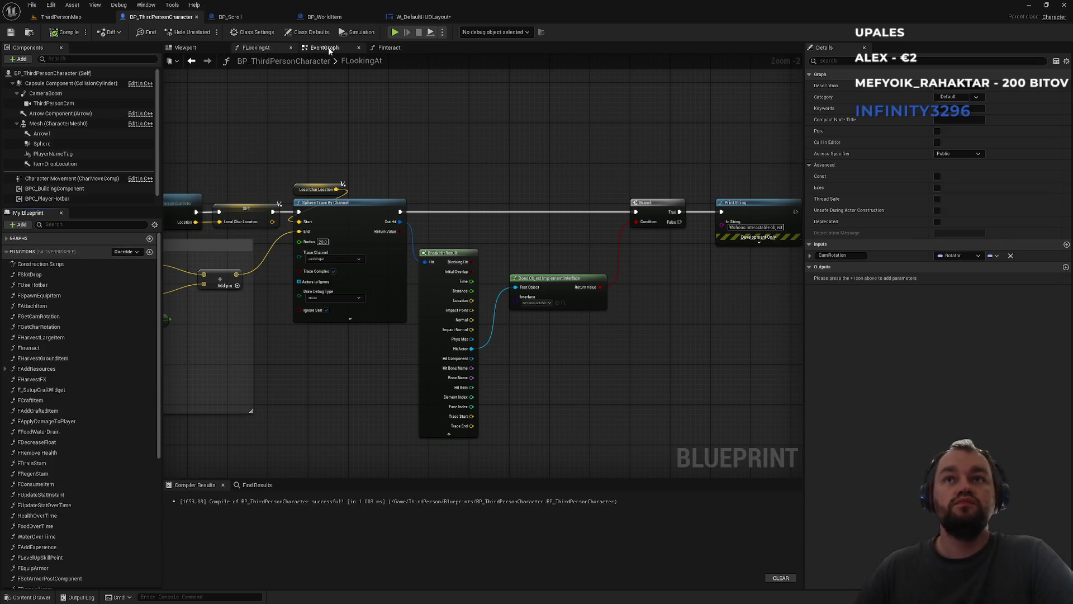
Glance over the character's EventGraph, then go back to the ThirdPersonMap level
key(alt+Left)
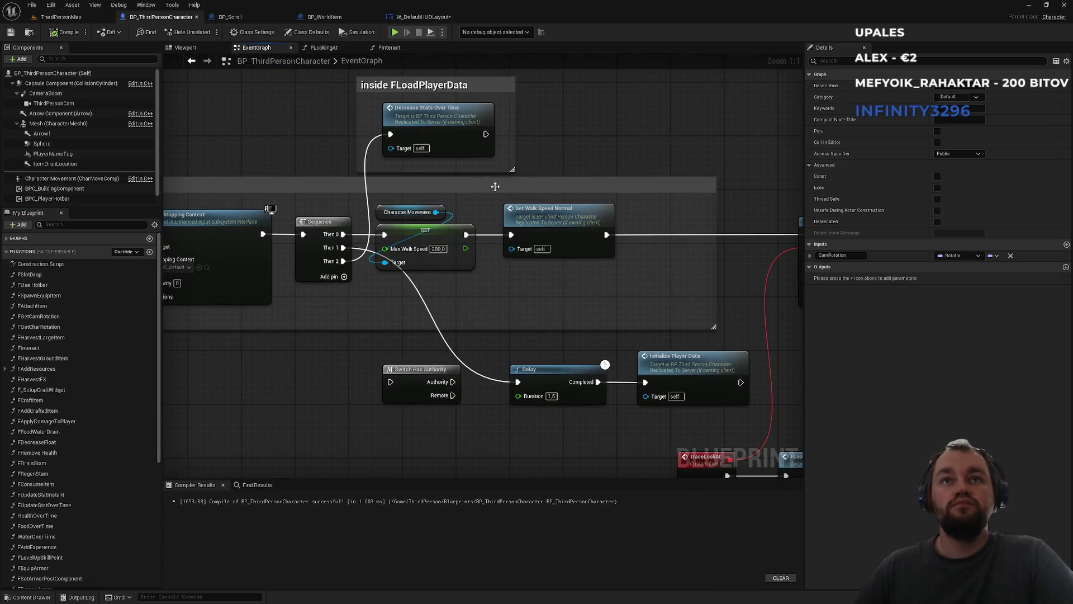
scroll(498, 188, down, 3)
scroll(366, 337, up, 2)
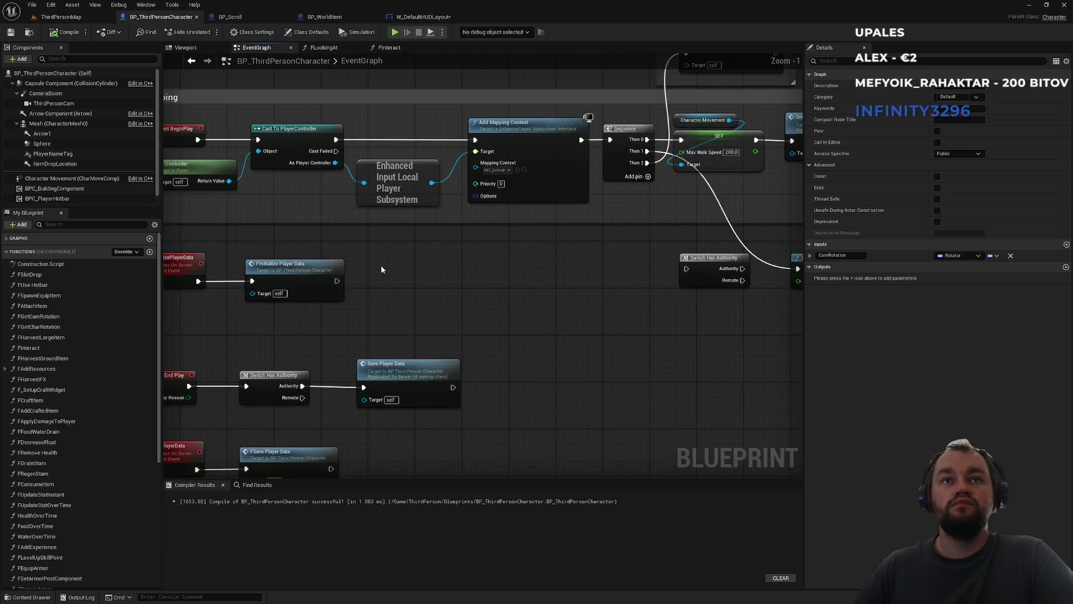
scroll(434, 258, down, 3)
scroll(532, 289, up, 3)
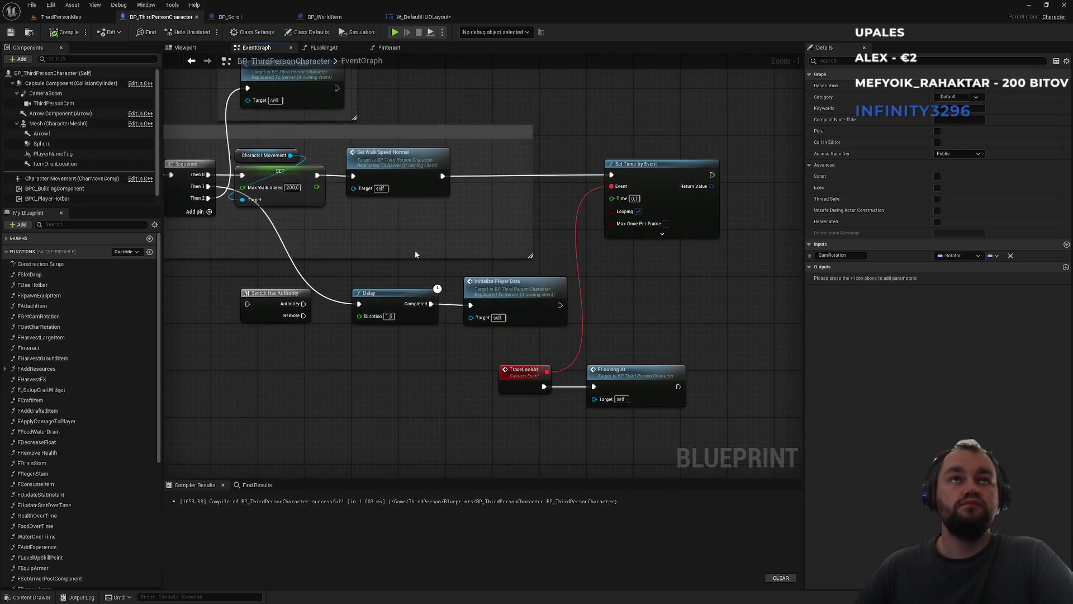
click(60, 17)
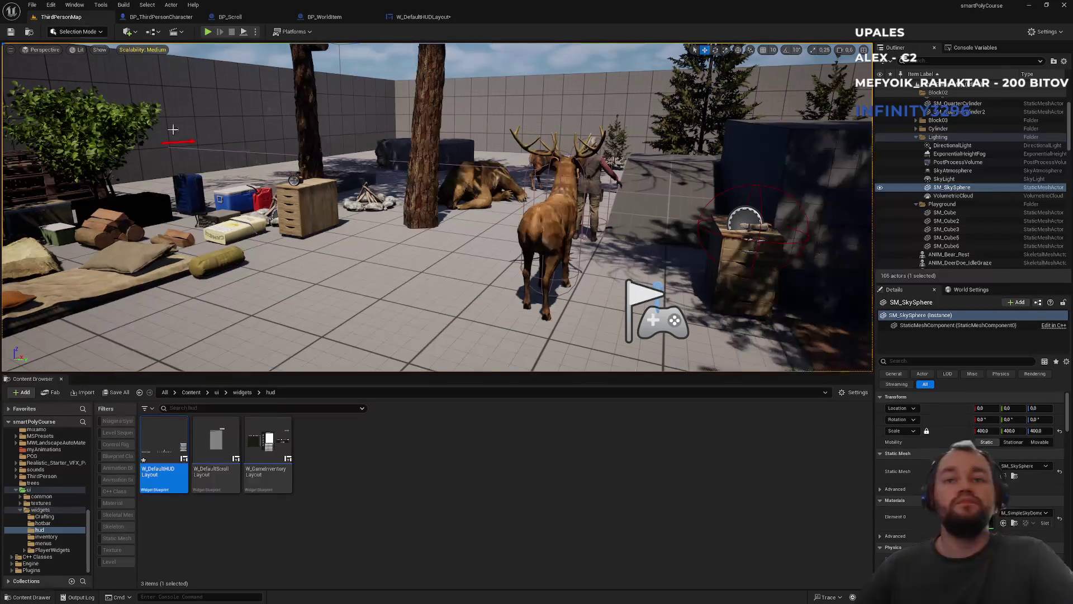
Search all content for 'controller' and open BP_CustomPlayerController
click(180, 408)
text(controller)
click(191, 392)
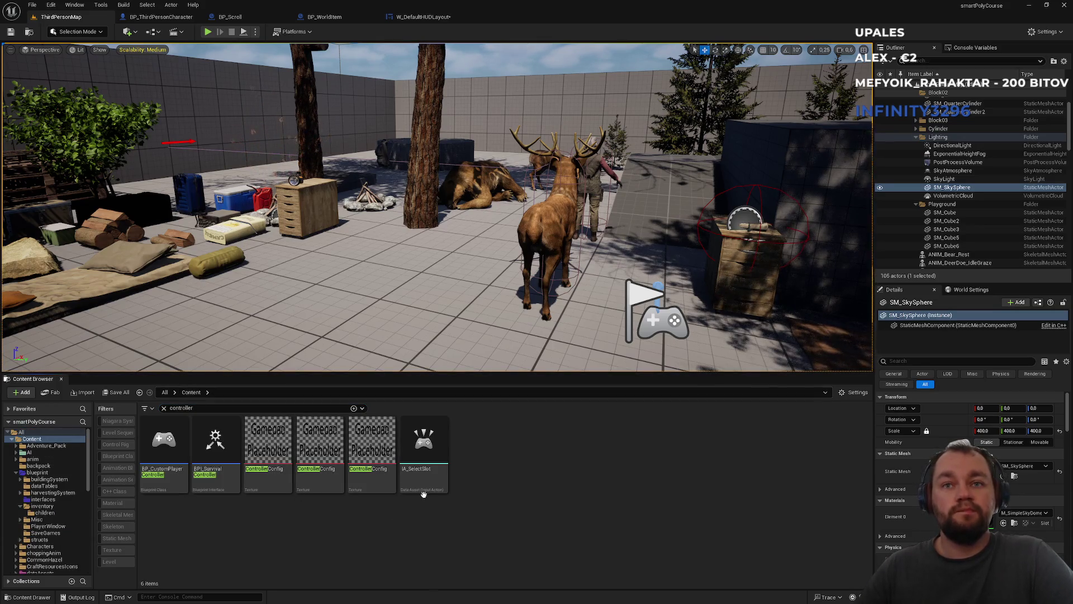
click(184, 491)
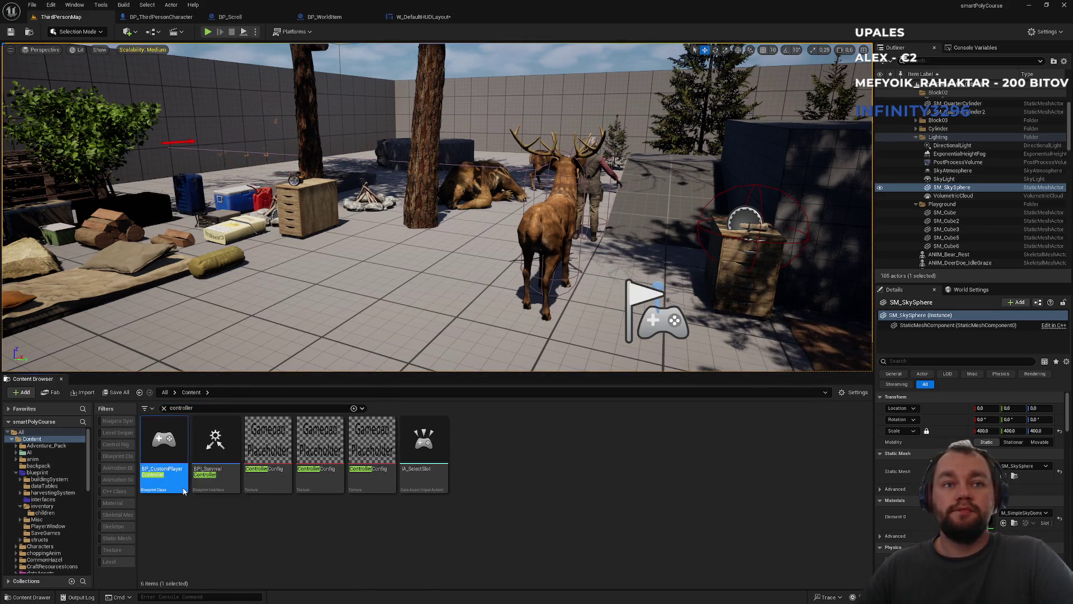
double_click(184, 491)
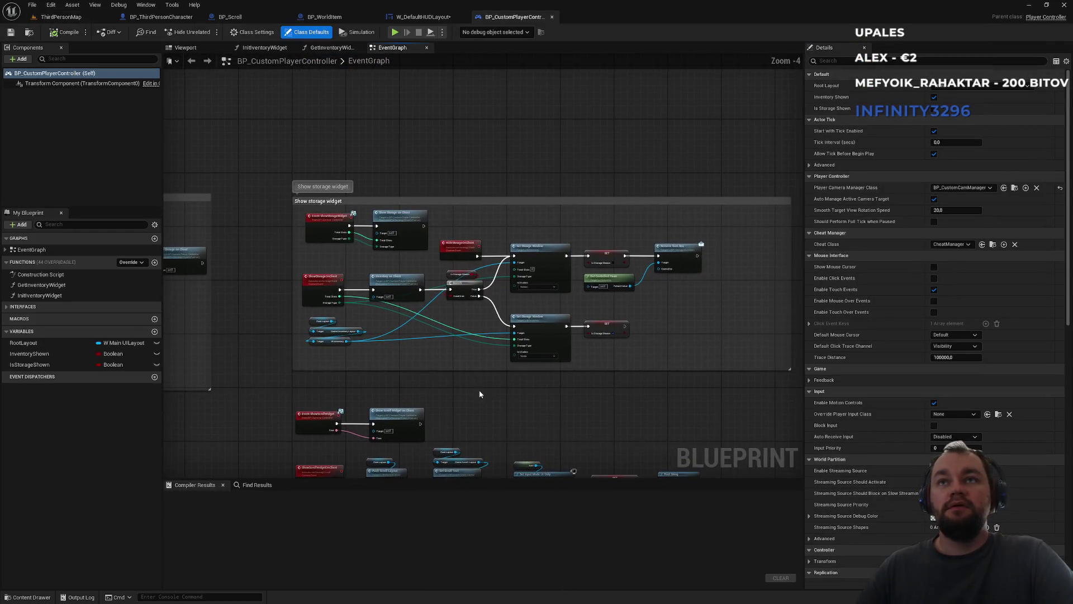
Compare the W_DefaultHUDLayout widget with the player controller, then return to BP_ThirdPersonCharacter's EventGraph
click(56, 224)
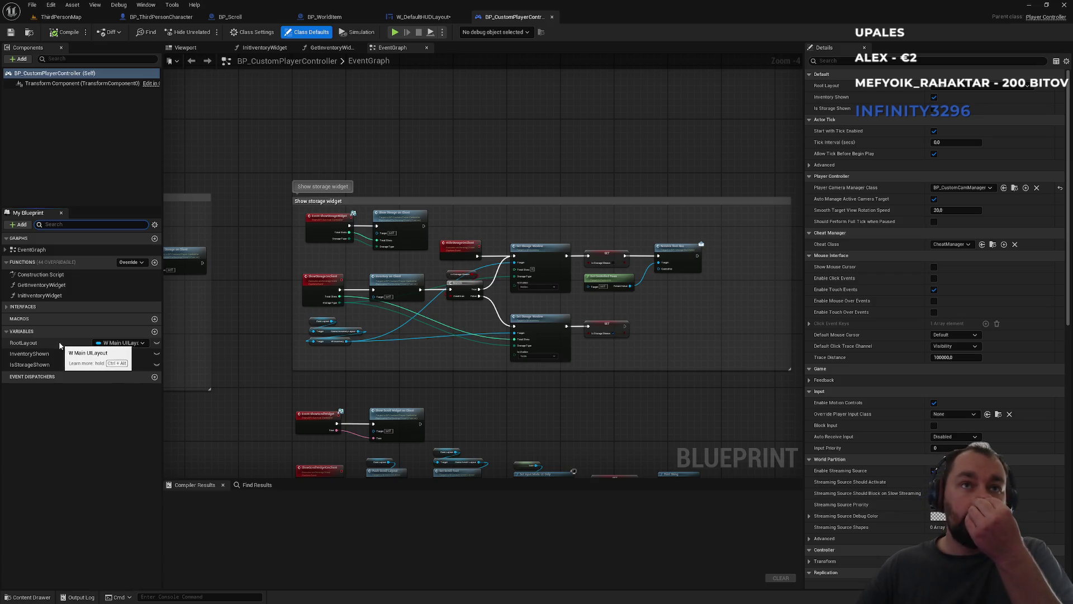
click(431, 17)
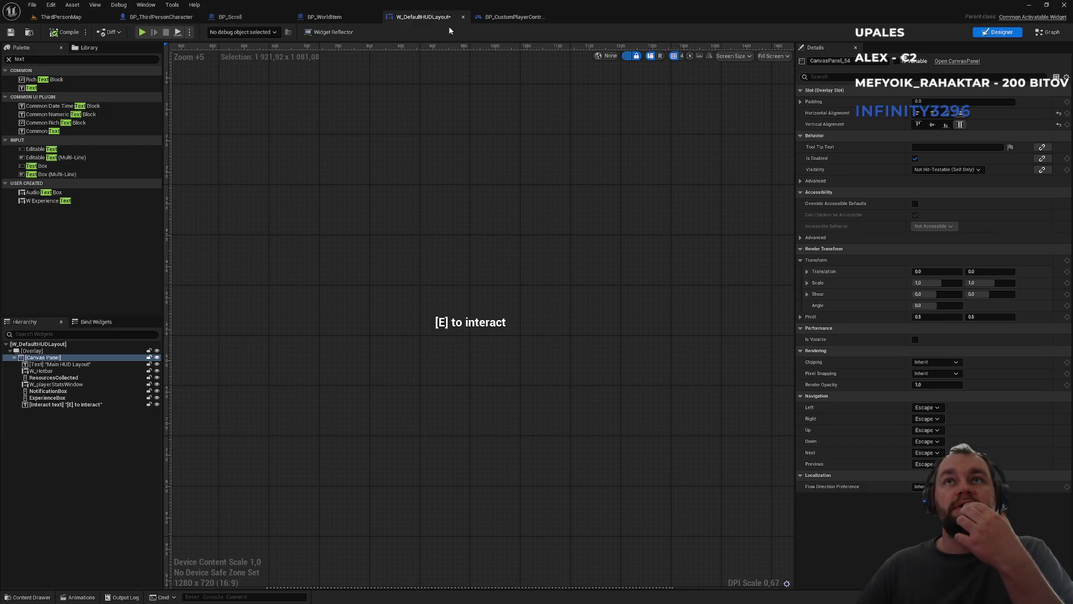
click(503, 17)
click(421, 17)
click(503, 21)
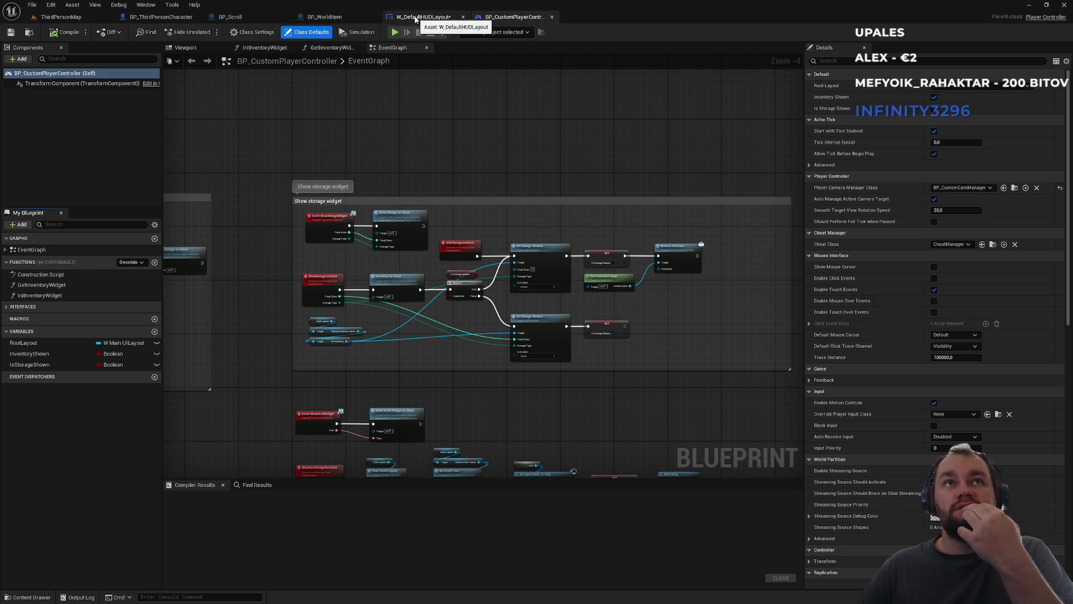
click(187, 22)
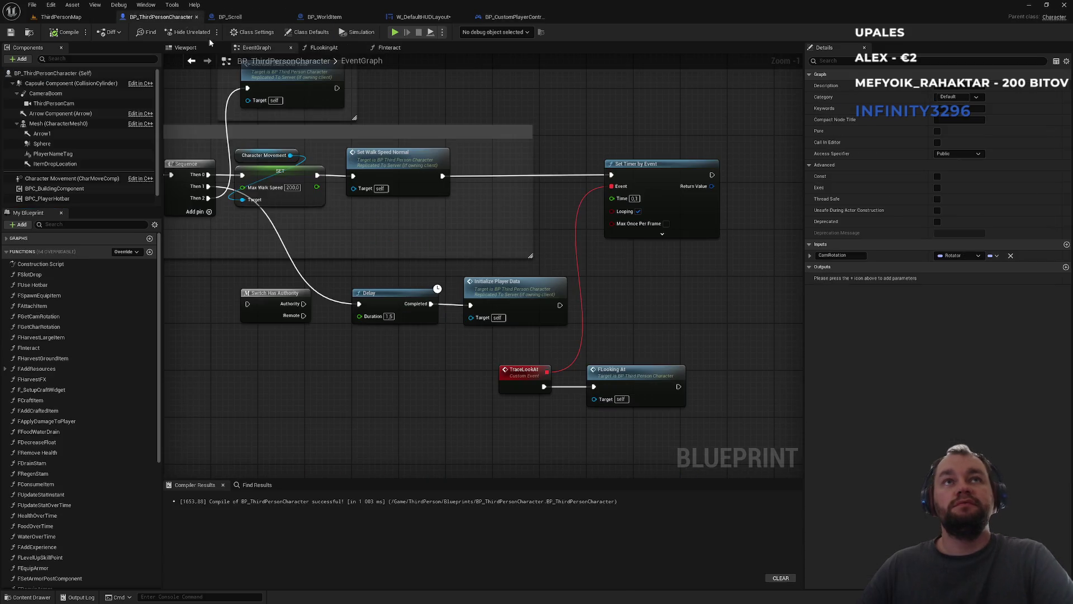
Find 'co' in the character blueprint and jump to its controller cast and Get Controller uses
key(ctrl+f)
text(controller)
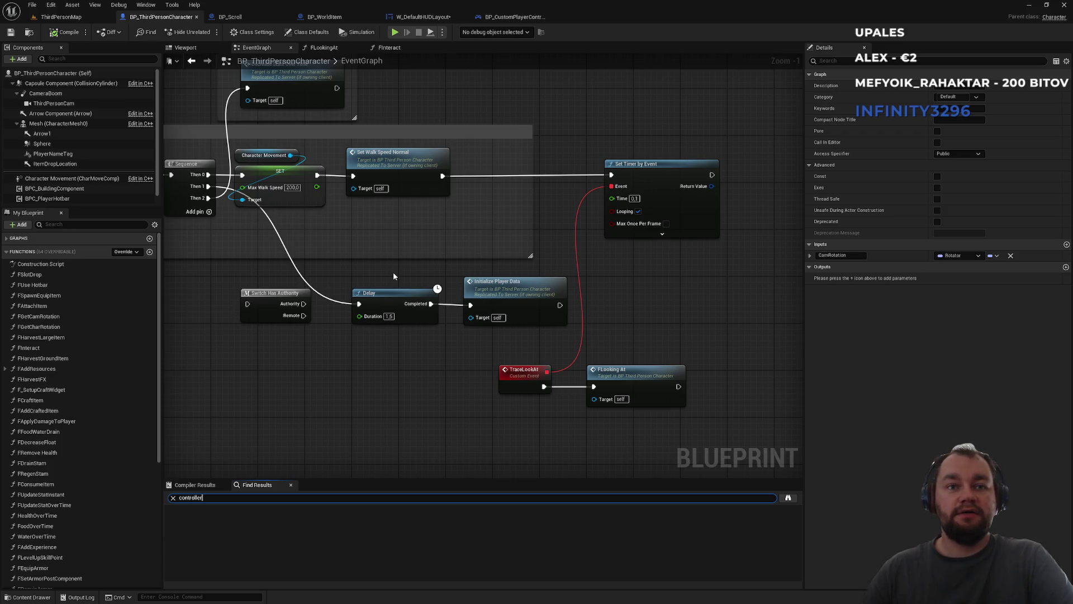
key(Return)
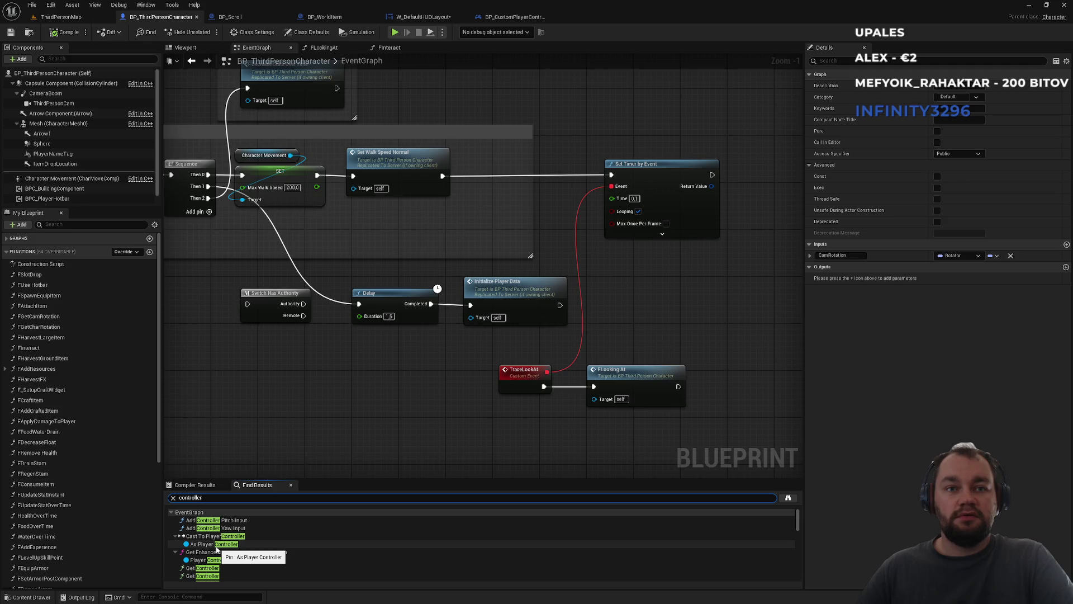
click(216, 546)
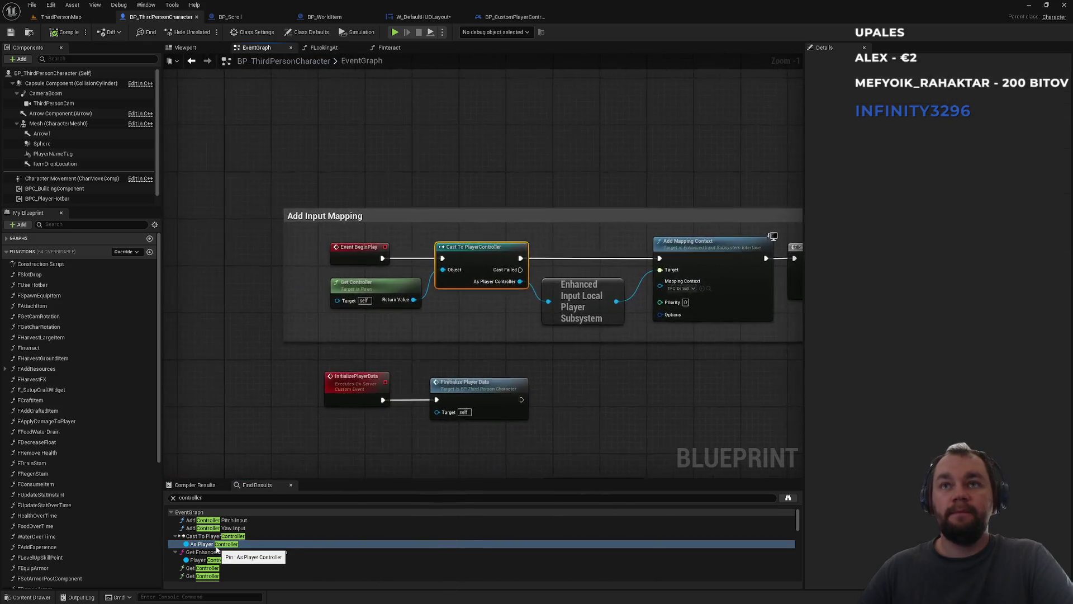
click(207, 555)
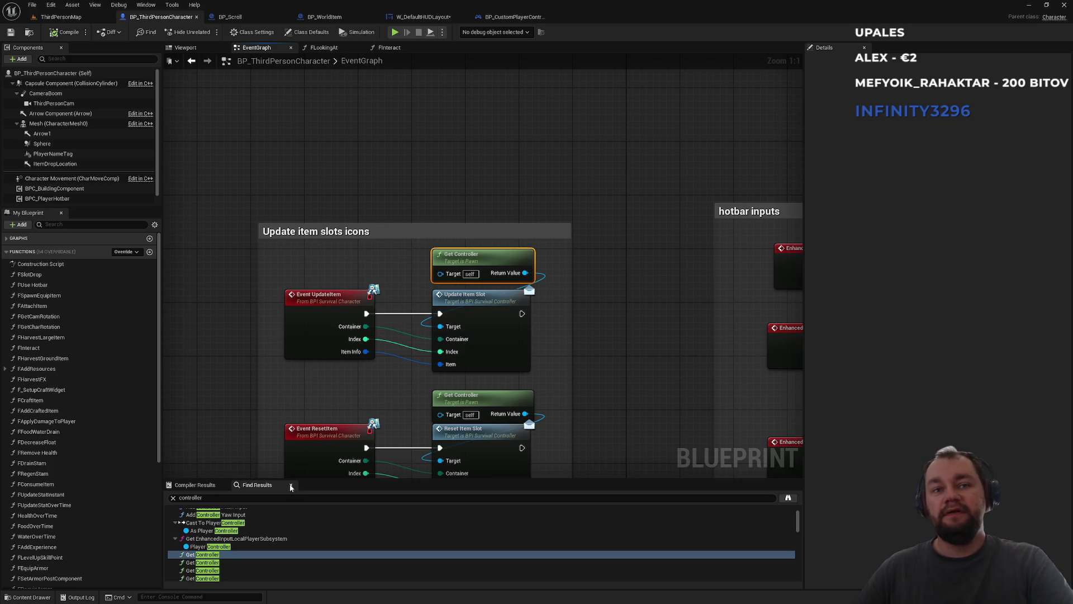
Clear the search and open the FLookingAt function graph
click(173, 497)
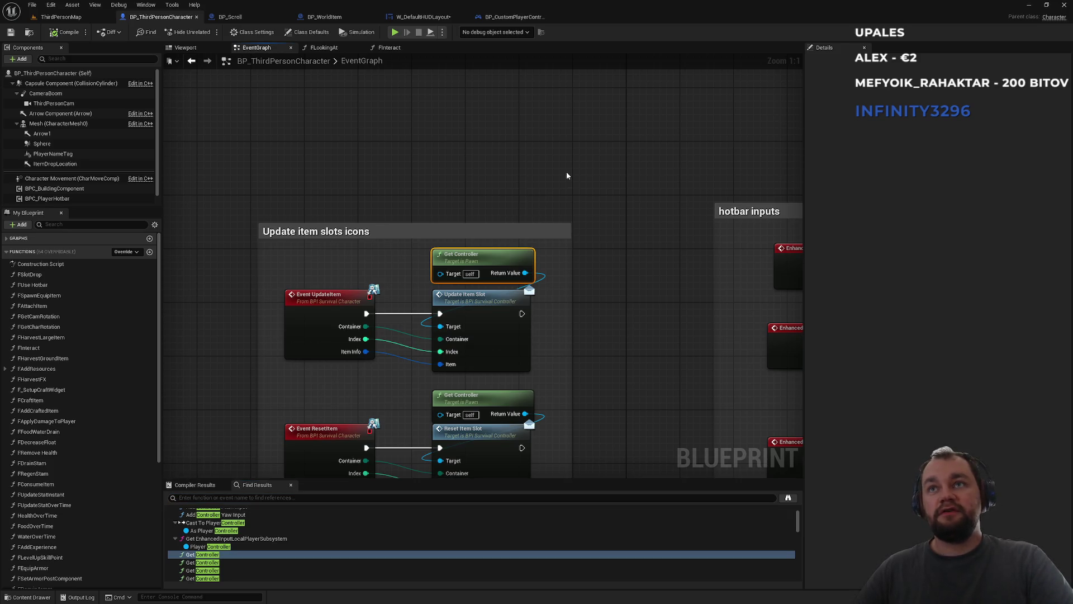
scroll(567, 176, down, 7)
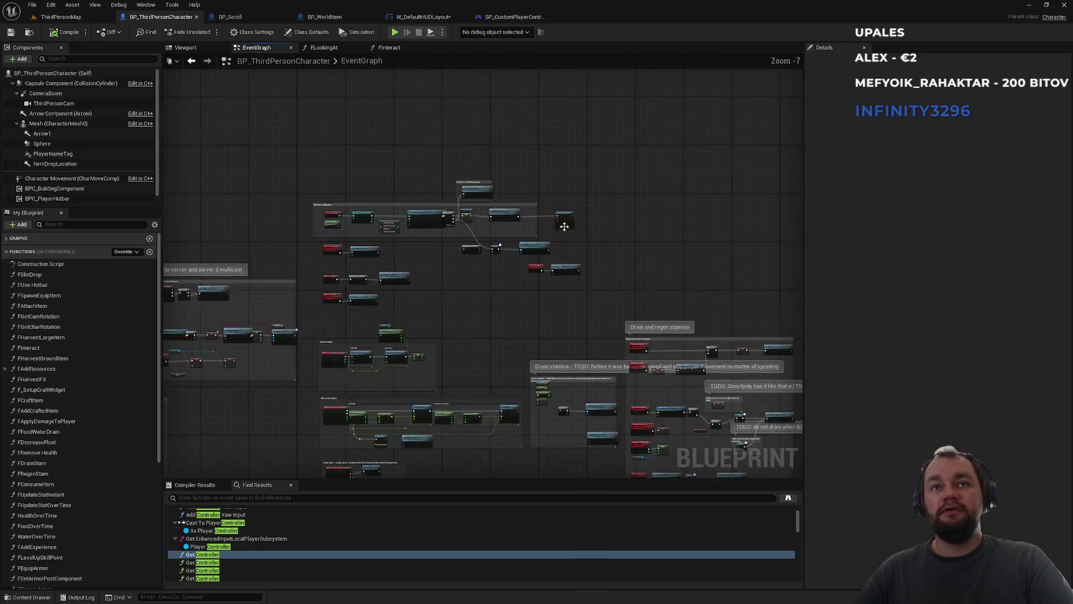
scroll(565, 225, up, 6)
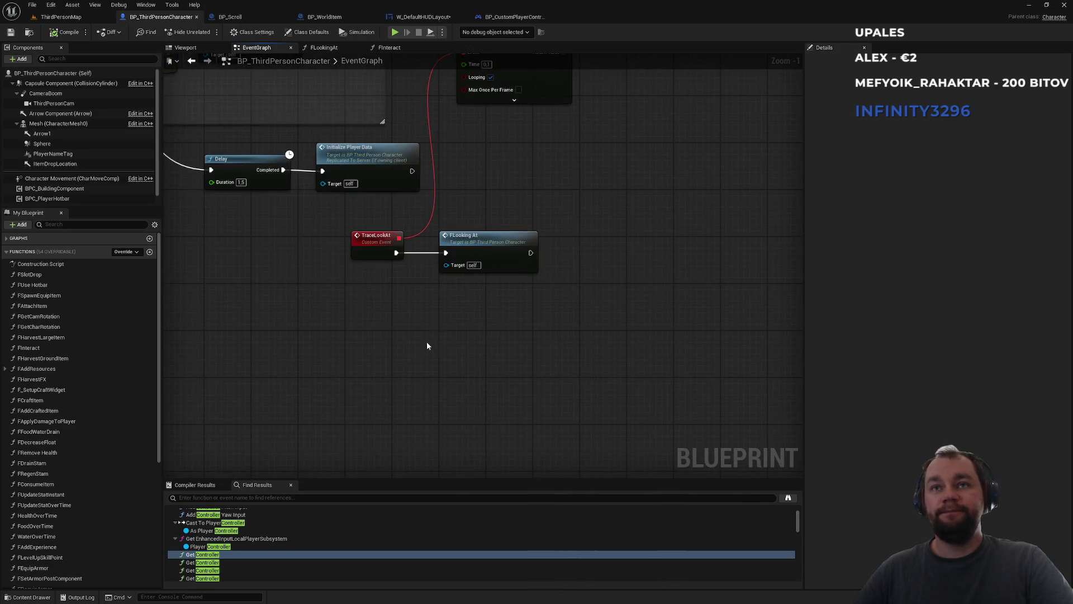
double_click(482, 238)
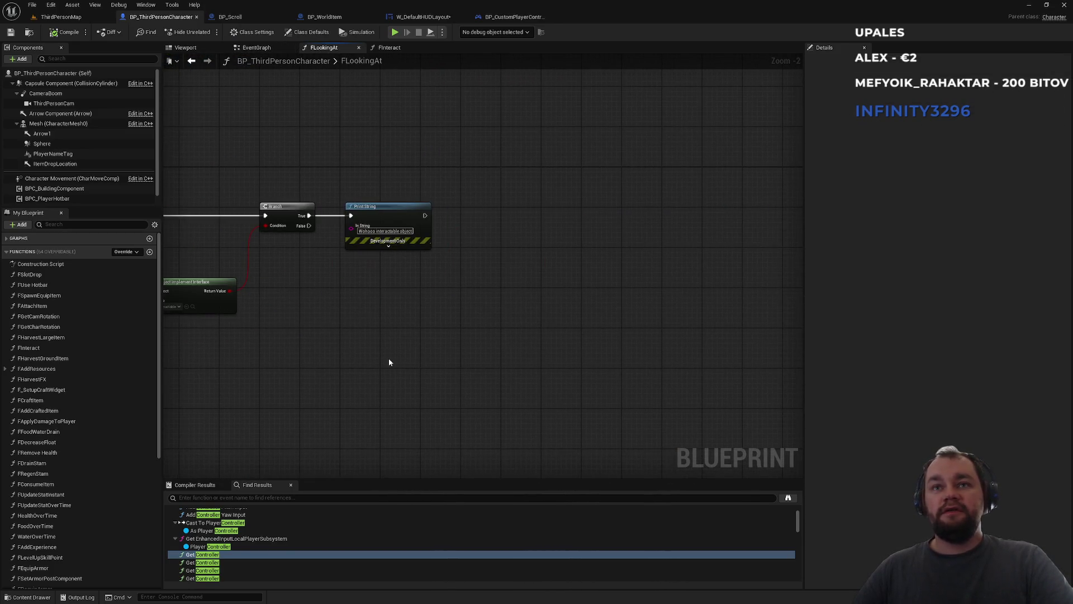
Add a Get Controller node and cast its Return Value to BPI_SurvivalController
right_click(390, 362)
text(get controller)
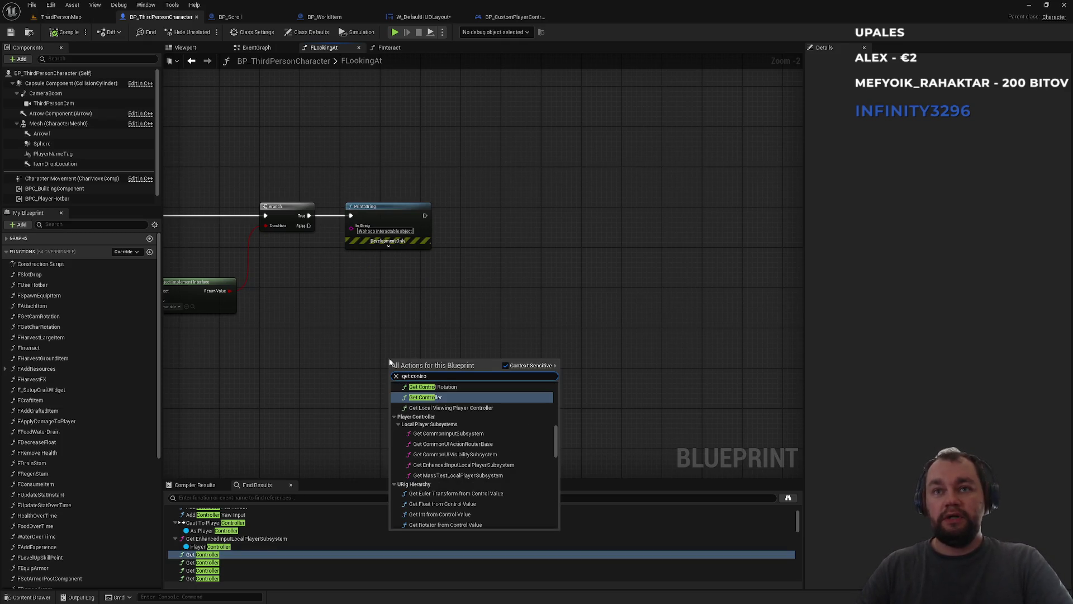
key(Return)
click(415, 304)
drag(455, 377, 508, 344)
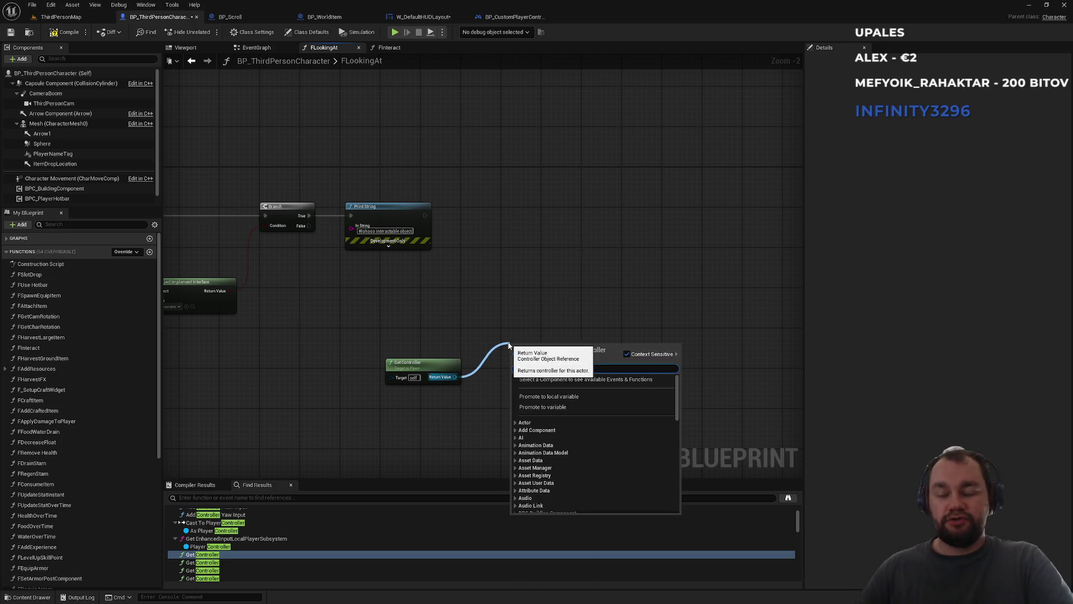
click(519, 333)
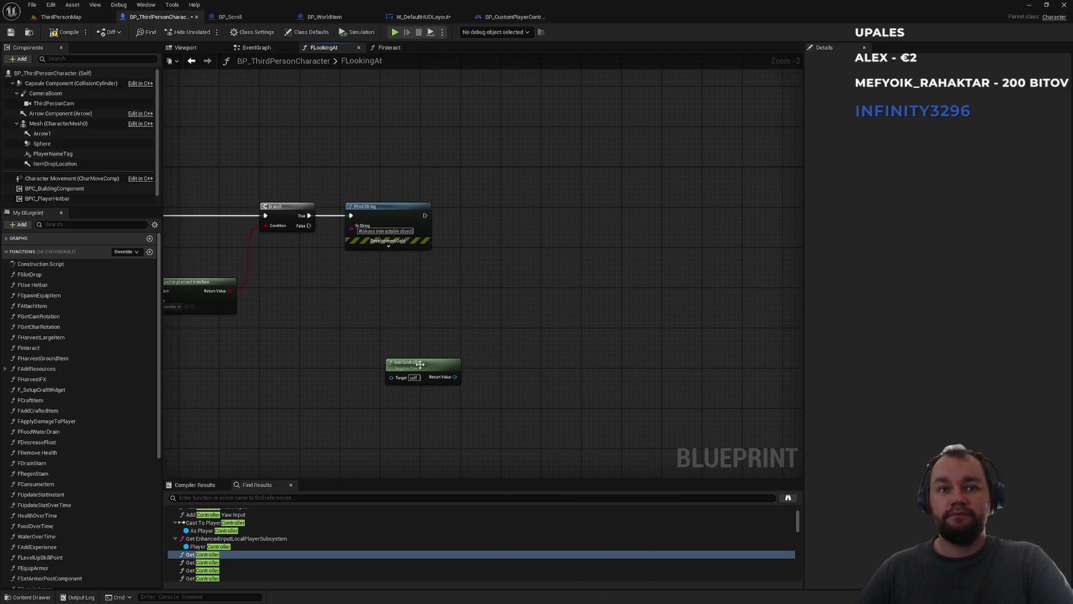
mouse_move(421, 363)
mouse_down()
mouse_move(483, 282)
mouse_move(546, 310)
mouse_up()
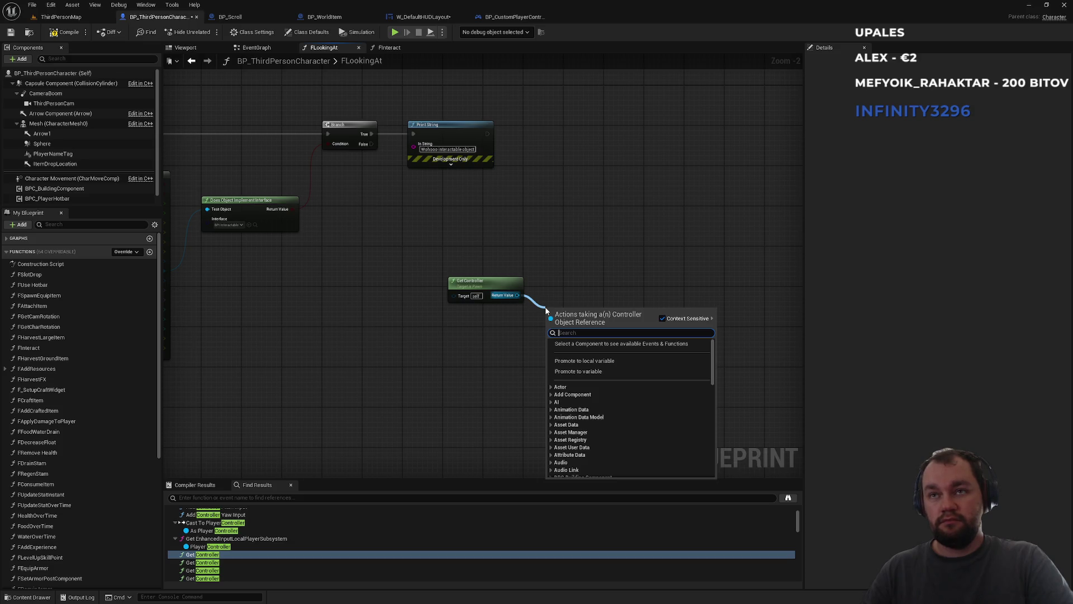
text(cast to bpi)
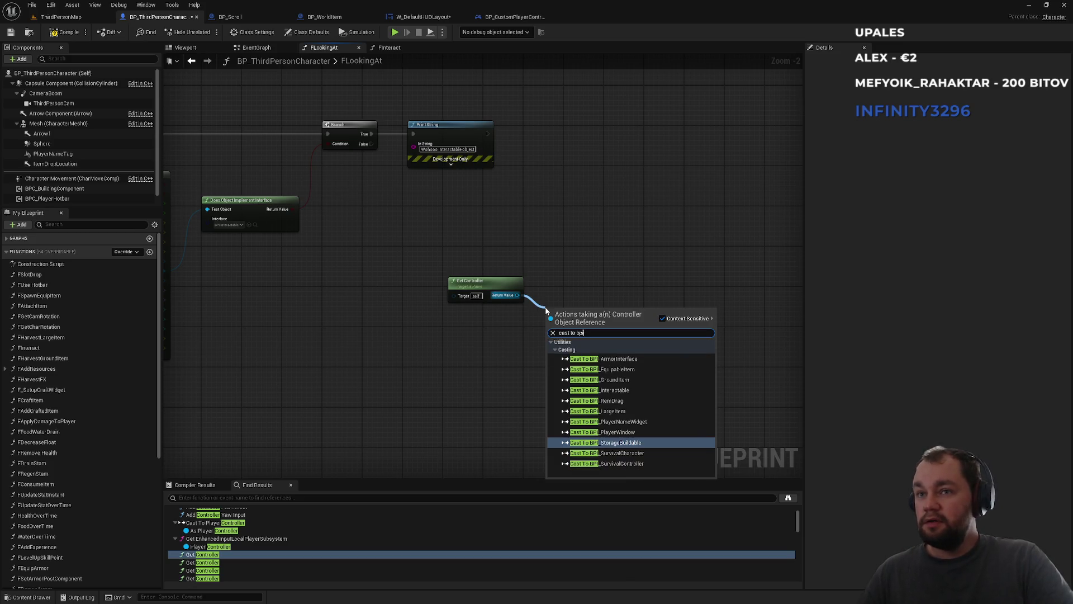
click(607, 463)
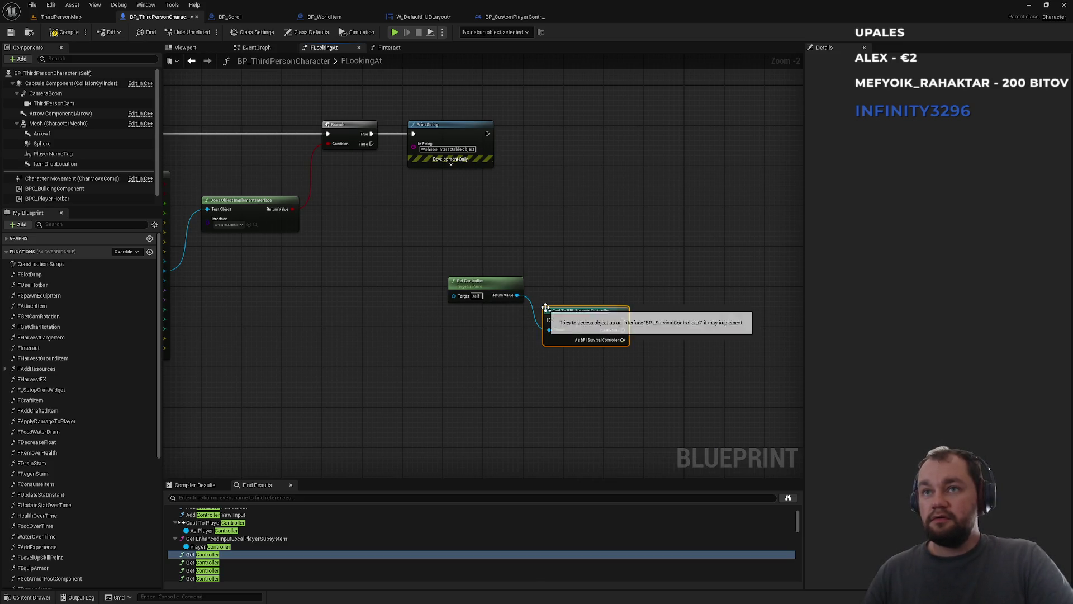
Place the cast beside Print String, wire Print String's exec into it, and tidy Get Controller above
scroll(449, 229, up, 2)
mouse_move(449, 229)
mouse_down()
mouse_move(512, 309)
mouse_move(569, 345)
mouse_up()
mouse_move(512, 376)
mouse_down()
mouse_move(450, 167)
mouse_move(465, 154)
mouse_up()
mouse_move(391, 156)
mouse_down()
mouse_move(446, 163)
mouse_move(506, 143)
mouse_up()
drag(397, 351, 510, 108)
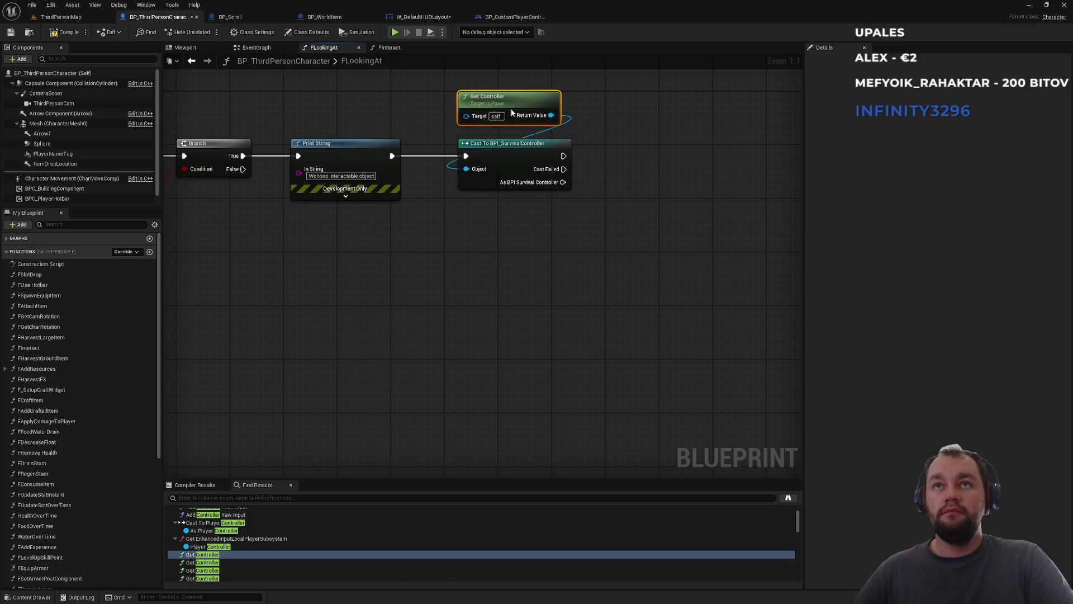
drag(620, 204, 477, 260)
Browse the cast result's actions for 'hud', cancel, and return to ThirdPersonMap
drag(423, 236, 504, 223)
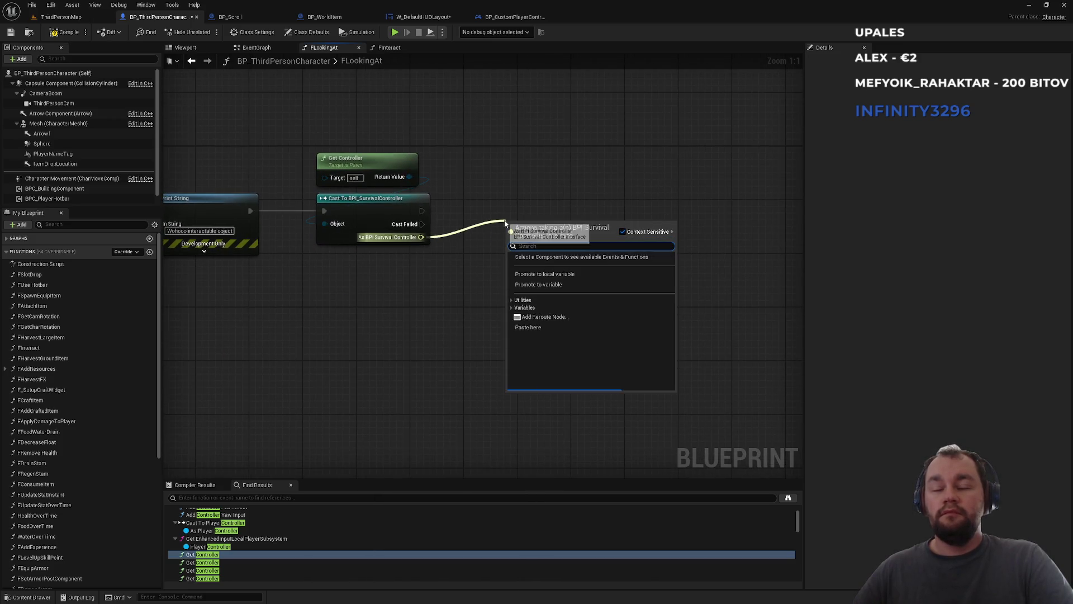
text(roo)
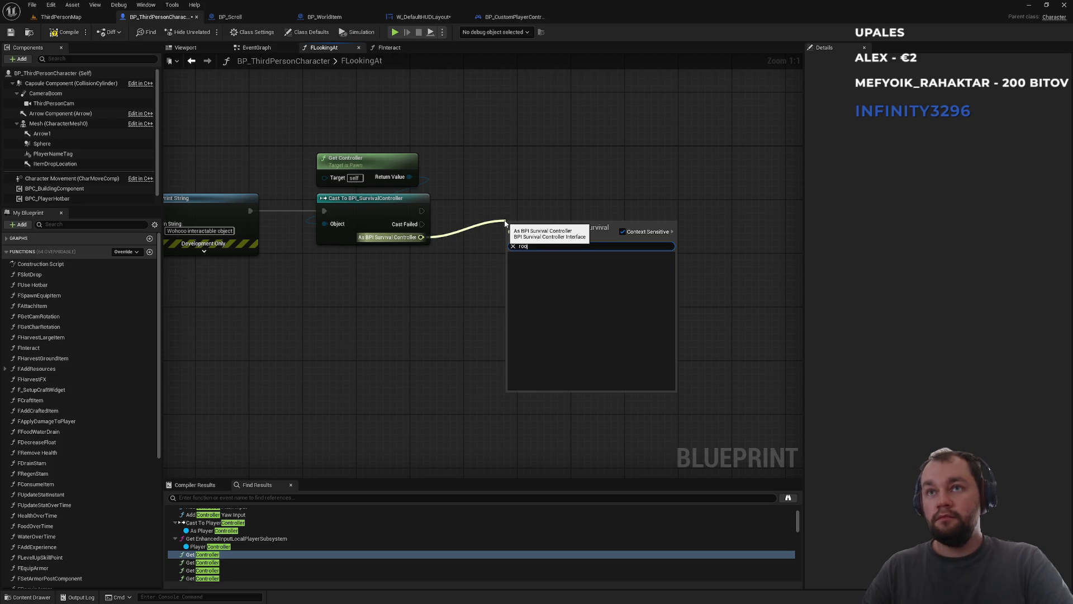
key(BackSpace)
key(BackSpace)
key(BackSpace)
text(hud)
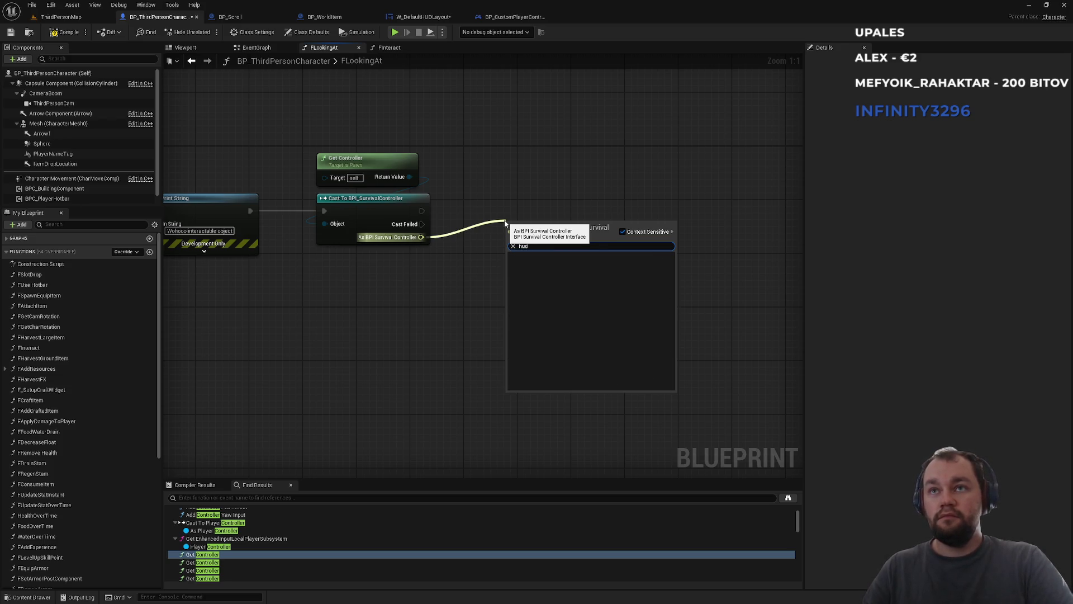
click(475, 213)
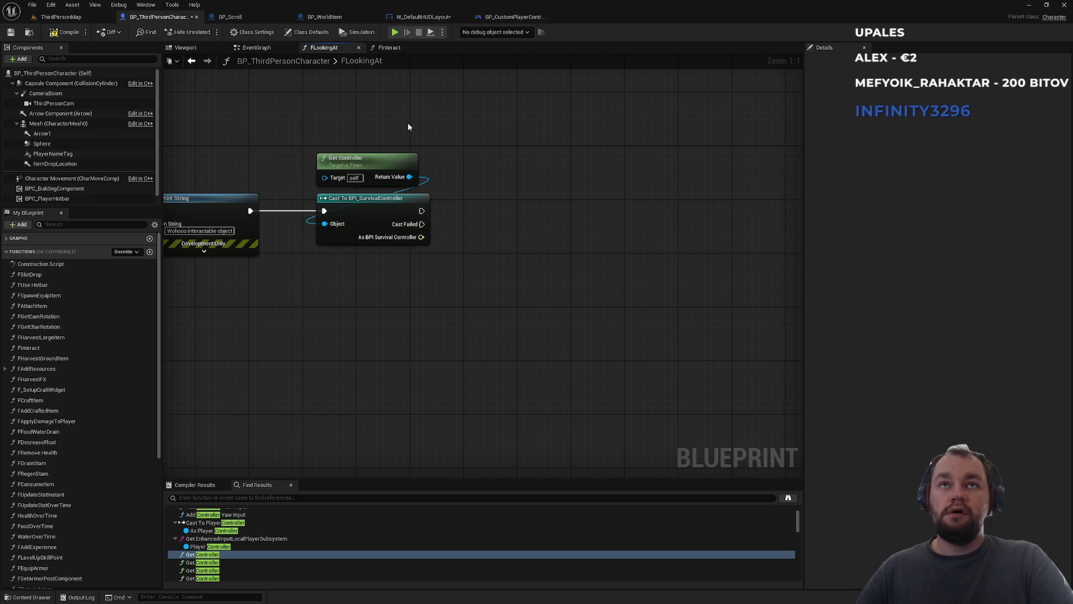
click(61, 17)
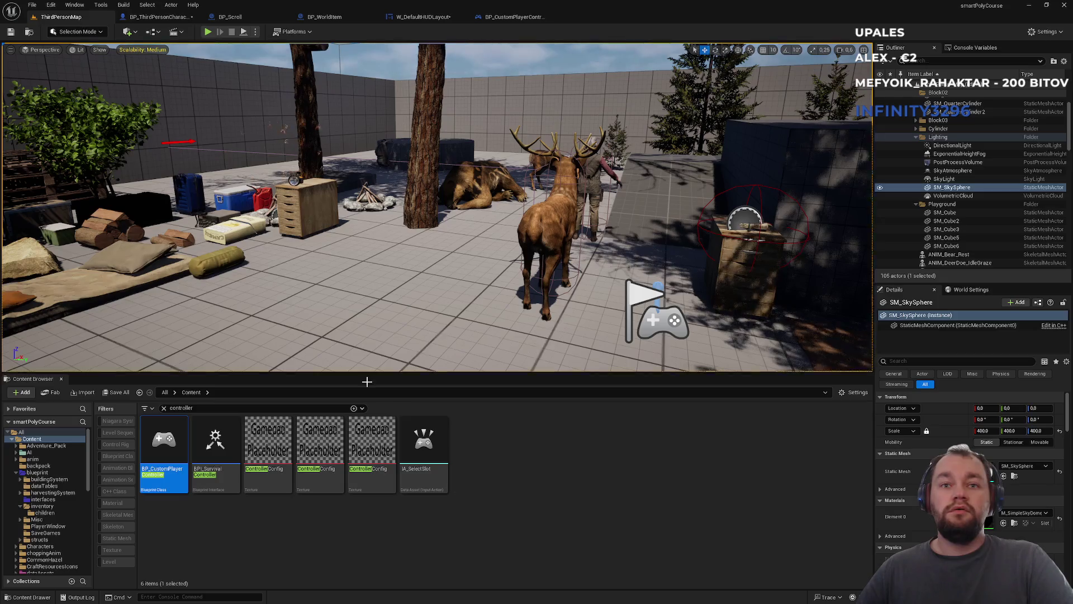
In BPI_SurvivalController, add a new function named ShowHideInteractText
double_click(234, 488)
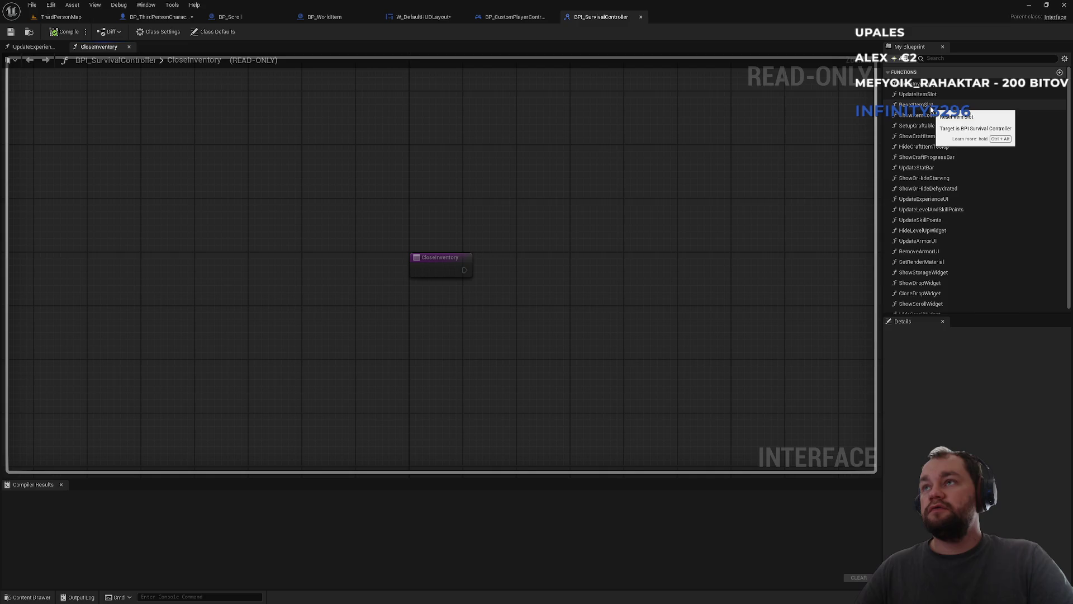
scroll(963, 191, down, 2)
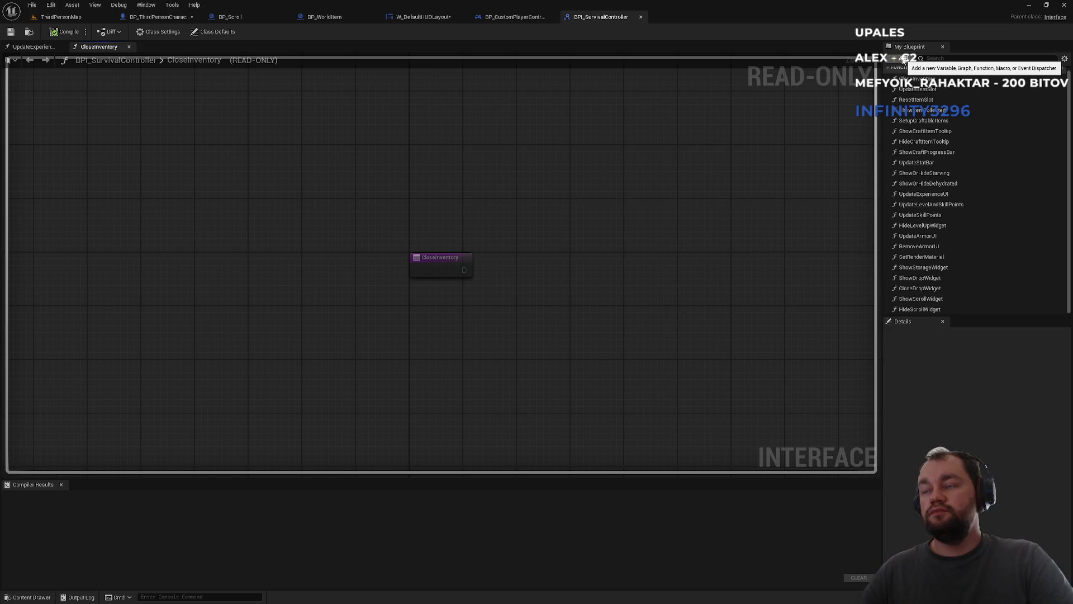
click(903, 62)
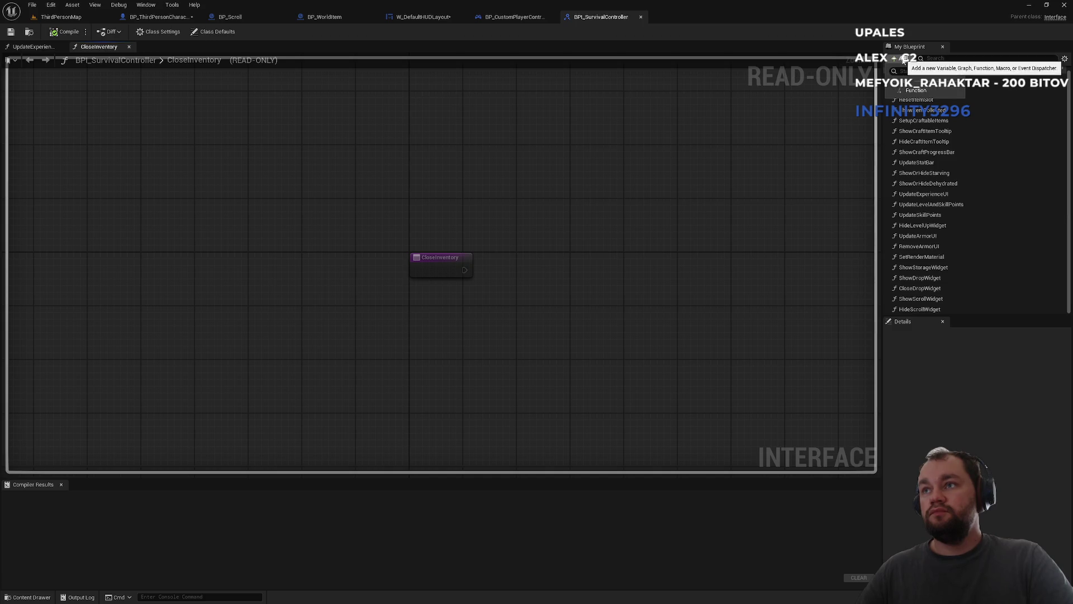
click(916, 91)
text(ShowHideI)
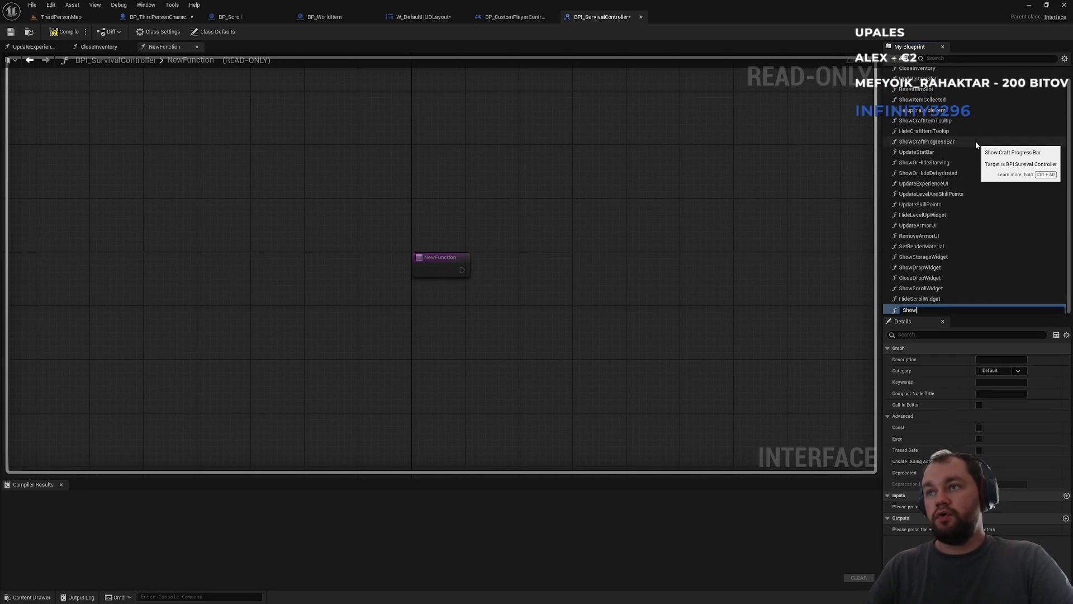
text(nter)
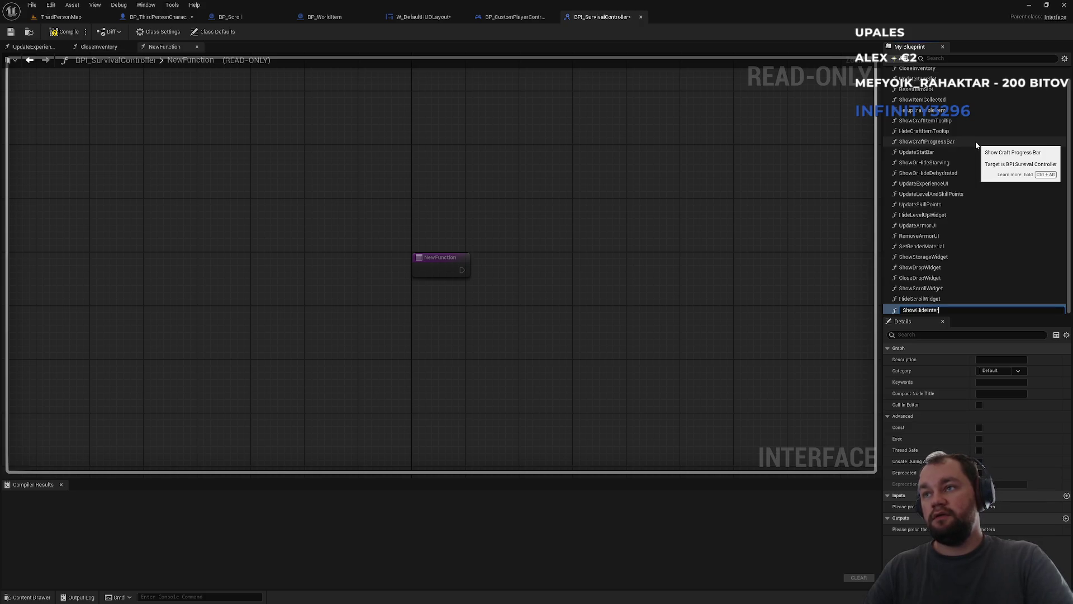
text(actText)
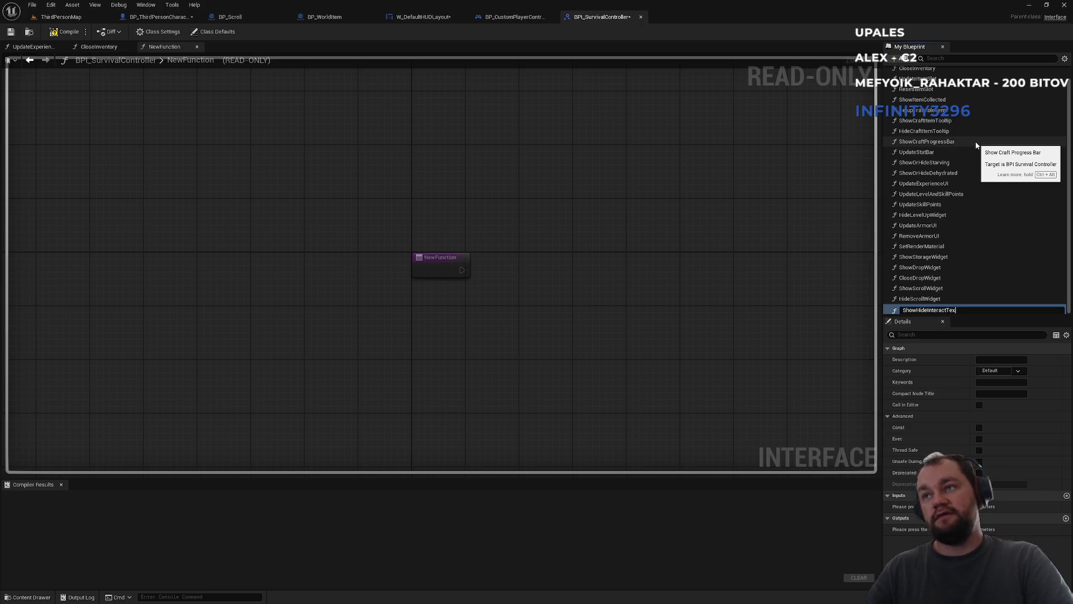
key(Return)
Give ShowHideInteractText a Boolean input ShowOrHide, then compile and save the interface
click(1066, 495)
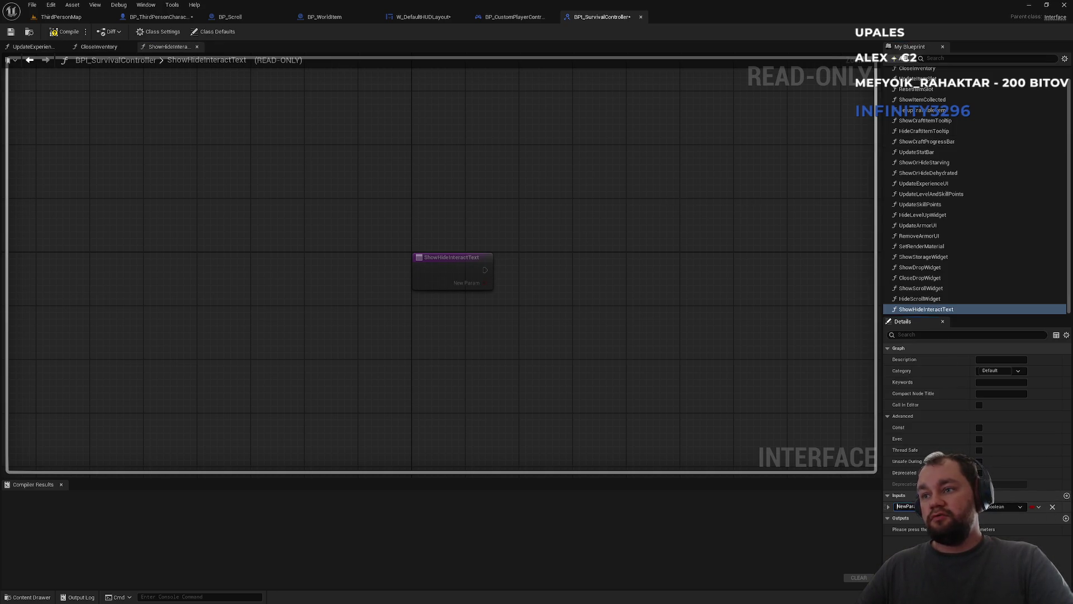
text(S)
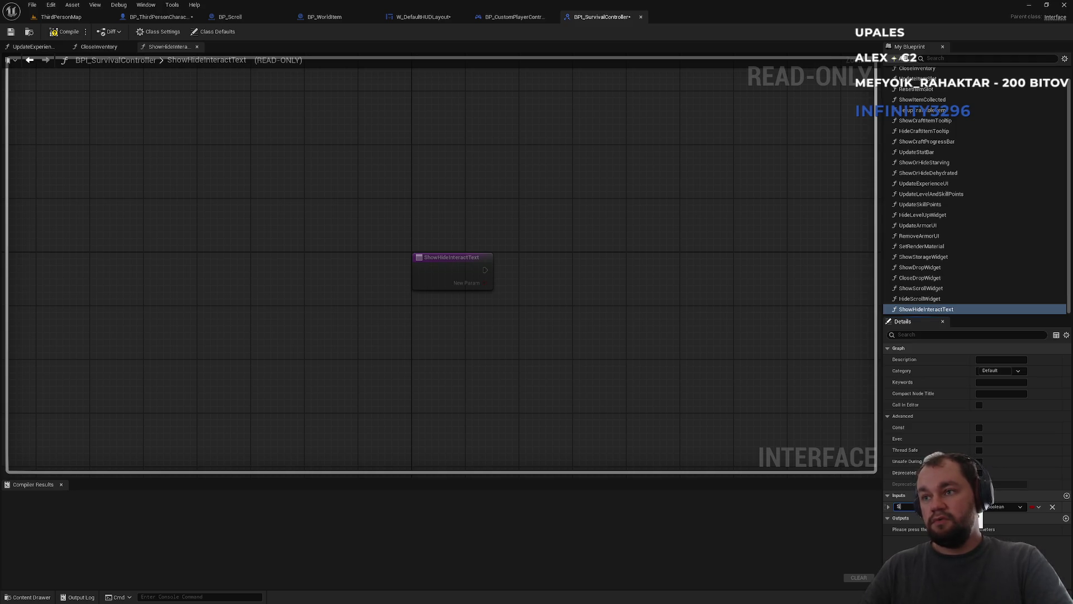
text(howHide)
key(Return)
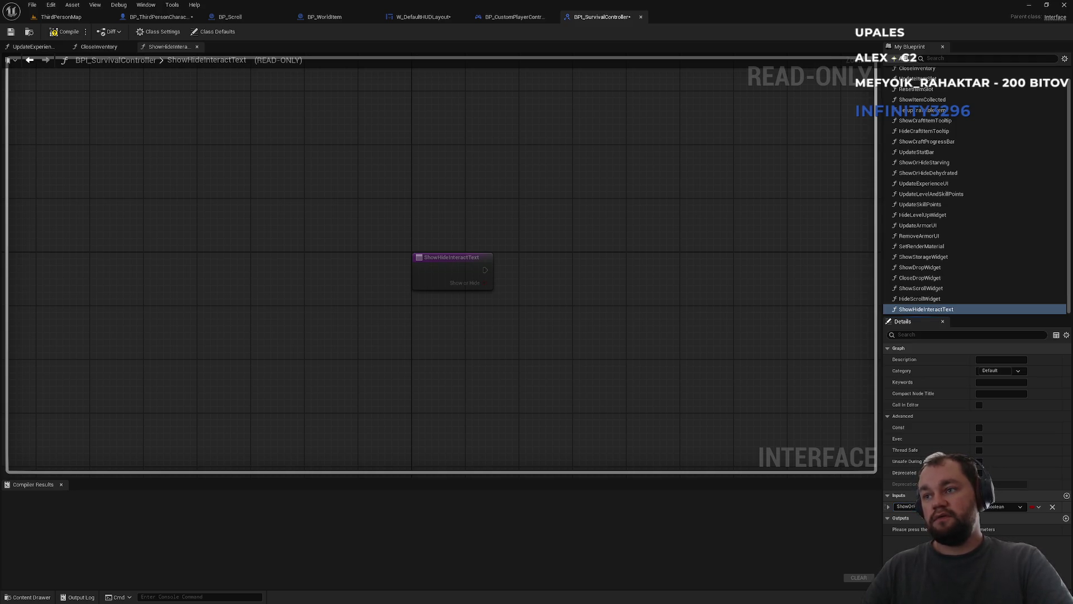
click(64, 32)
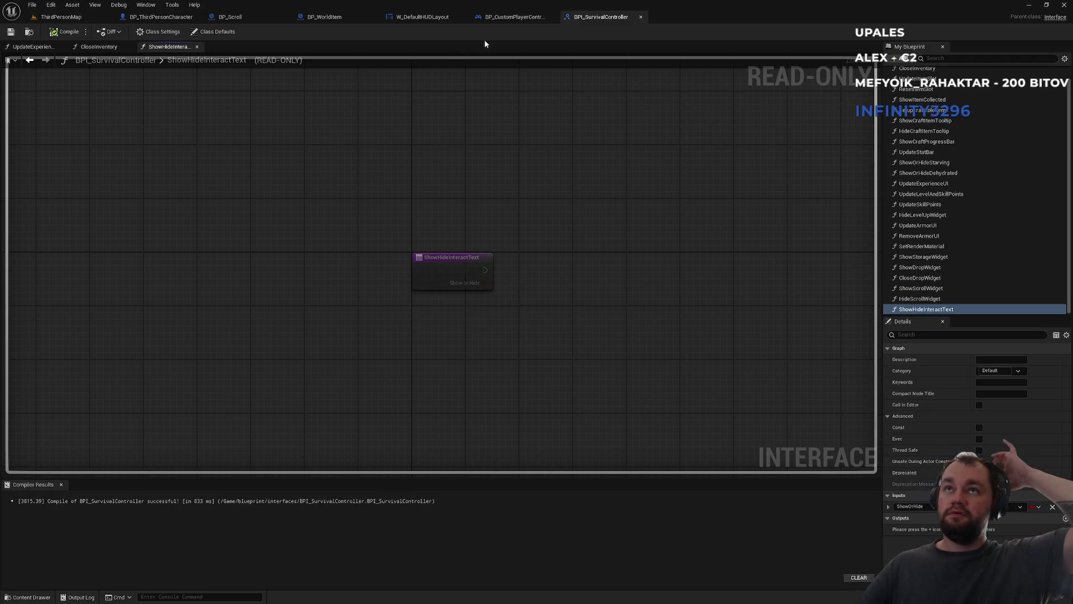
click(506, 17)
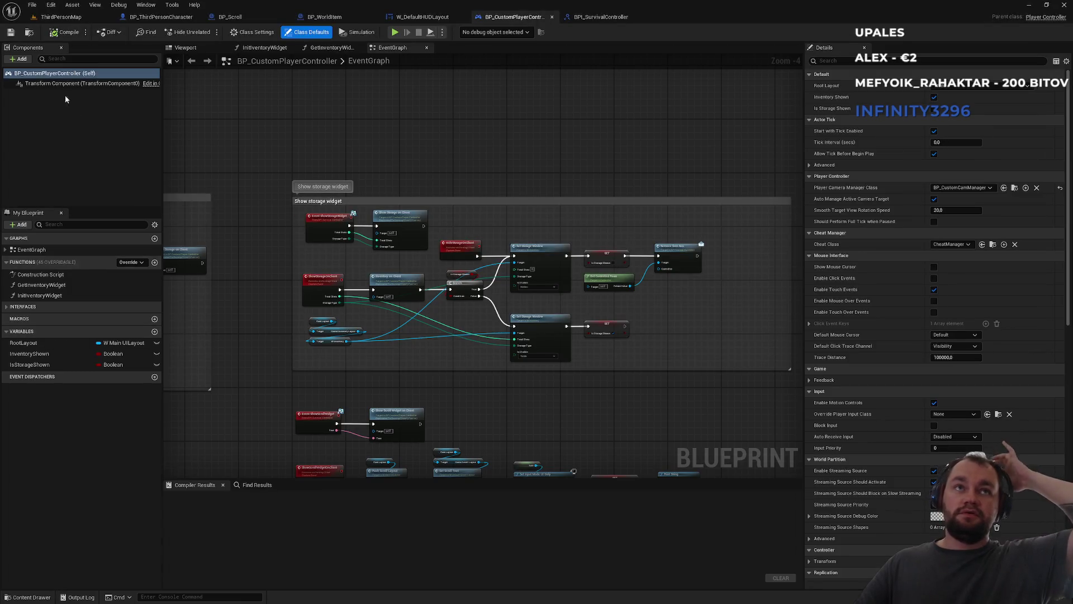
Filter the controller's members by 'nter' and place Event ShowHideInteractText beside the other events
click(23, 307)
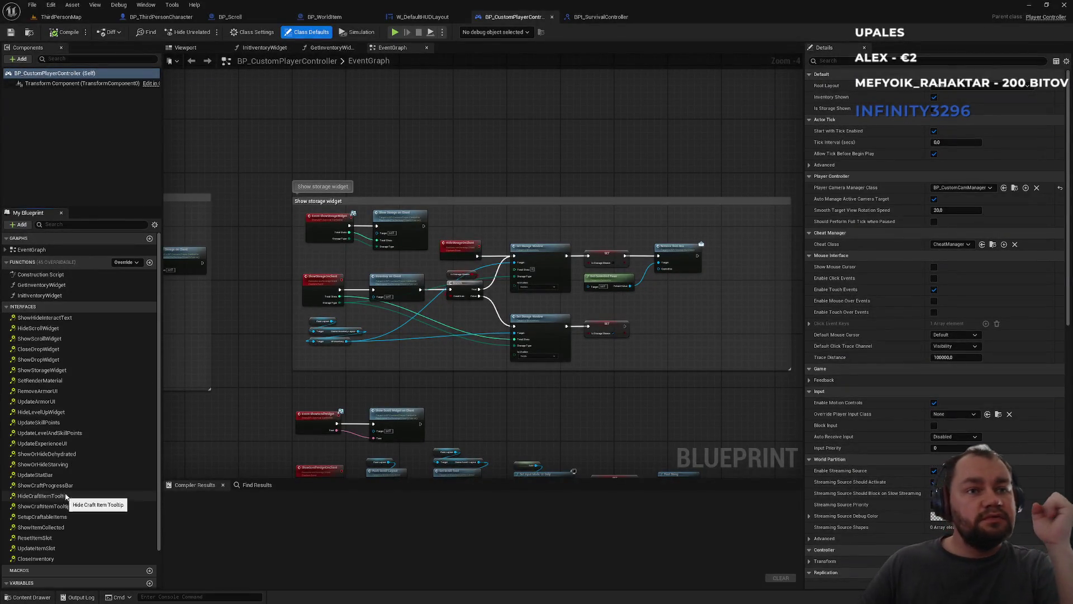
click(598, 17)
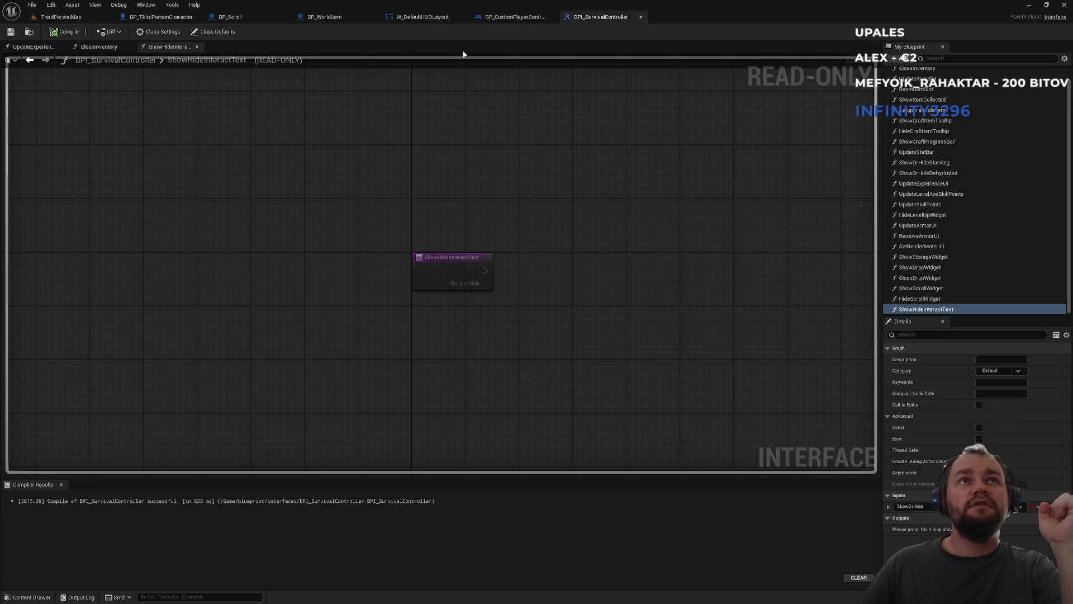
click(517, 17)
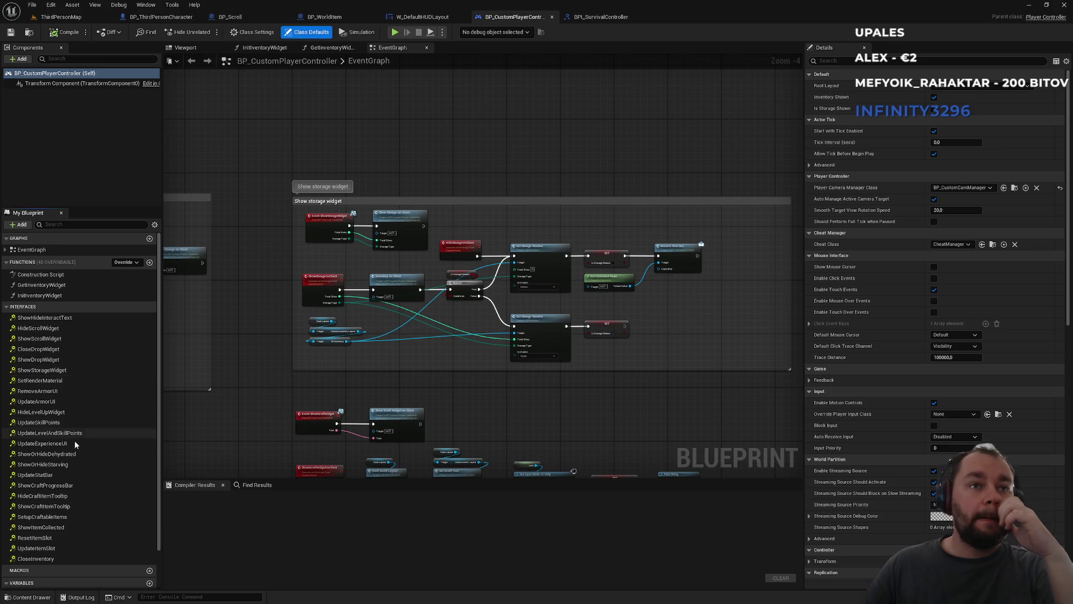
click(74, 225)
text(nter)
click(42, 278)
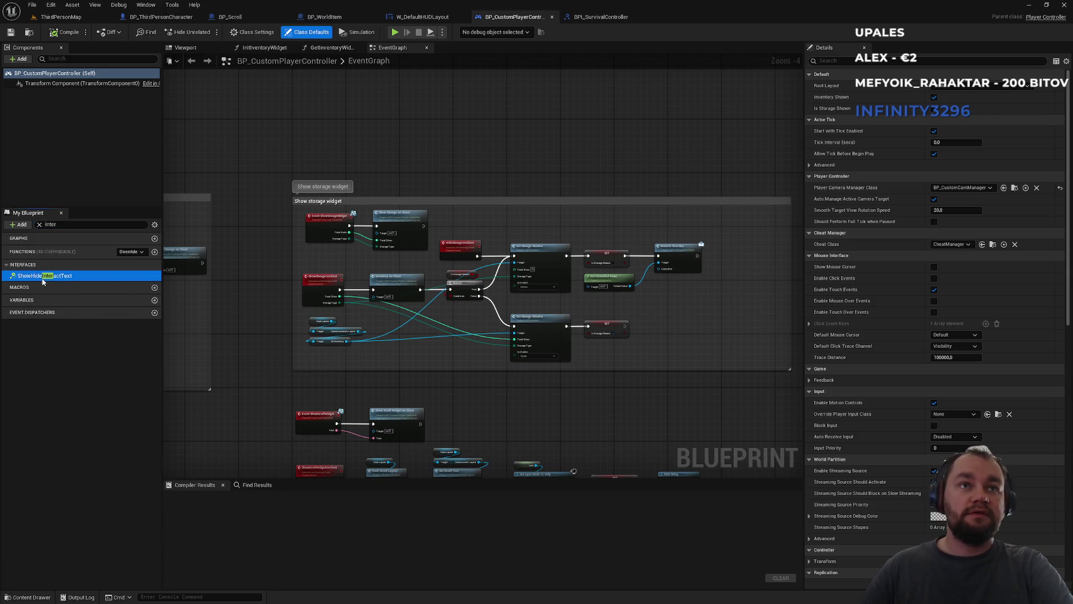
double_click(42, 277)
drag(561, 300, 358, 389)
scroll(380, 386, down, 5)
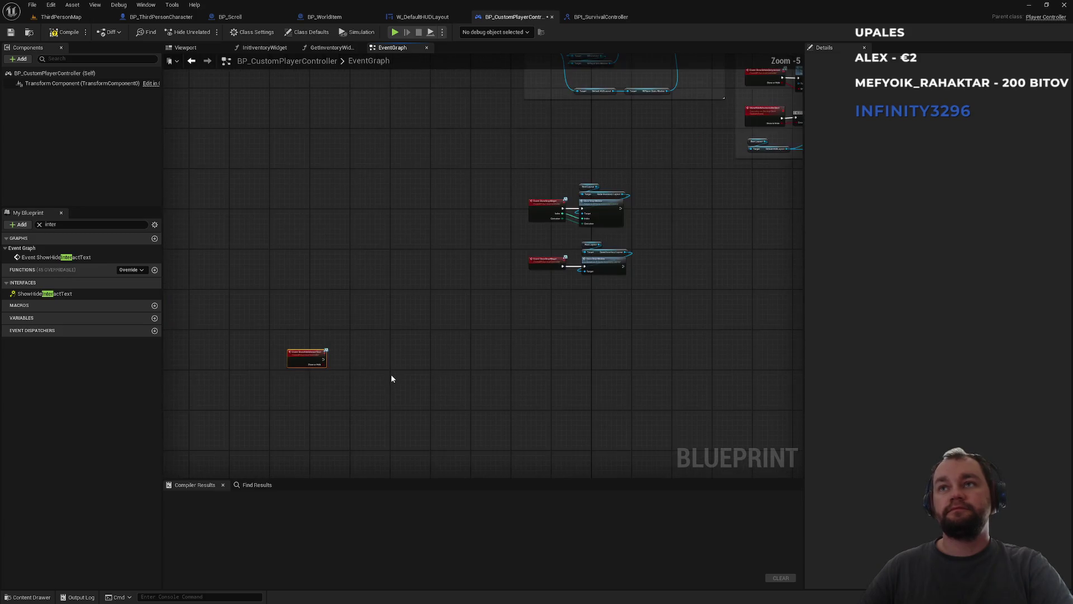
drag(295, 351, 522, 327)
scroll(544, 317, up, 5)
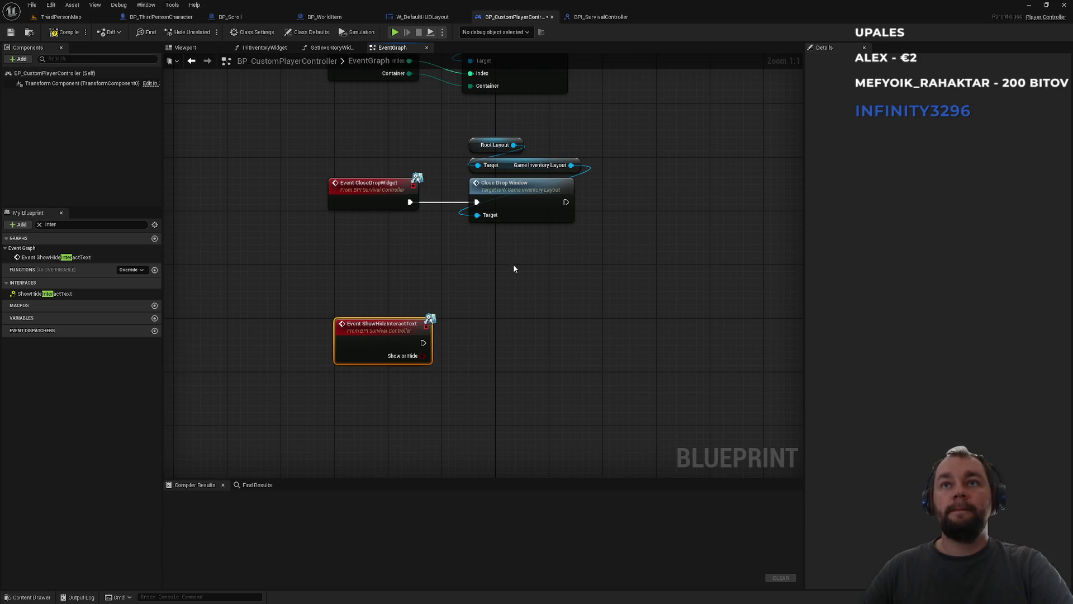
Copy and paste a second Root Layout getter near the new event
click(494, 145)
click(493, 291)
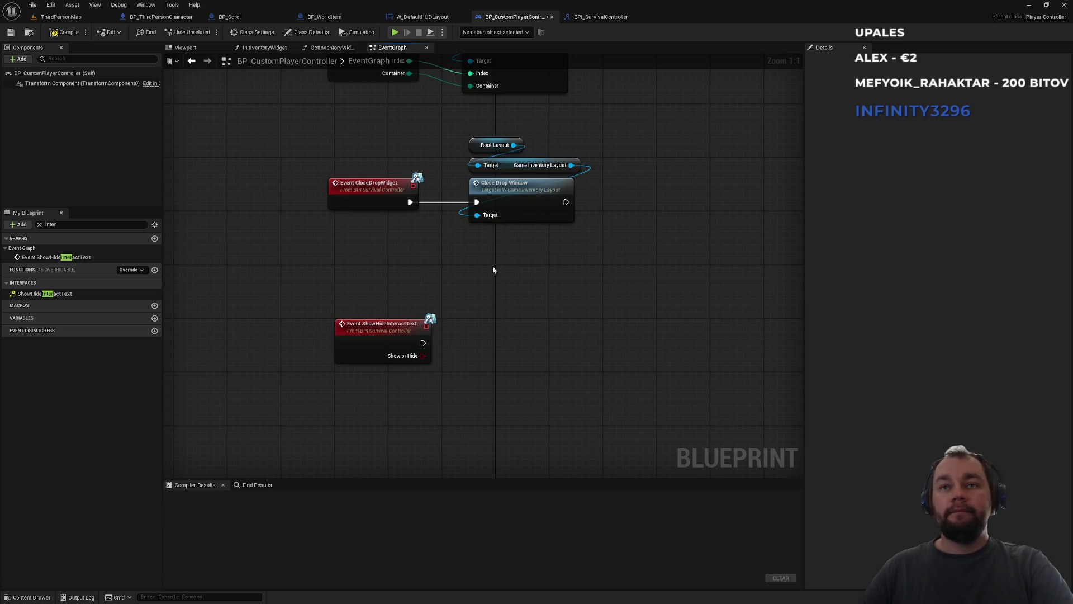
click(491, 146)
key(ctrl+c)
key(ctrl+v)
drag(527, 286, 512, 316)
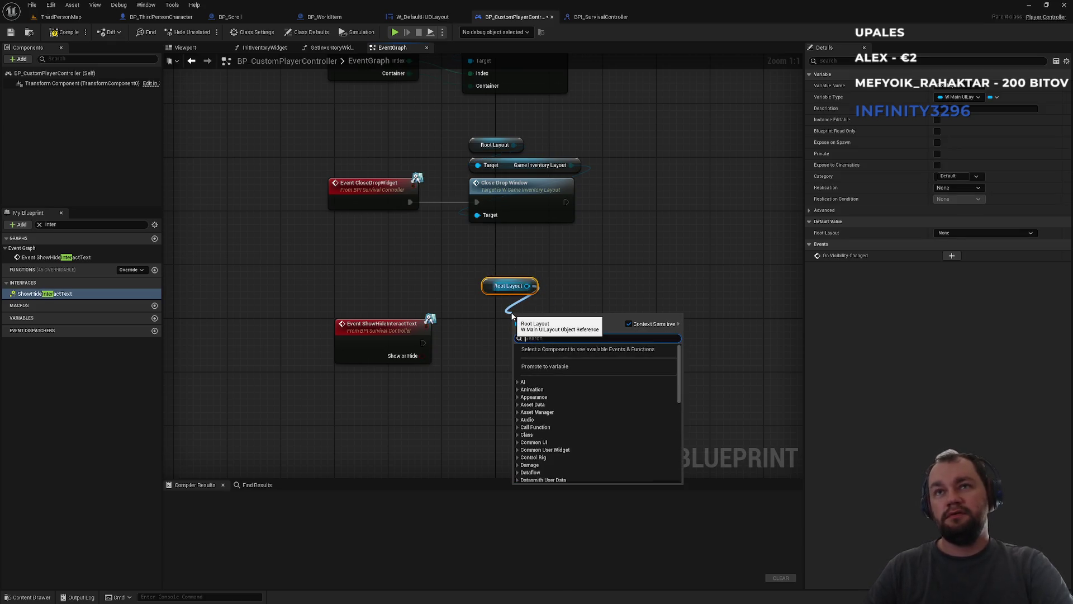
click(557, 247)
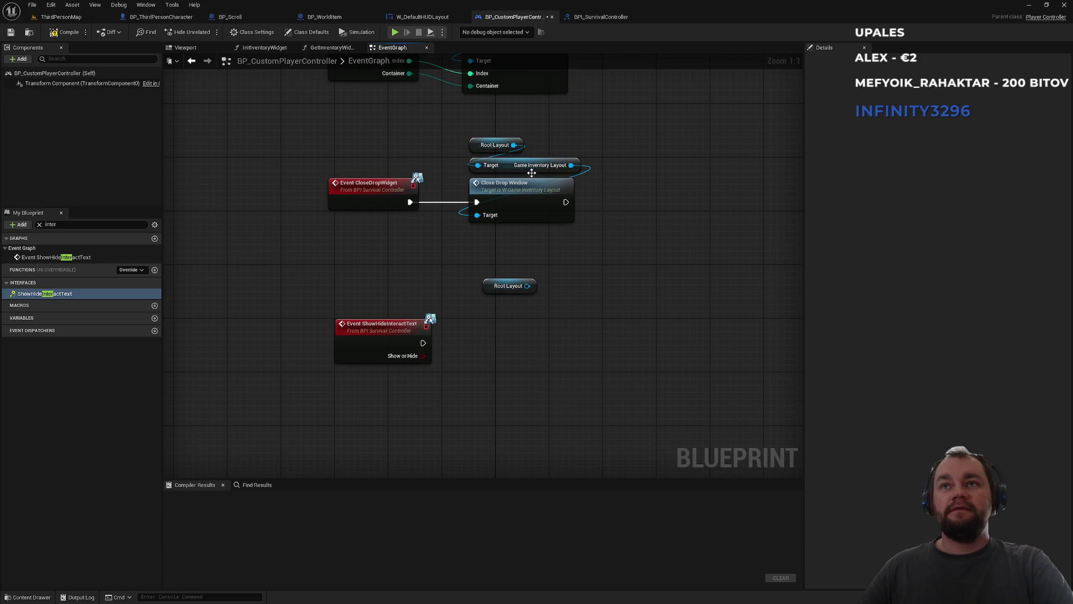
click(505, 169)
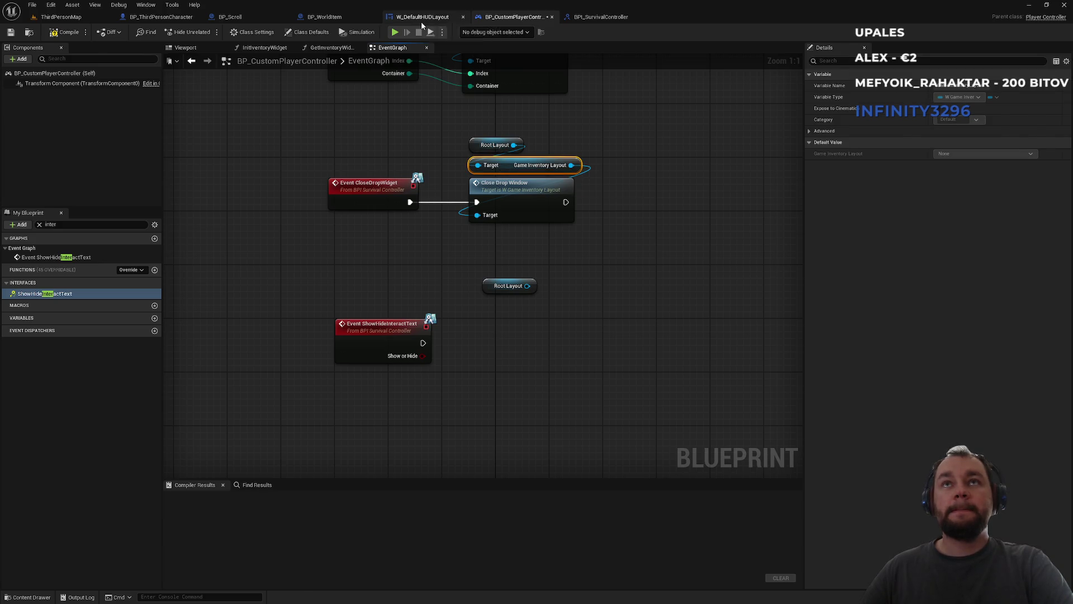
After a quick test play, pull a Default HUDLayout getter from Root Layout and set it underneath
click(395, 32)
key(Escape)
mouse_move(527, 285)
mouse_down()
mouse_move(567, 291)
mouse_move(547, 314)
mouse_up()
text(defa)
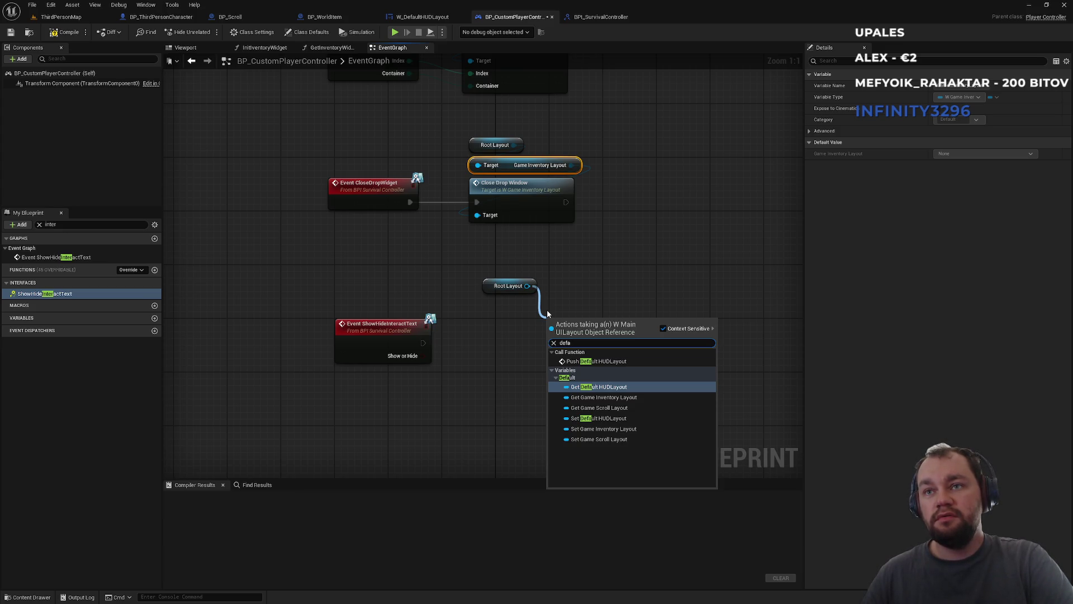
key(Return)
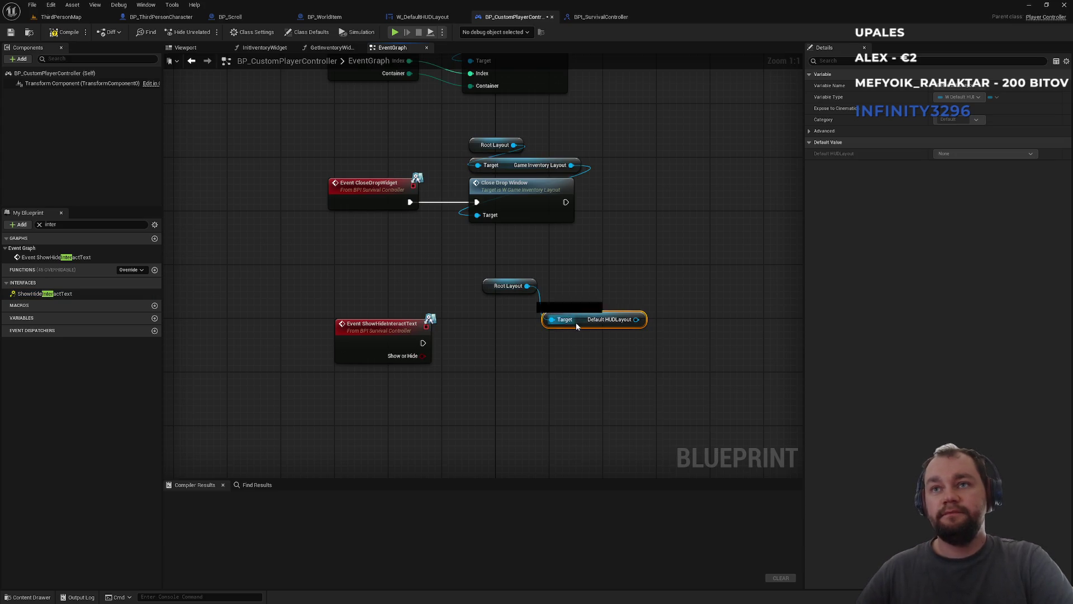
right_click(523, 313)
drag(564, 319, 504, 306)
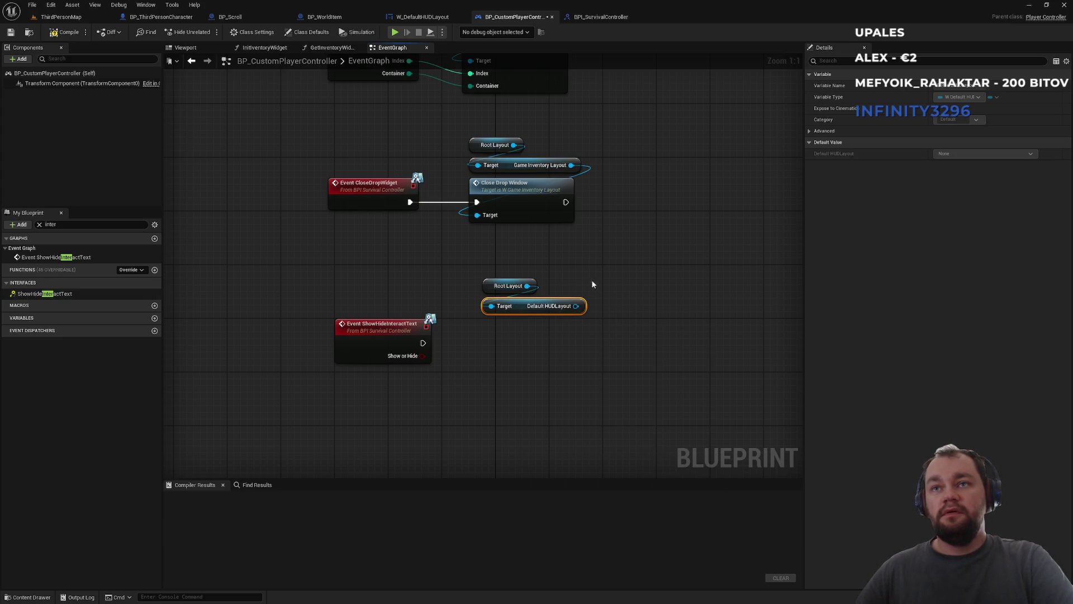
click(593, 285)
click(423, 23)
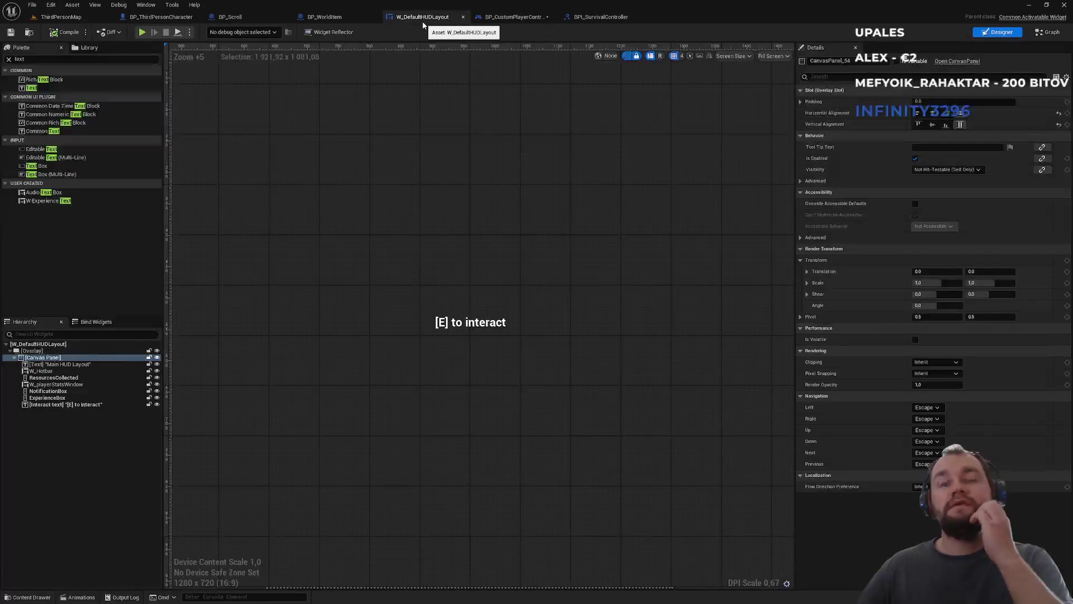
Confirm the '[E] to interact' text is named Interact text, then search 'interact' from Default HUDLayout
click(504, 313)
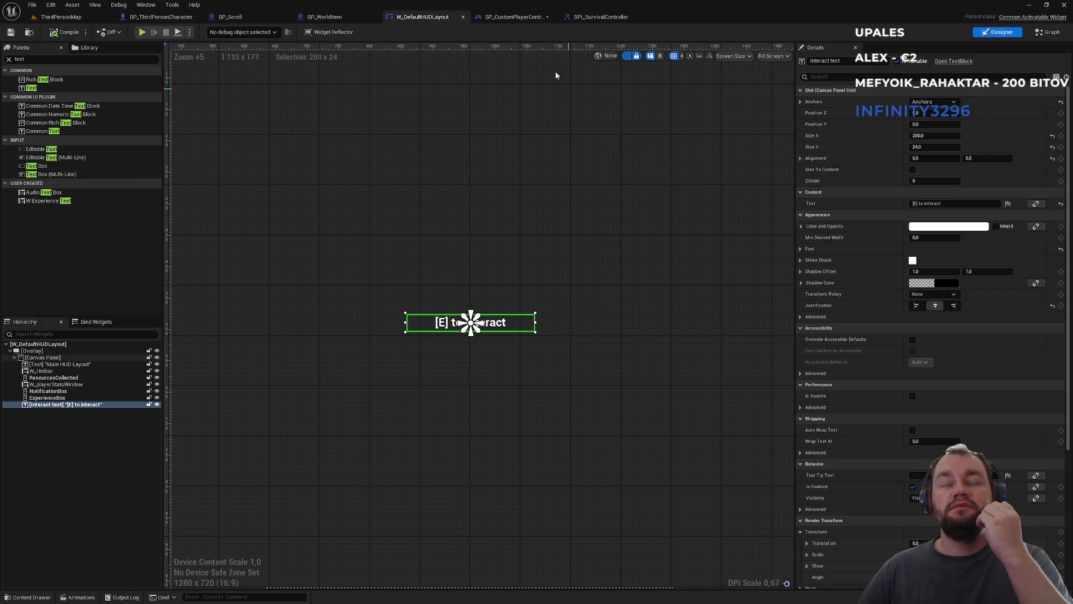
click(517, 16)
drag(575, 306, 548, 334)
text(interactte)
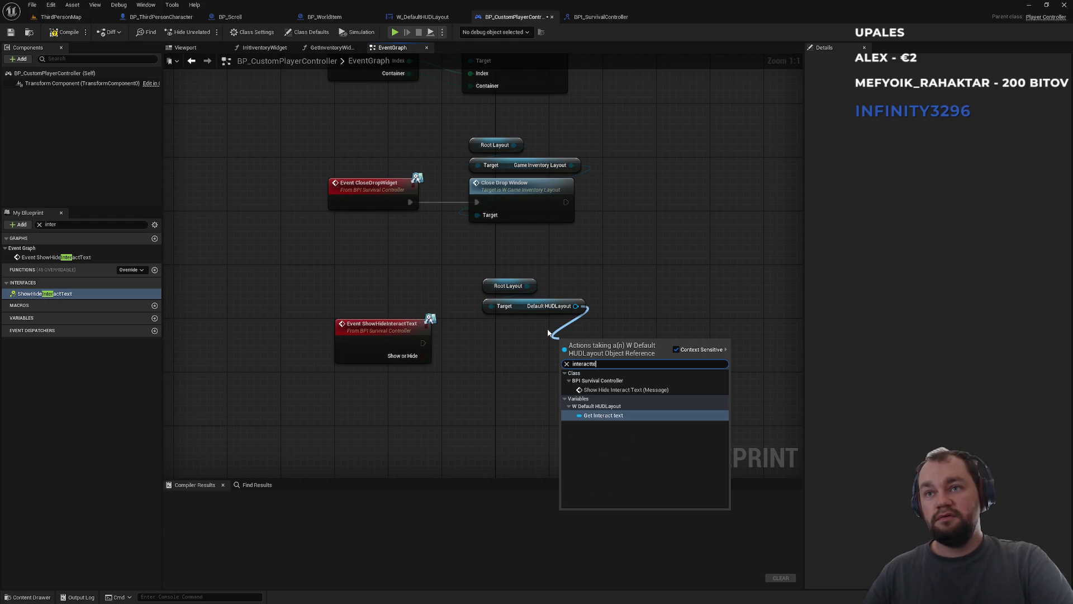
Add the Interact text getter and a widget Set Visibility node driven by it
key(Return)
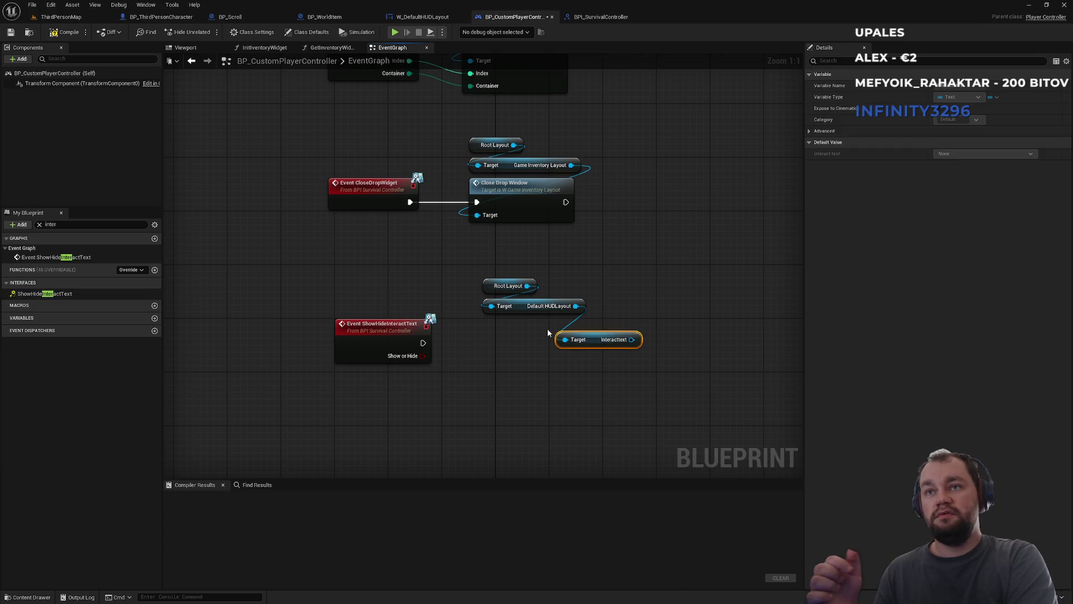
drag(632, 339, 669, 330)
text(show)
text(visi)
key(Down)
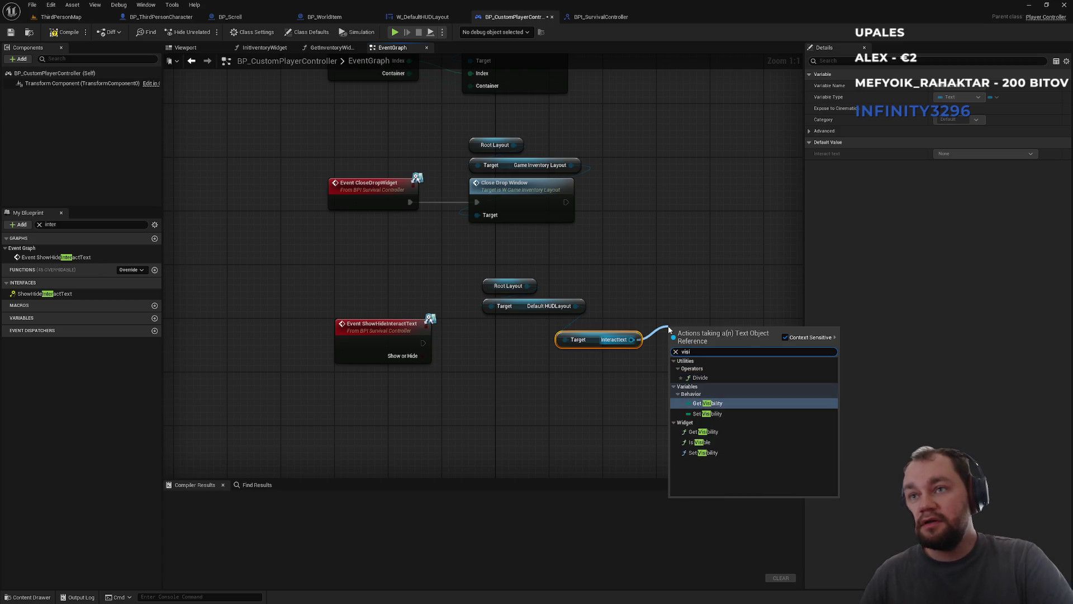
key(Down)
key(Down)
key(Down)
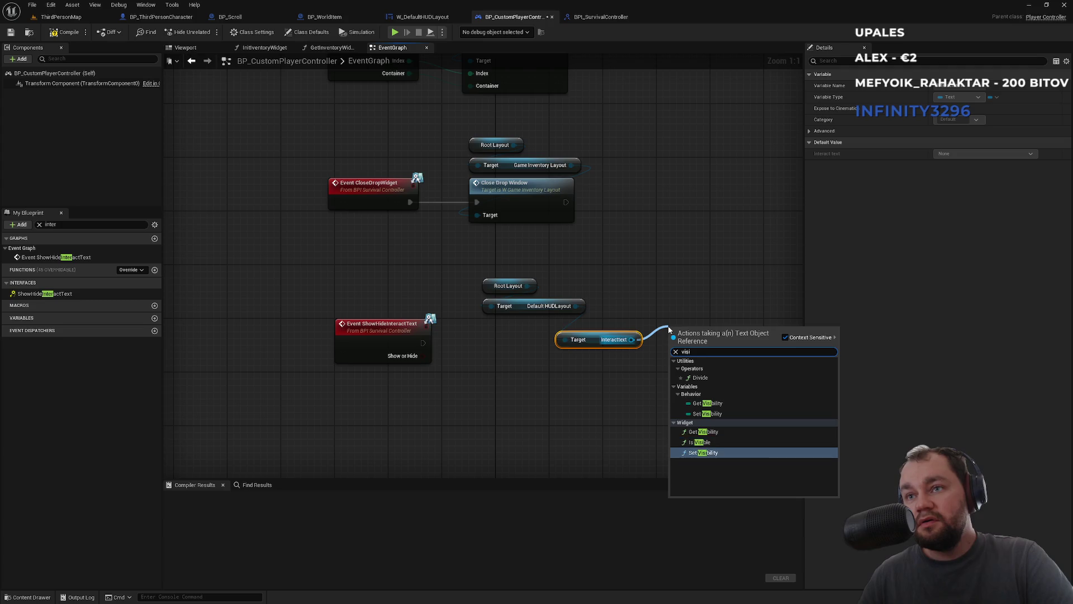
key(Return)
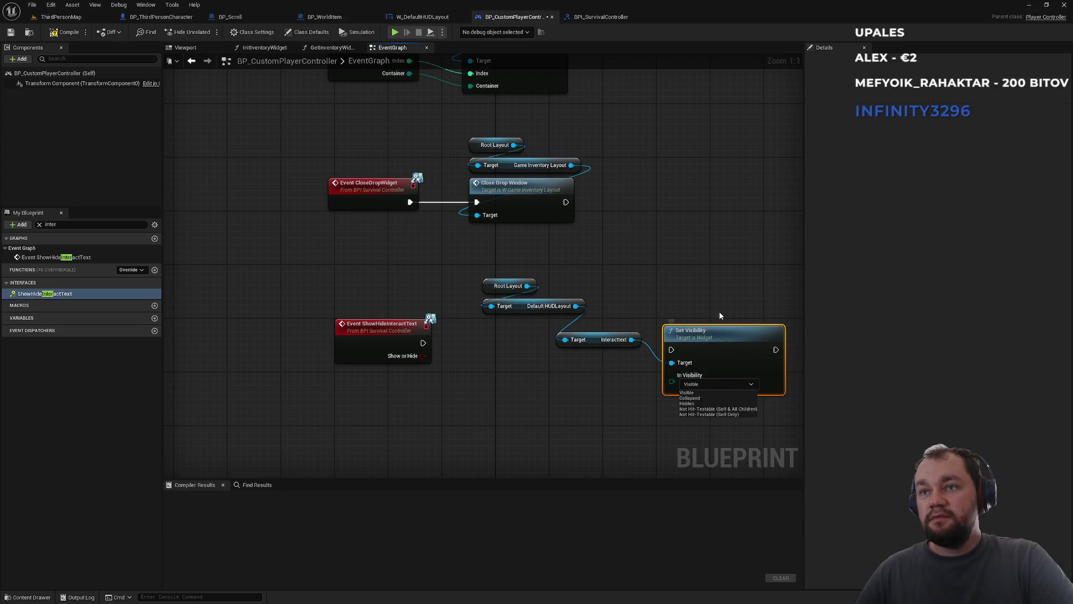
Arrange the Root Layout, Default HUDLayout, Interact text and Set Visibility nodes beside Event ShowHideInteractText
drag(720, 315, 690, 231)
drag(571, 293, 488, 294)
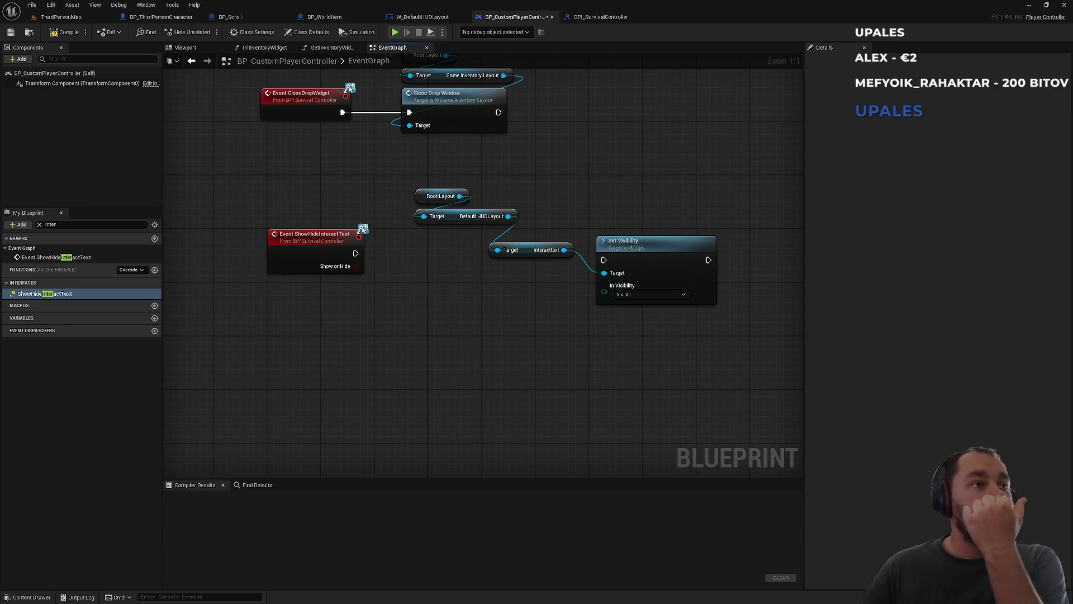
mouse_move(648, 252)
mouse_down()
mouse_move(640, 245)
mouse_move(661, 244)
mouse_move(640, 279)
mouse_up()
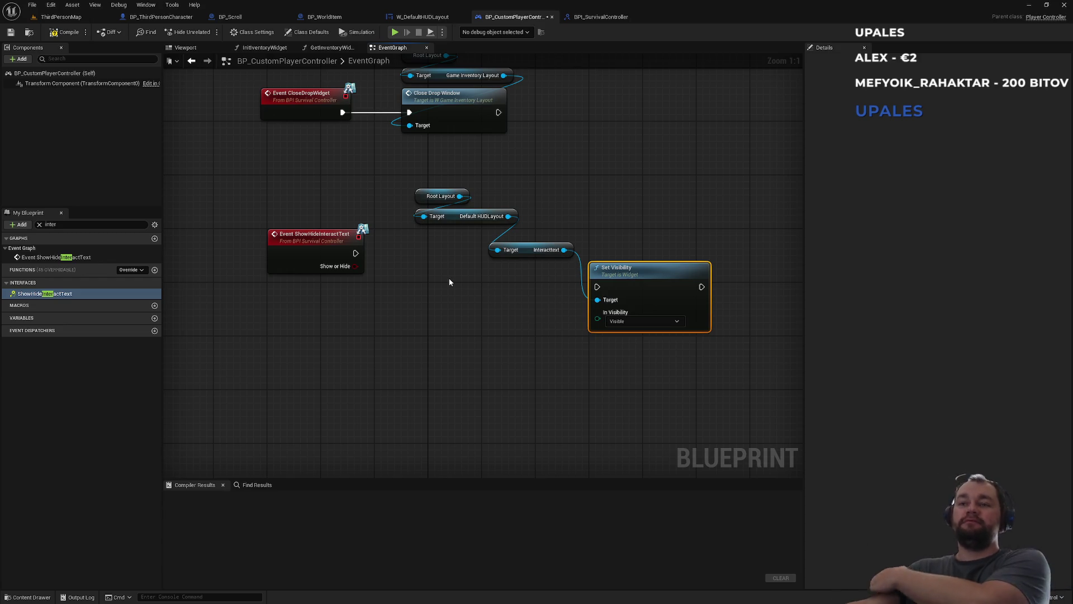
mouse_move(449, 175)
mouse_down()
mouse_move(449, 242)
mouse_move(640, 210)
mouse_up()
click(603, 238)
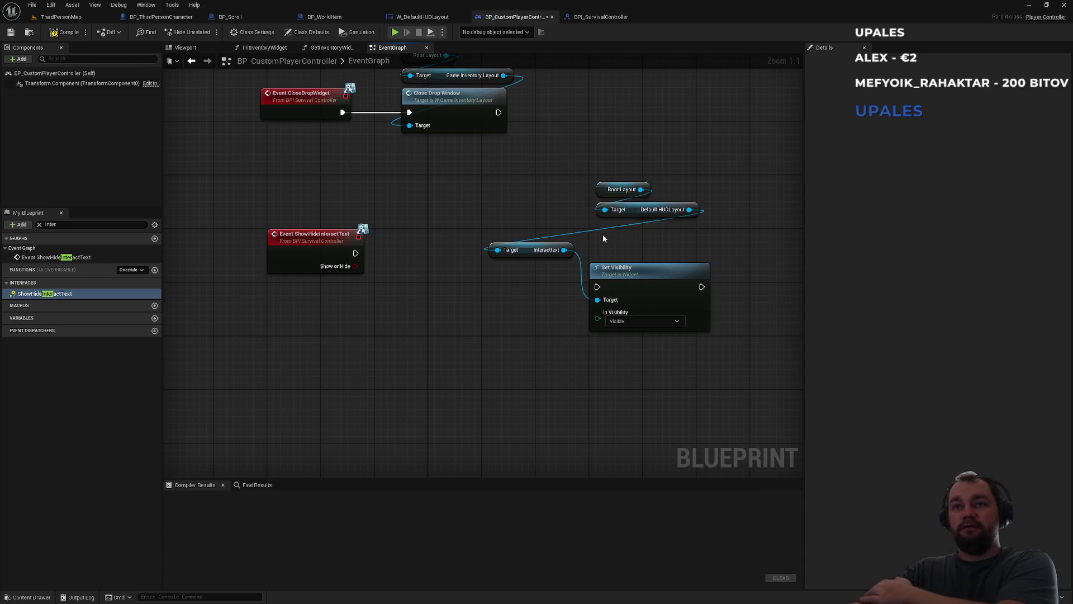
drag(525, 252, 632, 232)
mouse_move(670, 168)
mouse_down()
mouse_move(617, 237)
mouse_move(631, 242)
mouse_move(570, 265)
mouse_move(497, 253)
mouse_up()
ctrl+click(637, 273)
click(396, 253)
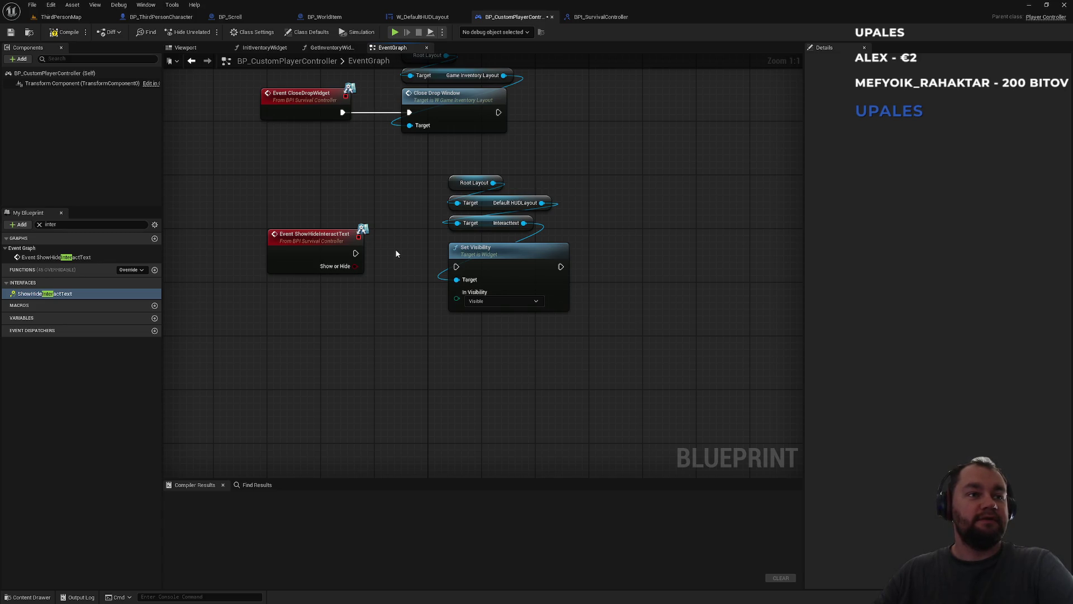
mouse_move(335, 242)
mouse_down()
mouse_move(333, 259)
mouse_move(334, 250)
mouse_move(352, 255)
mouse_up()
click(442, 293)
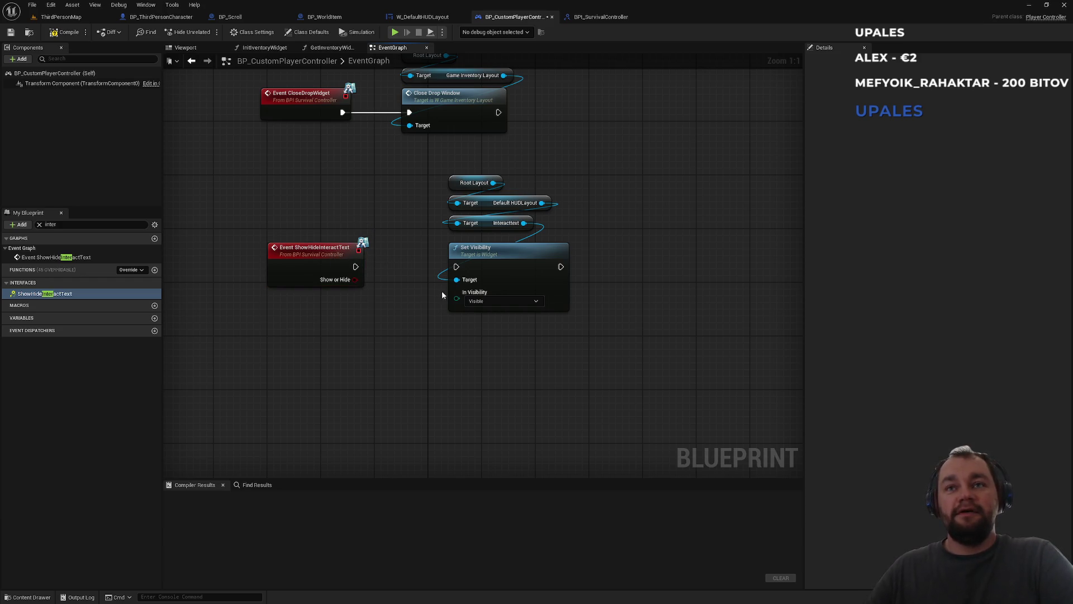
drag(389, 323, 430, 299)
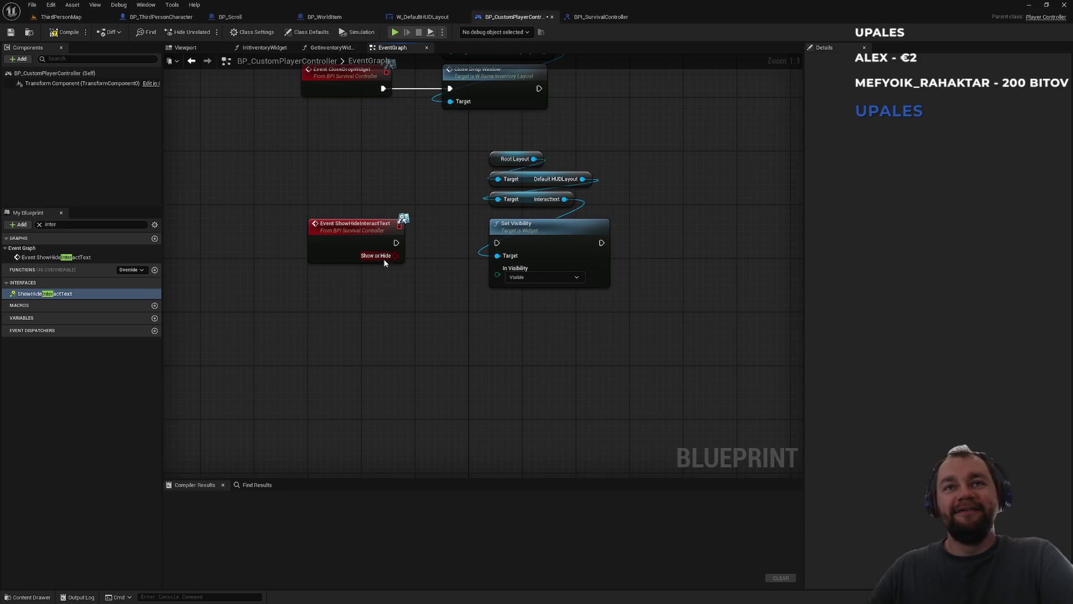
right_click(415, 327)
Feed In Visibility from a Select node indexed by ShowOrHide, and wire the event exec to Set Visibility
text(switch)
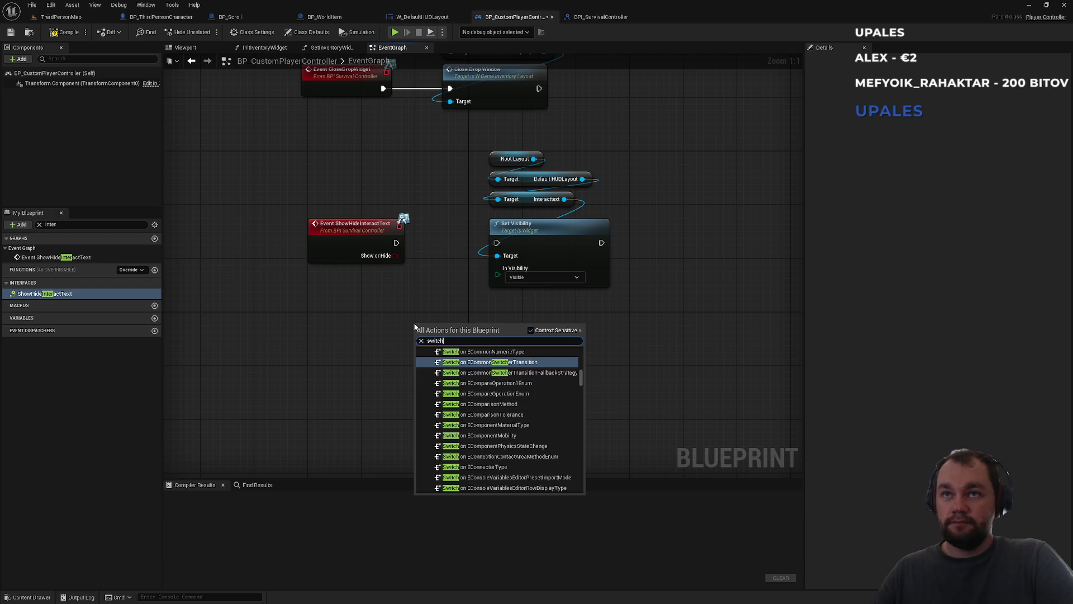
text( vis)
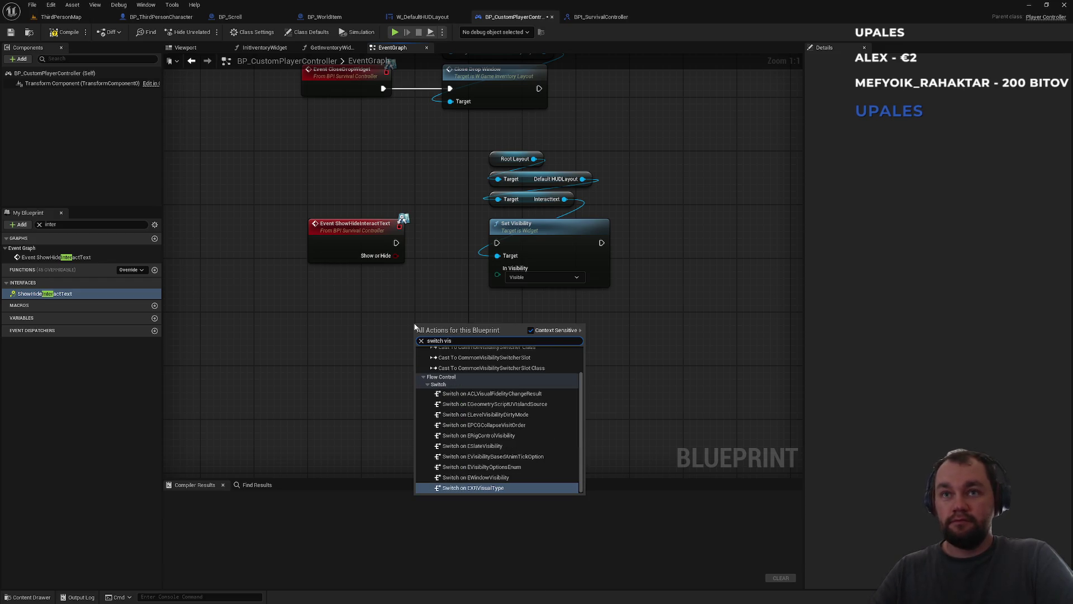
text(ibility)
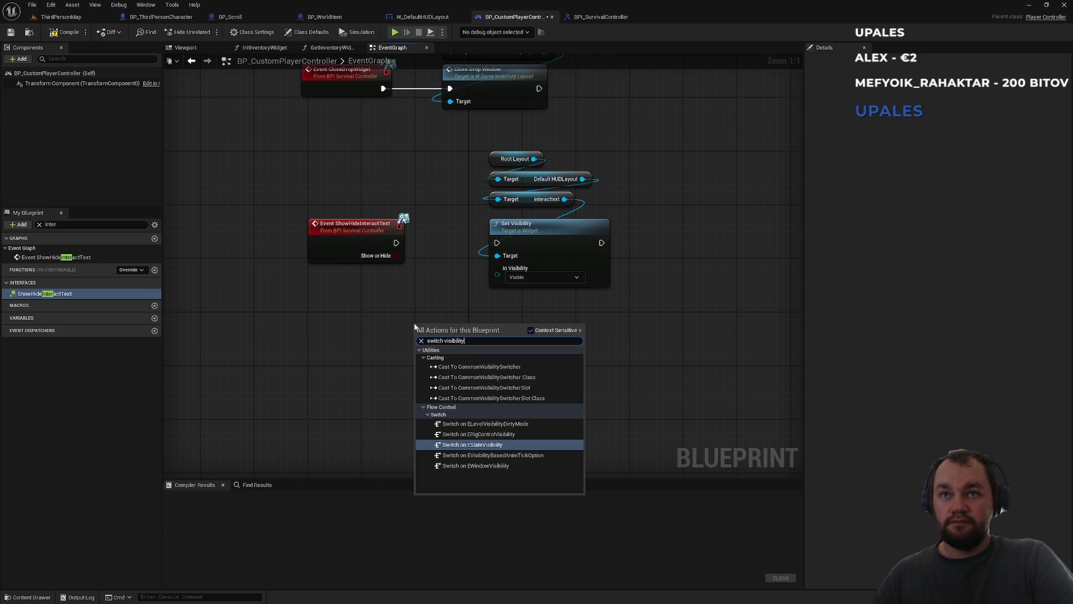
key(Up)
key(Up)
key(Up)
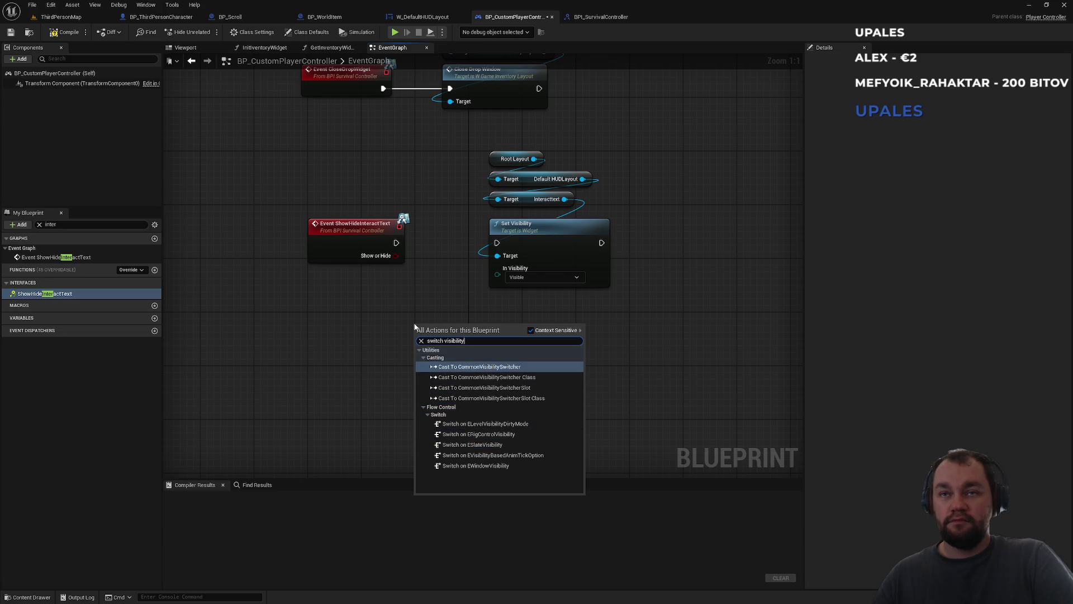
drag(498, 275, 447, 336)
text(swit)
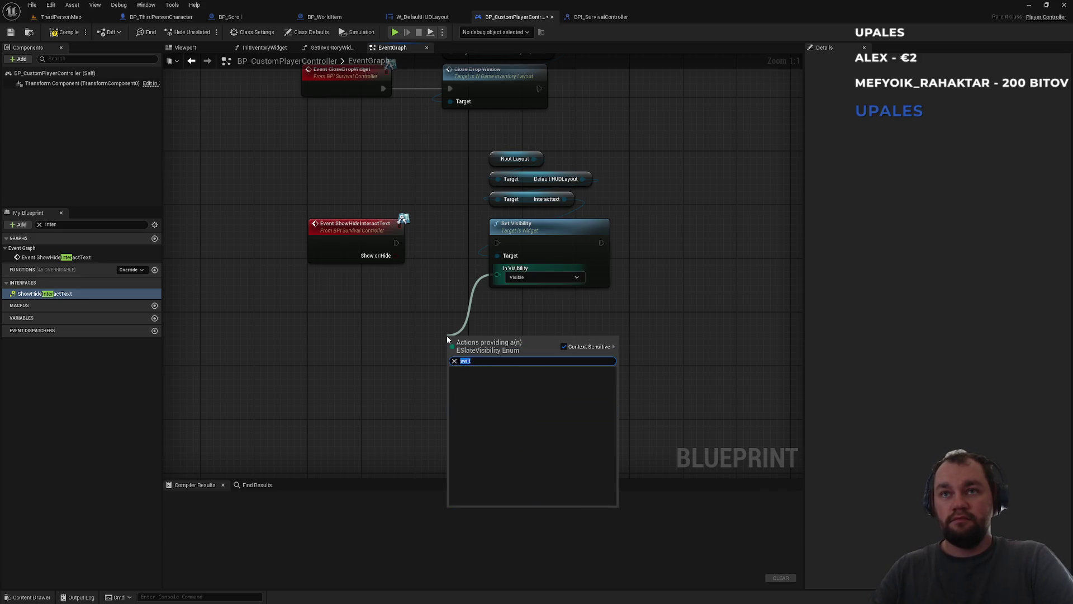
text(select)
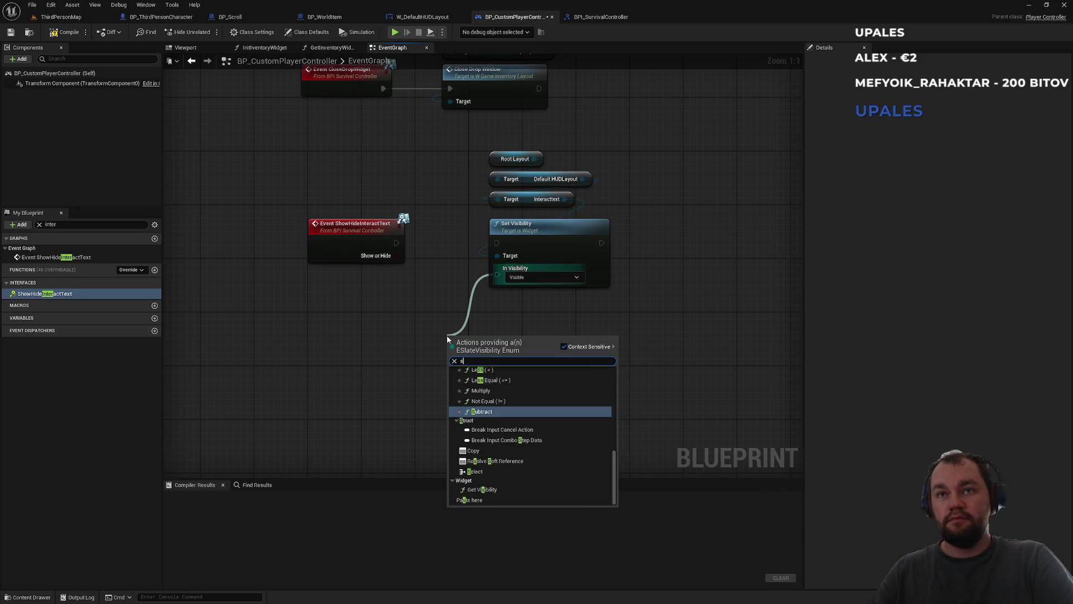
key(Return)
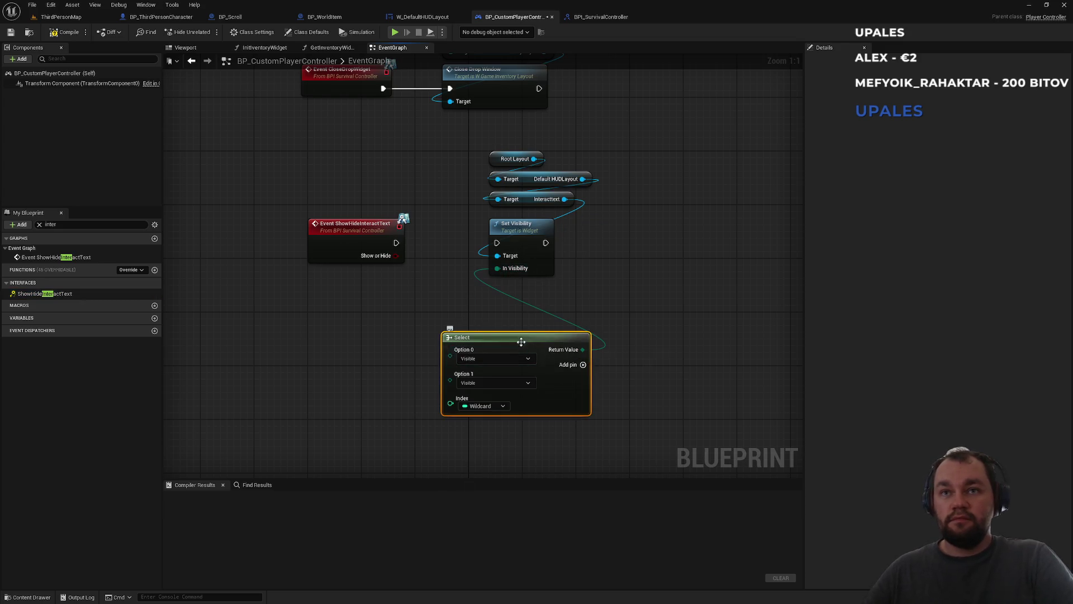
drag(513, 342, 479, 342)
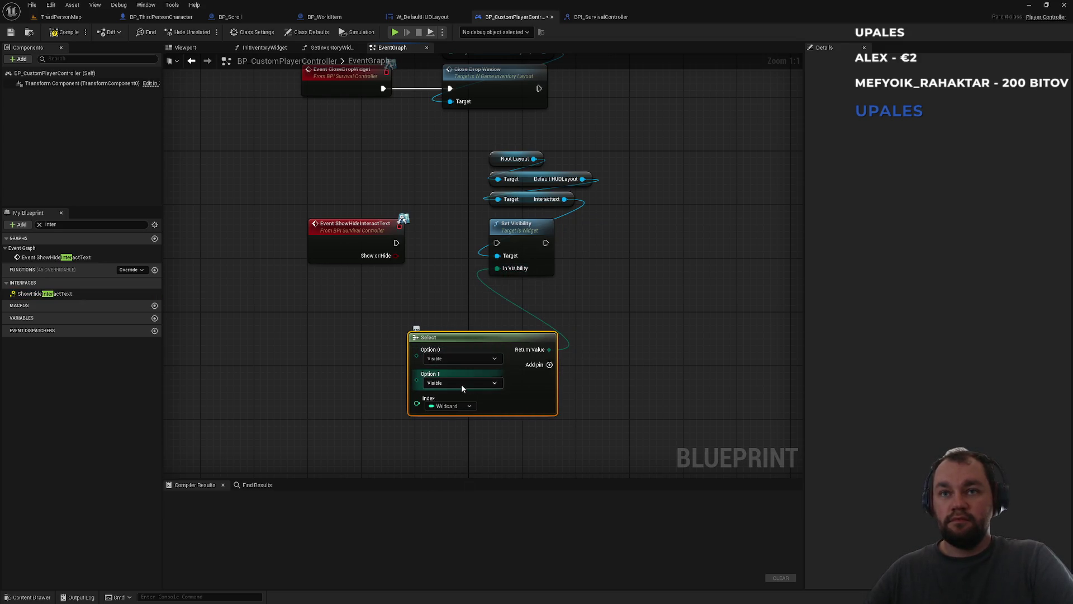
mouse_move(395, 255)
mouse_down()
mouse_move(395, 398)
mouse_move(415, 401)
mouse_up()
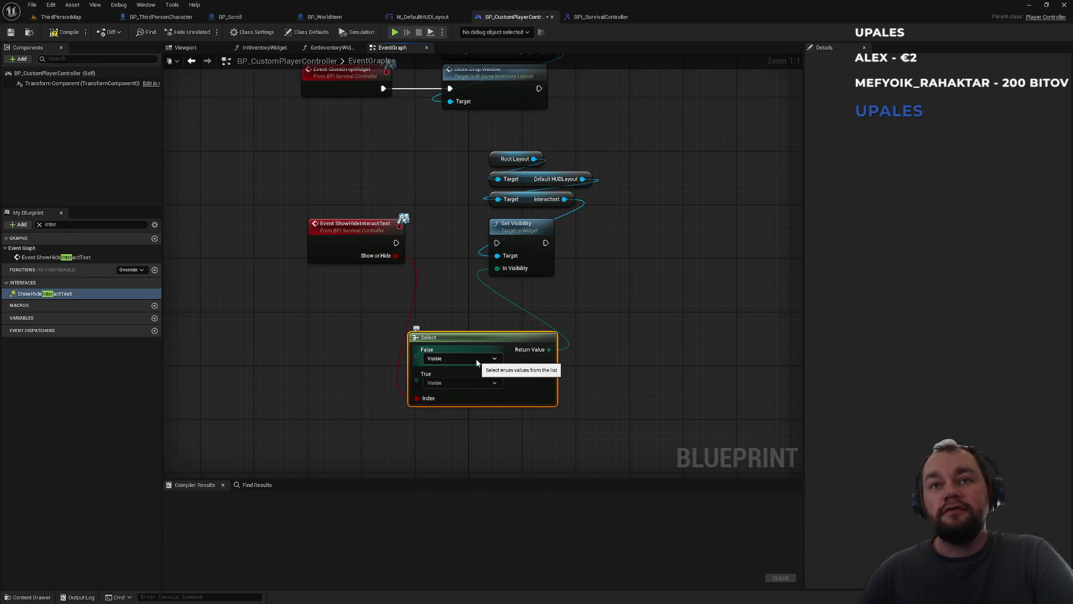
drag(396, 243, 496, 243)
Tidy the event, Set Visibility group and Select node into a compact layout
mouse_move(601, 151)
mouse_down()
mouse_move(517, 253)
mouse_move(571, 227)
mouse_move(622, 224)
mouse_up()
click(475, 216)
drag(365, 223, 332, 223)
click(424, 212)
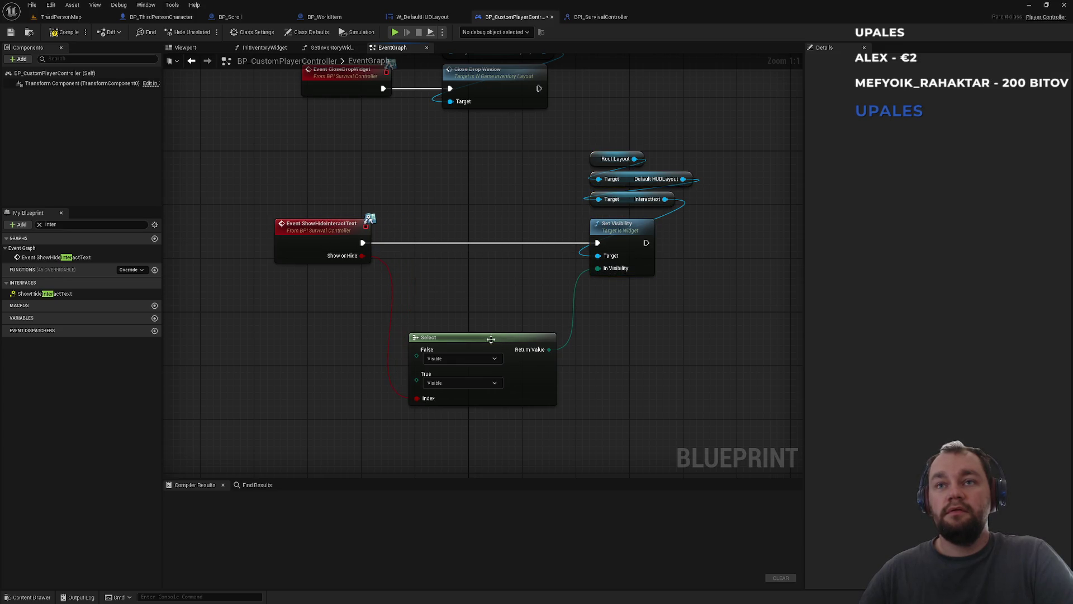
drag(488, 337, 481, 282)
click(340, 276)
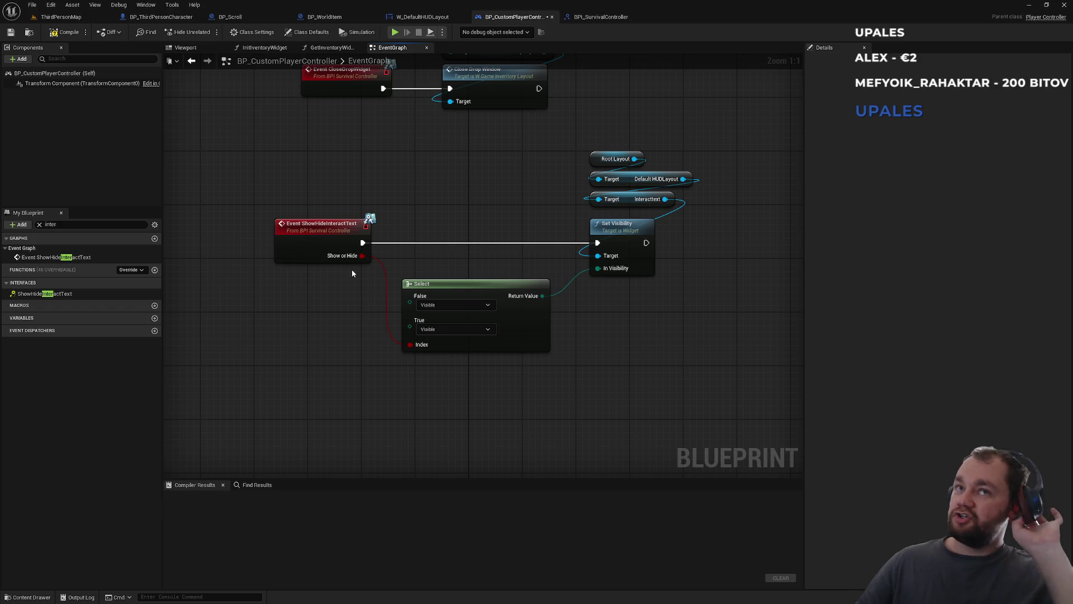
Set the Select node's False option to Hidden, leaving True as Visible
click(437, 329)
click(424, 348)
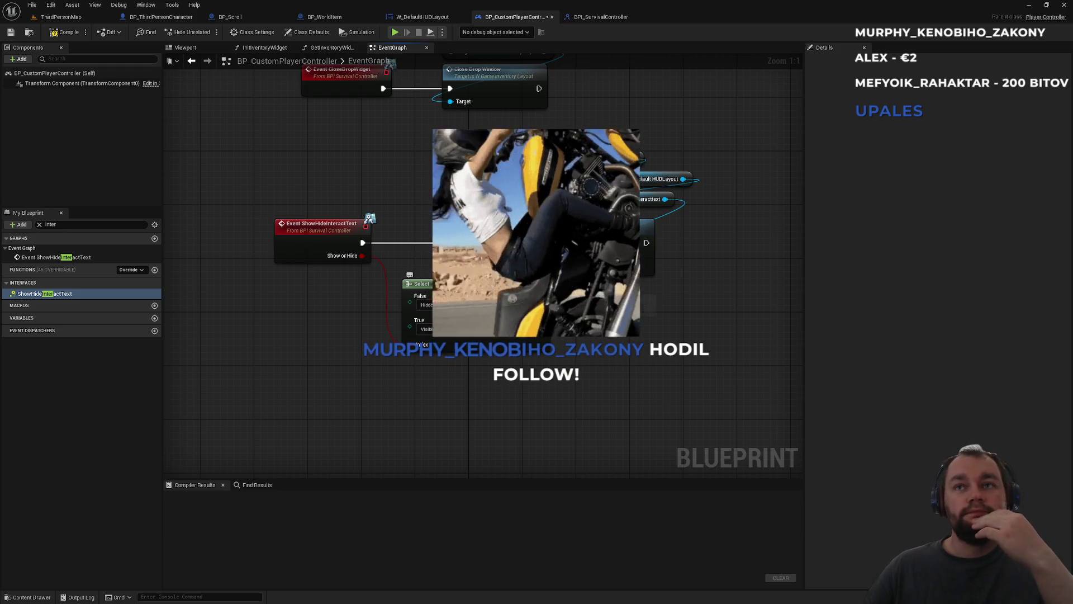
drag(422, 283, 416, 270)
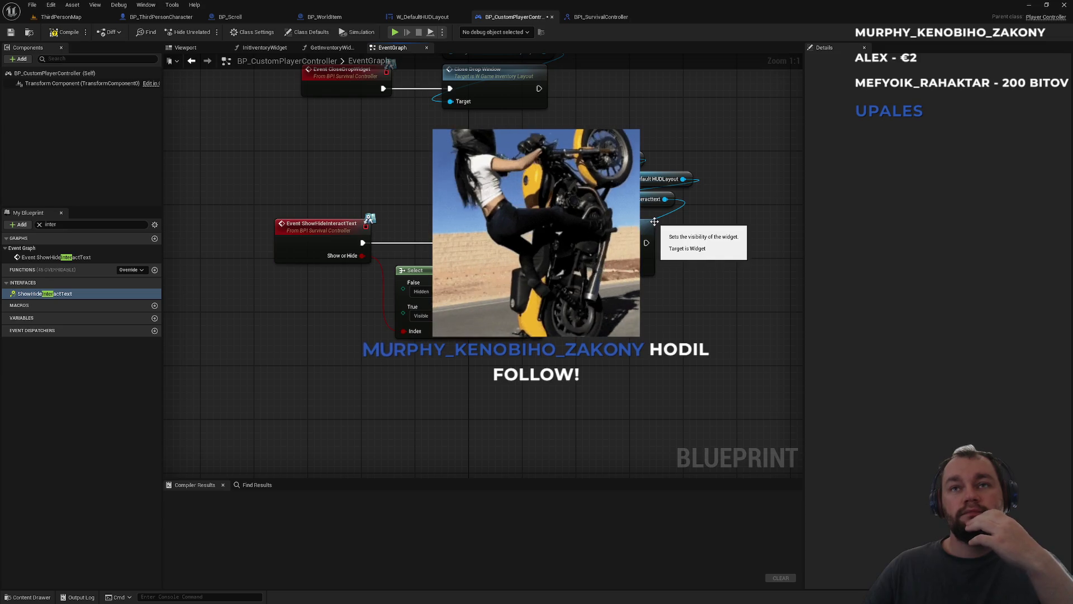
drag(465, 271, 472, 263)
click(472, 217)
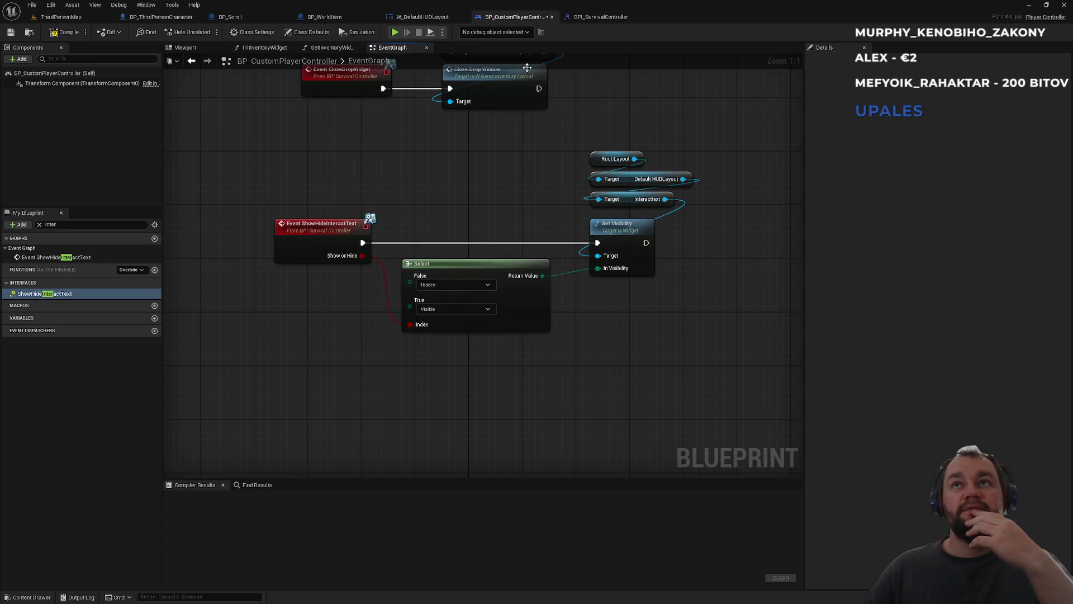
click(420, 18)
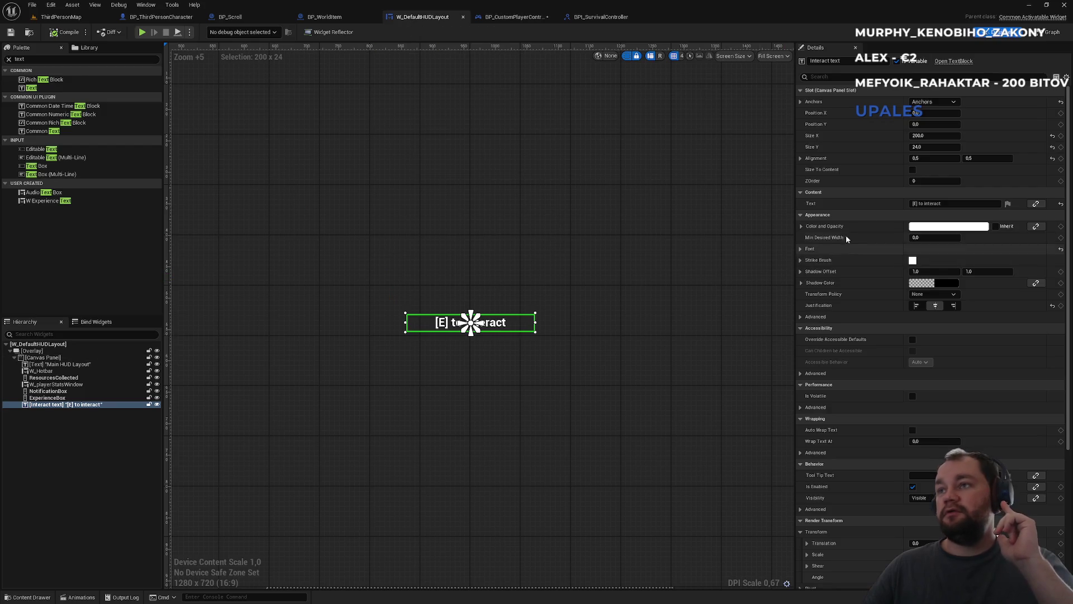
Set the Interact text widget's Visibility to Hidden by default, then return to BP_ThirdPersonCharacter
click(844, 78)
text(visi)
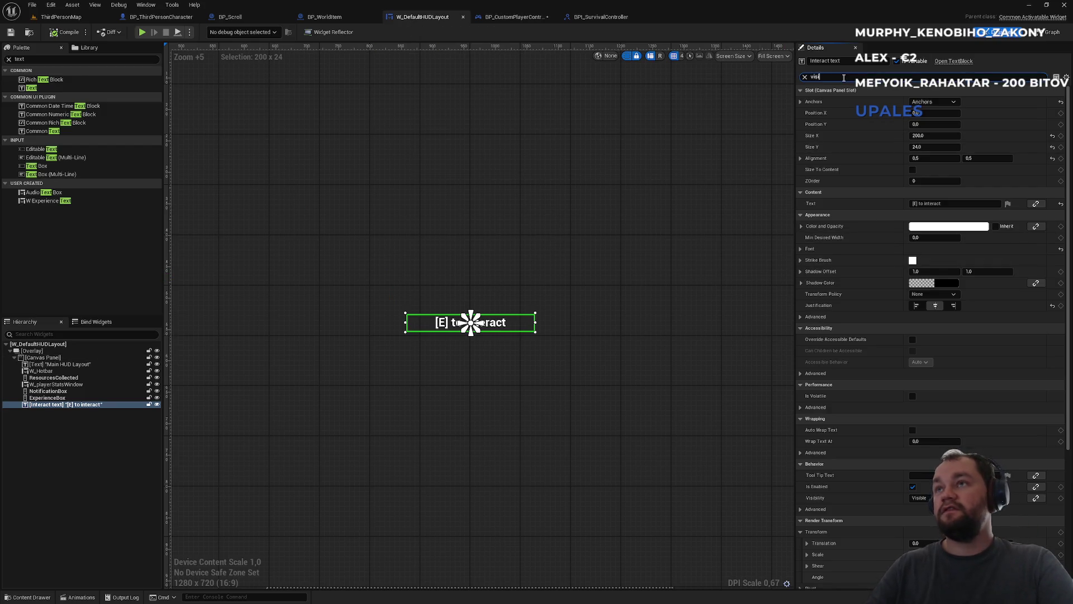
click(936, 102)
click(928, 125)
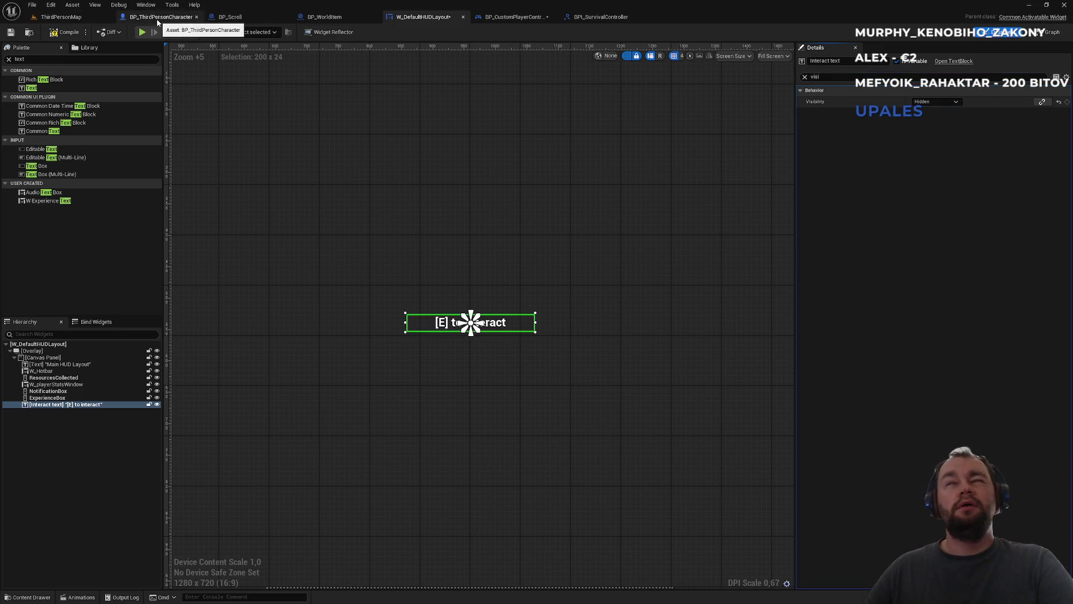
click(514, 18)
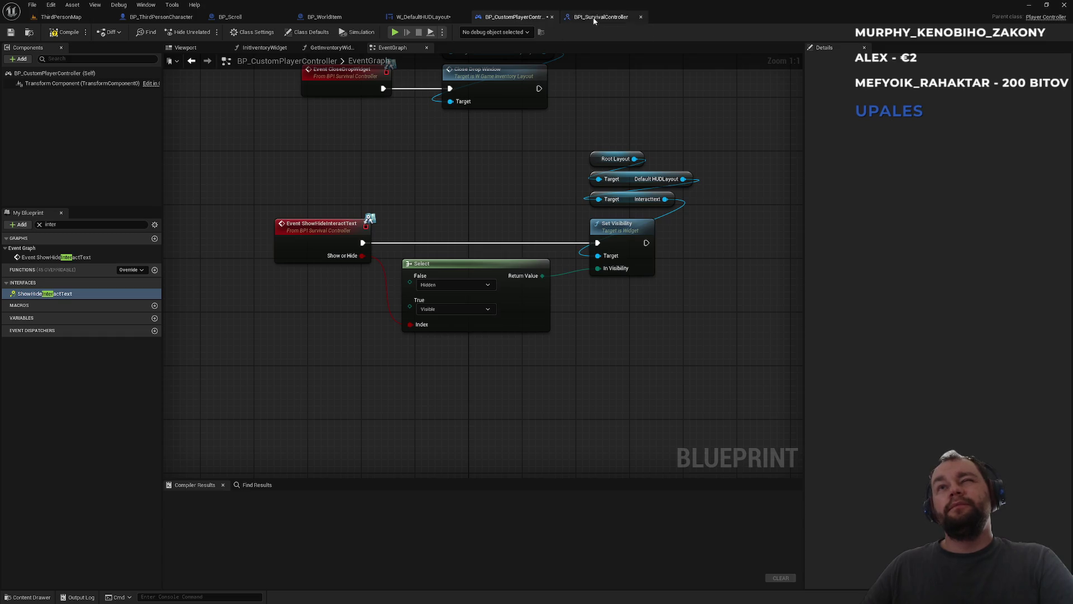
click(161, 18)
Add Show Hide Interact Text from the survival controller cast, fed by Does Object Implement Interface
drag(324, 348, 553, 351)
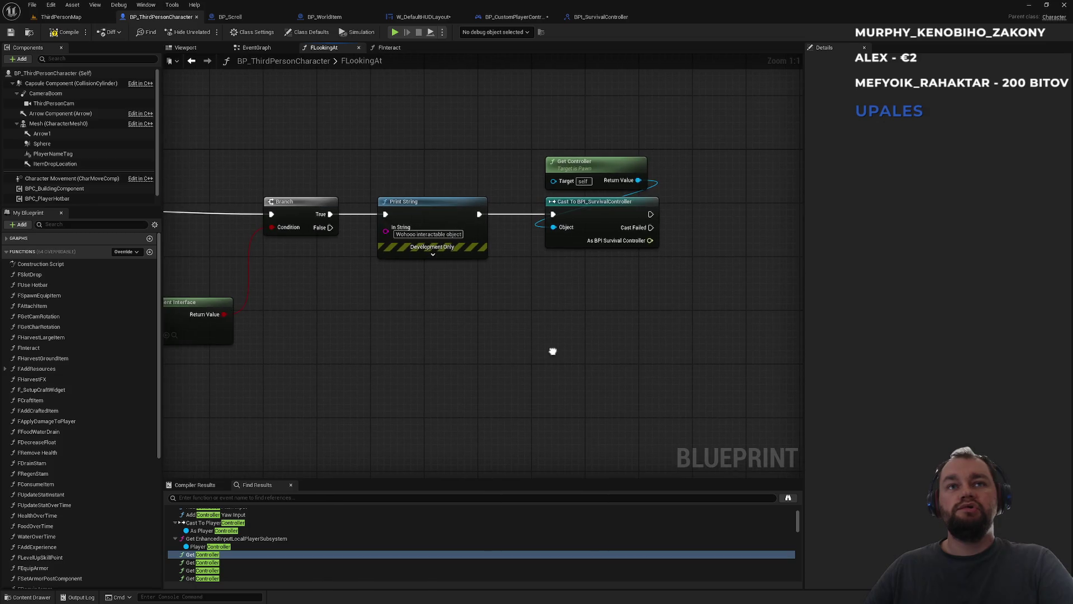
mouse_move(377, 325)
mouse_down()
mouse_move(601, 307)
mouse_move(442, 320)
mouse_up()
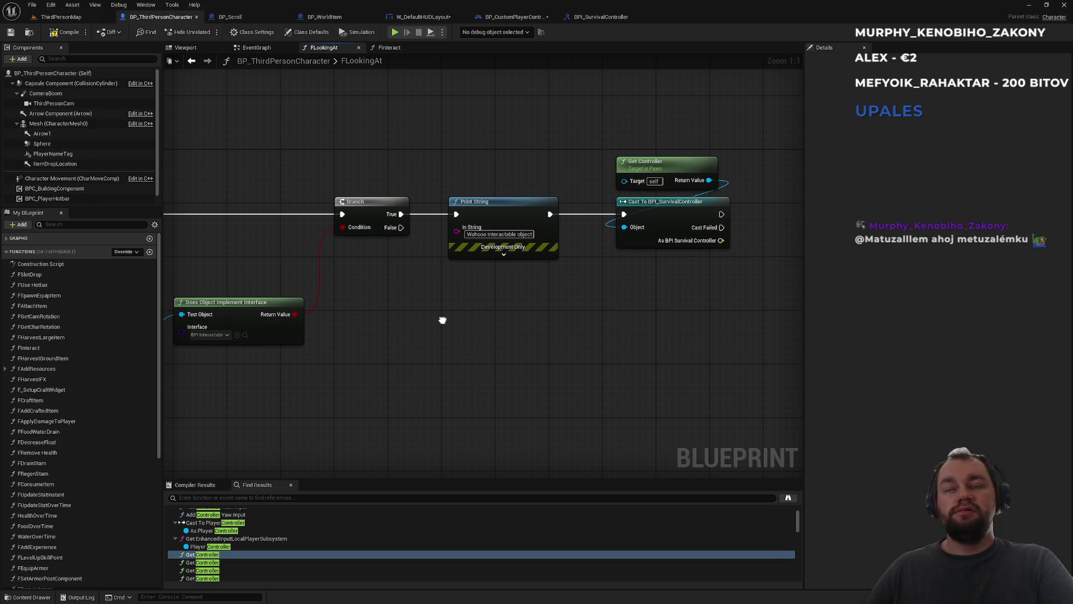
drag(721, 240, 750, 262)
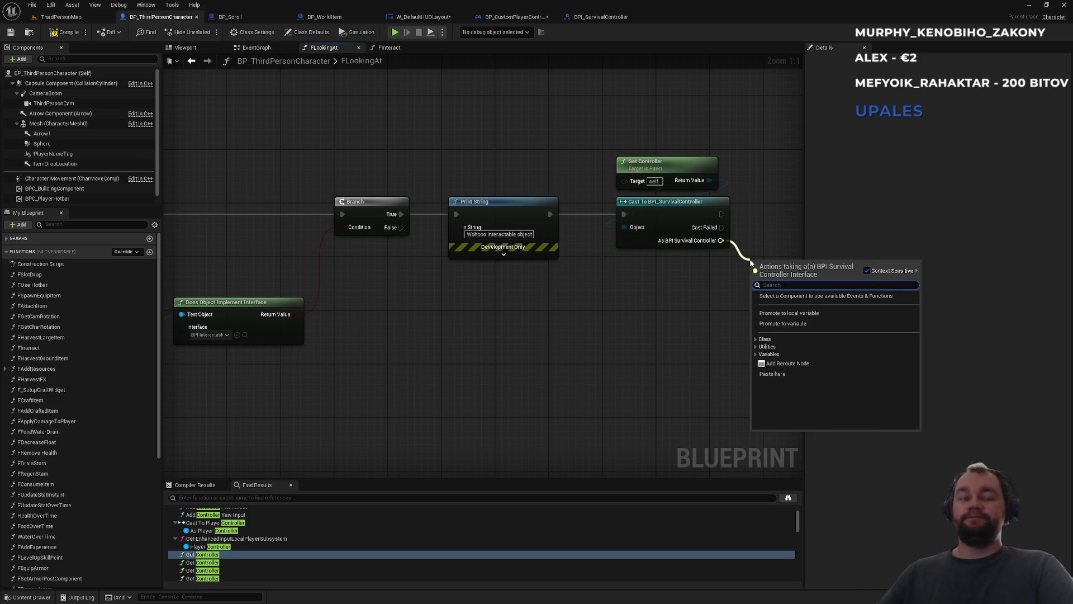
text(showhi)
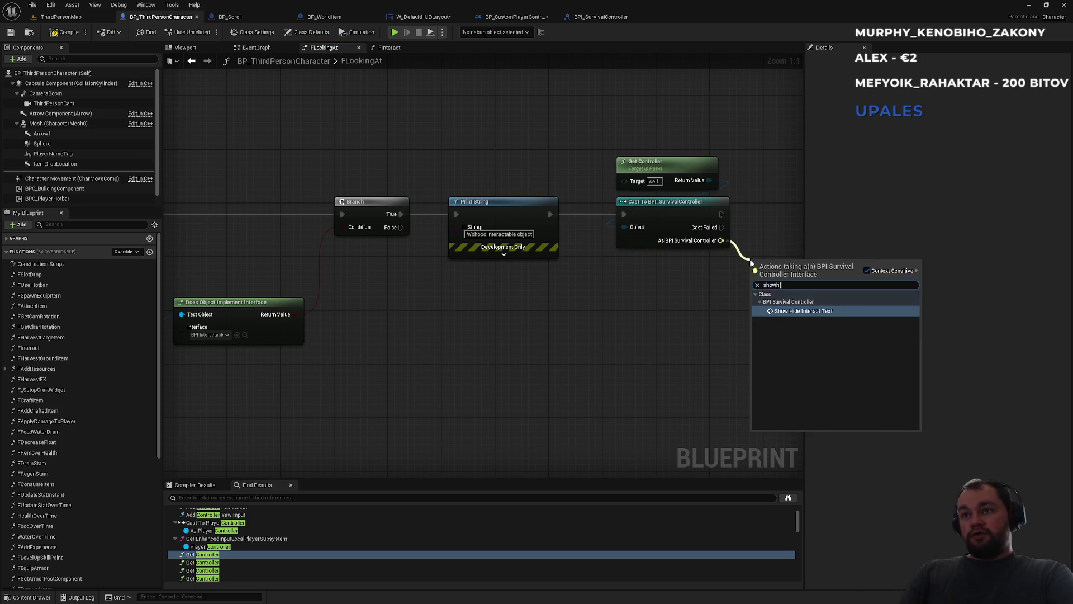
key(Return)
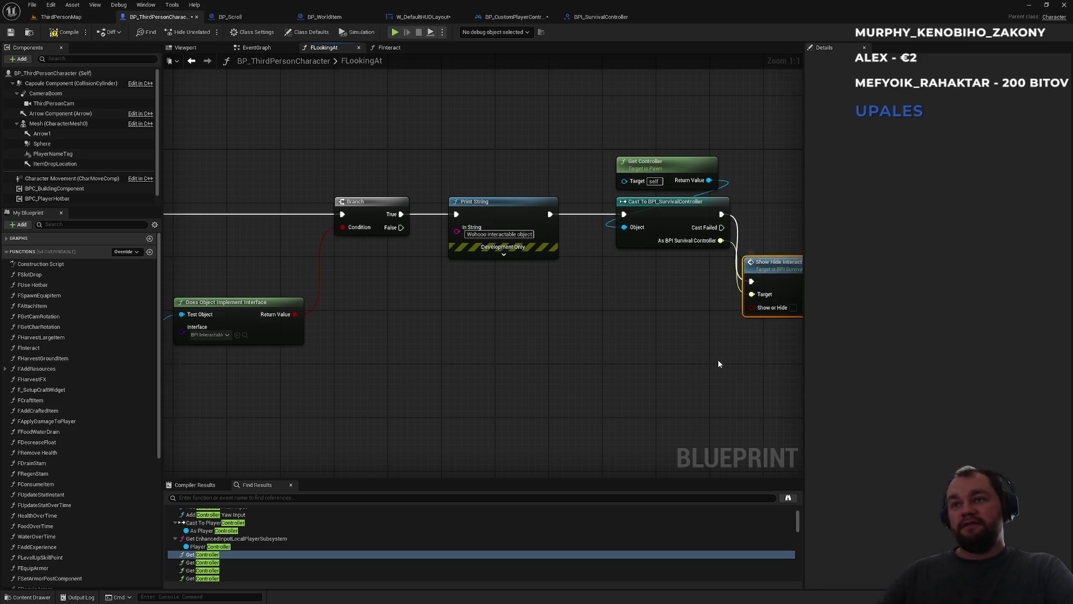
mouse_move(753, 307)
mouse_down()
mouse_move(281, 311)
mouse_move(292, 315)
mouse_up()
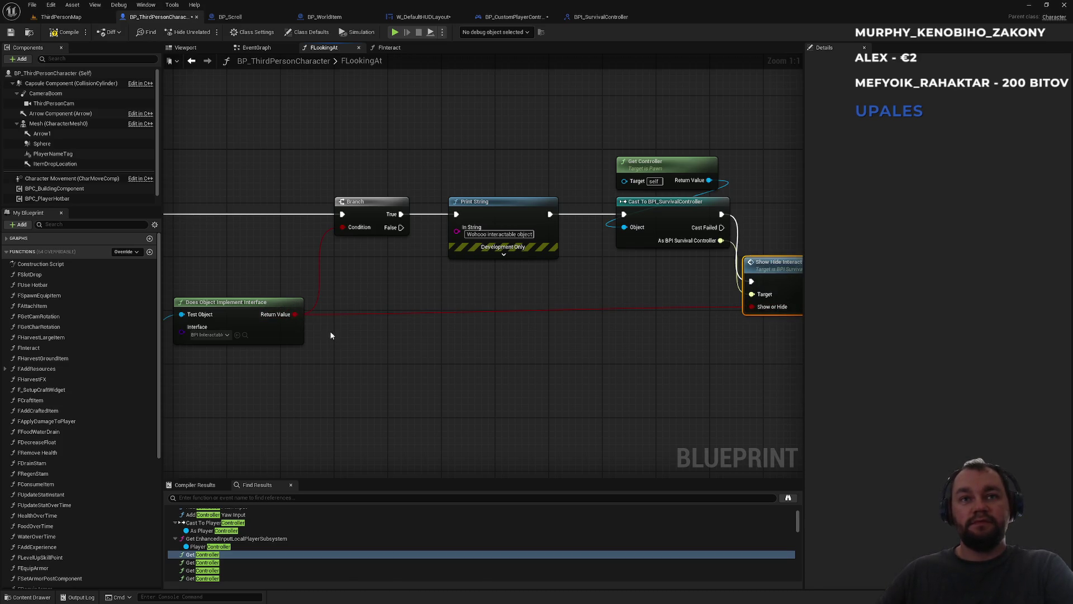
Delete the Branch node and wire the incoming execution straight to Print String
click(364, 226)
drag(406, 258, 555, 257)
key(Delete)
drag(603, 212, 176, 213)
Rearrange the cast, Get Controller, Show Hide and interface-check nodes into a tidy layout
drag(468, 167, 122, 205)
mouse_move(554, 304)
mouse_down()
mouse_move(593, 231)
mouse_move(391, 276)
mouse_move(337, 254)
mouse_move(100, 286)
mouse_move(481, 273)
mouse_move(468, 247)
mouse_up()
click(510, 204)
drag(510, 206, 427, 222)
mouse_move(574, 157)
mouse_down()
mouse_move(542, 271)
mouse_move(523, 268)
mouse_up()
drag(685, 262, 693, 263)
mouse_move(282, 359)
mouse_down()
mouse_move(317, 386)
mouse_move(446, 317)
mouse_move(508, 208)
mouse_move(254, 208)
mouse_up()
drag(431, 96, 743, 239)
drag(737, 202, 644, 202)
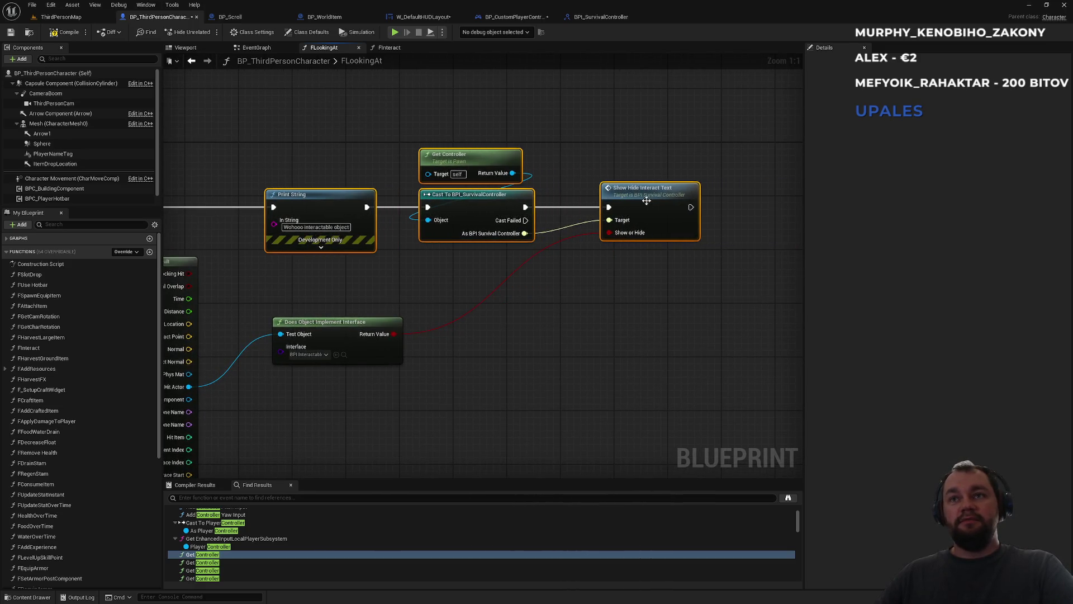
click(391, 129)
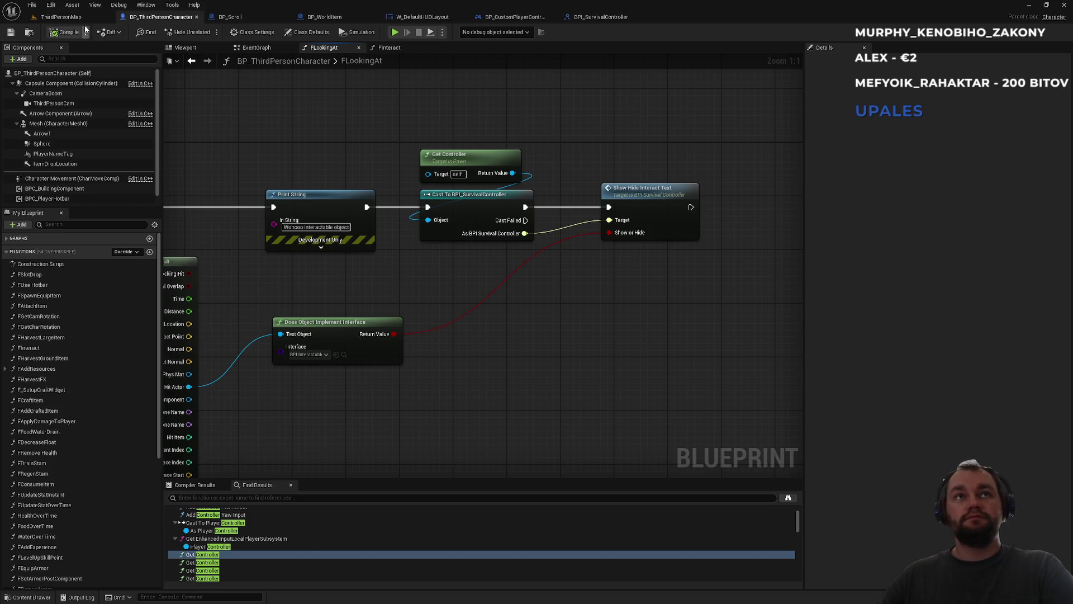
click(59, 17)
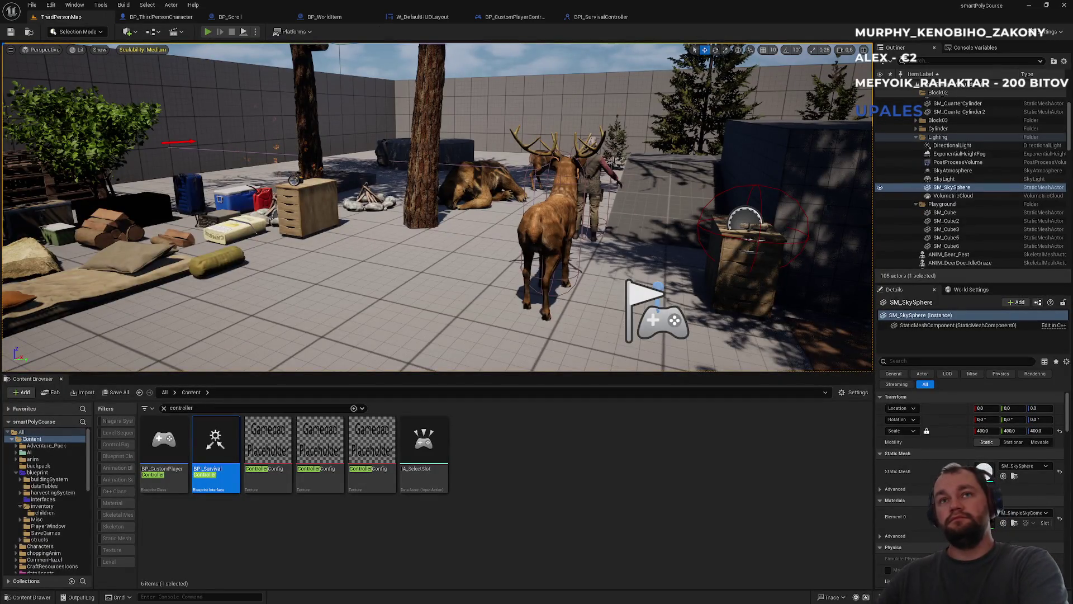
Start a fullscreen play session and walk the character around the camp, checking the inventory
click(208, 32)
key(F11)
key(w)
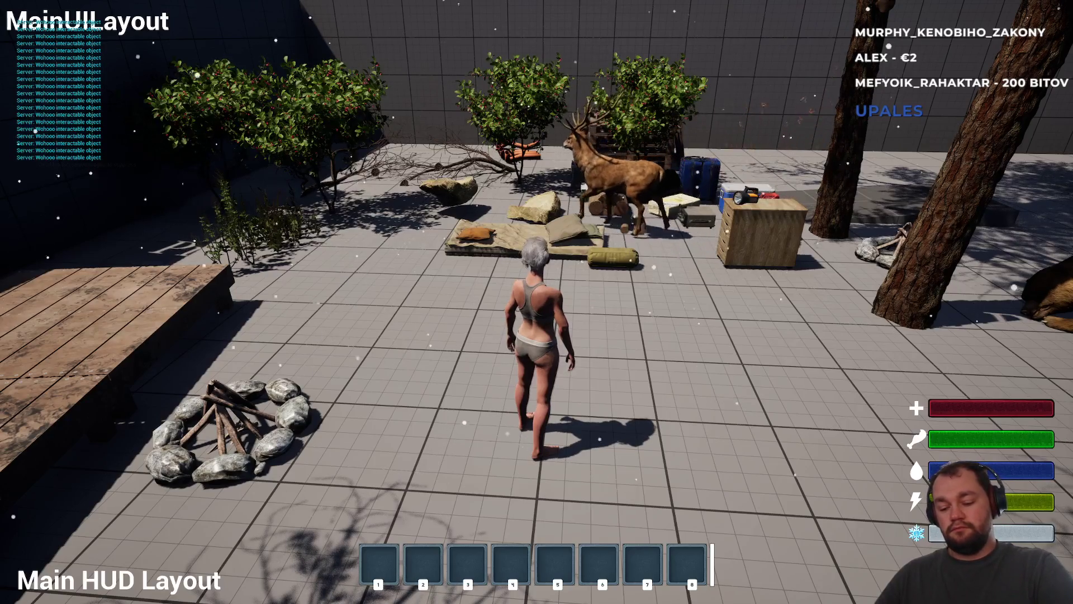
key(i)
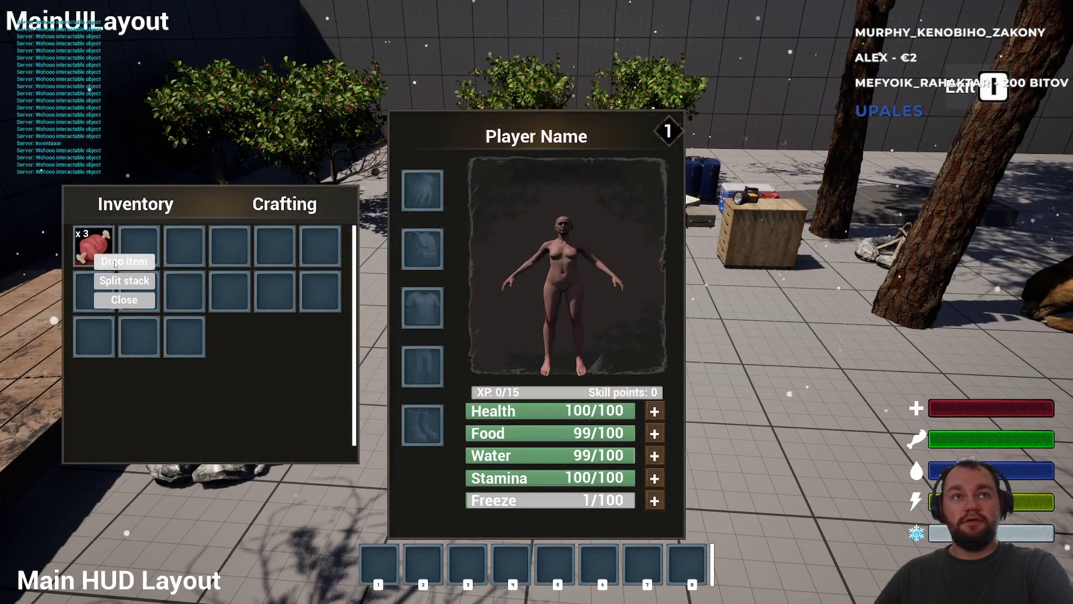
click(114, 263)
key(i)
key(w)
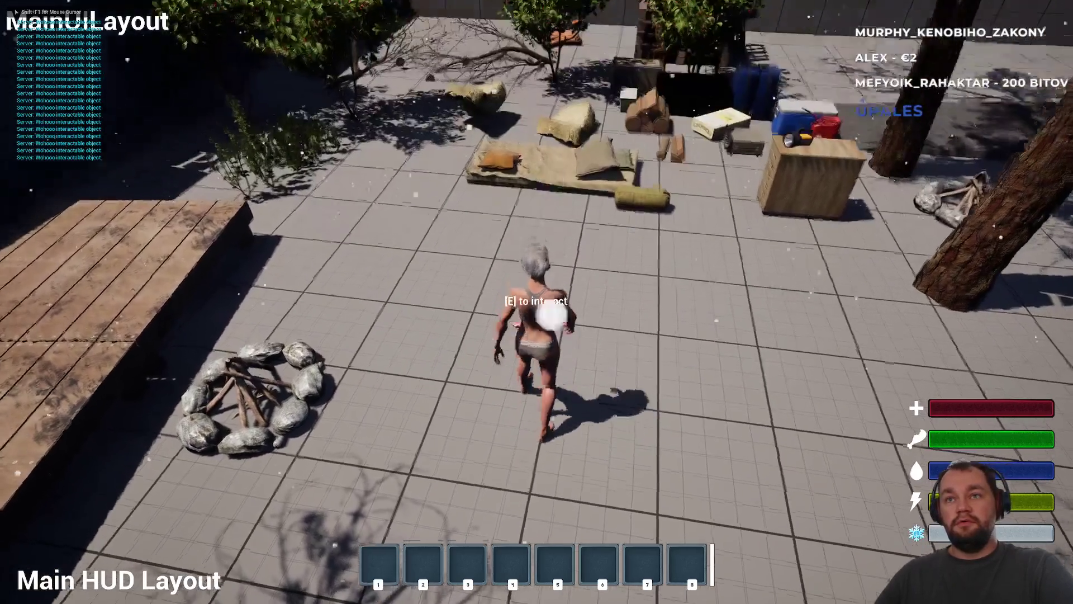
key(w)
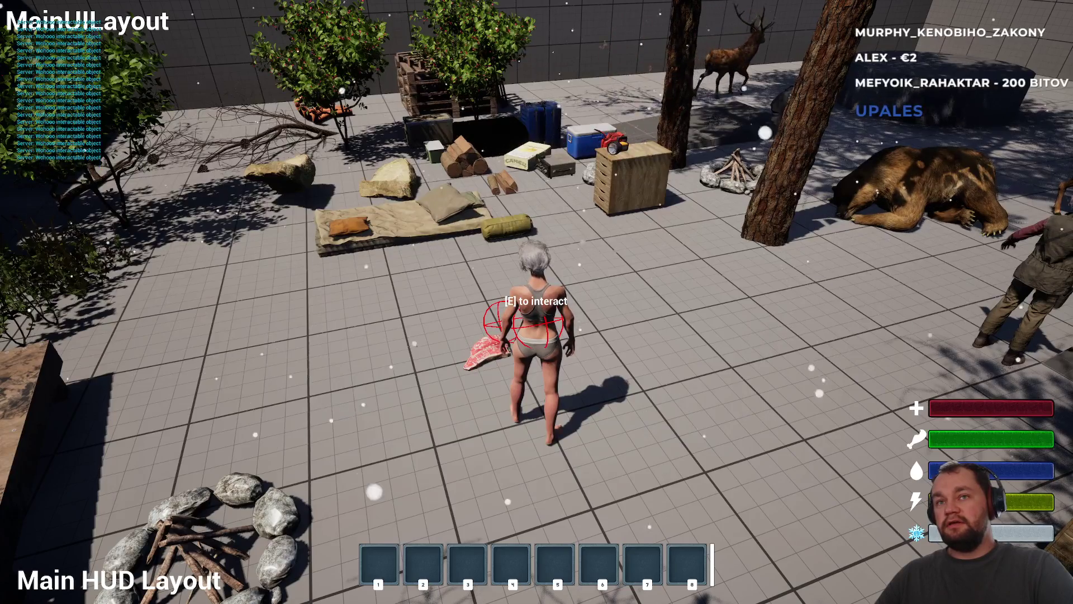
key(a)
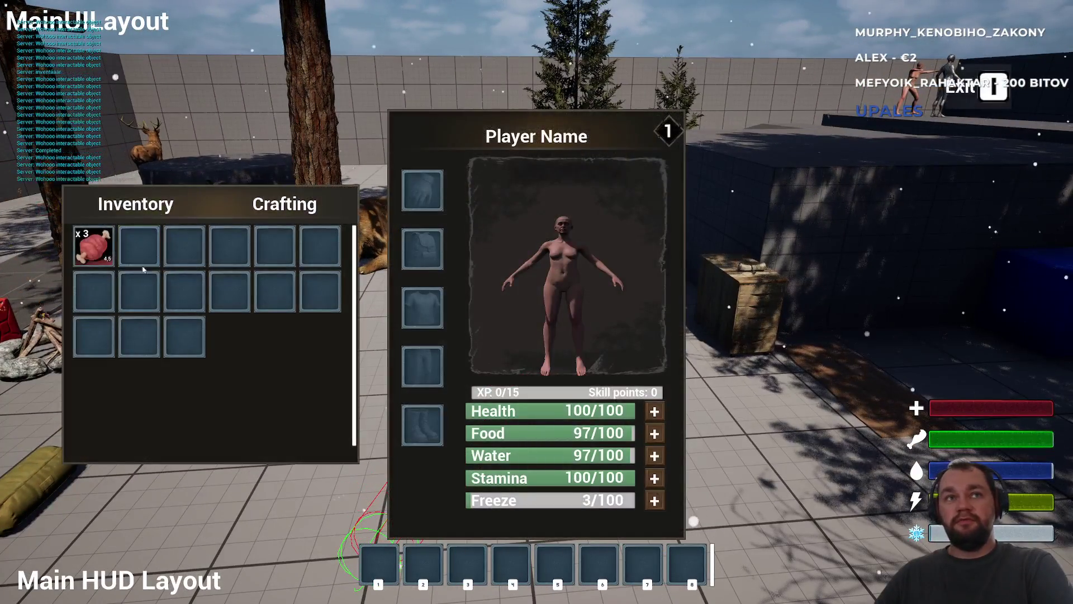
Drop the raw meat from the inventory and pick it back up with E
right_click(106, 263)
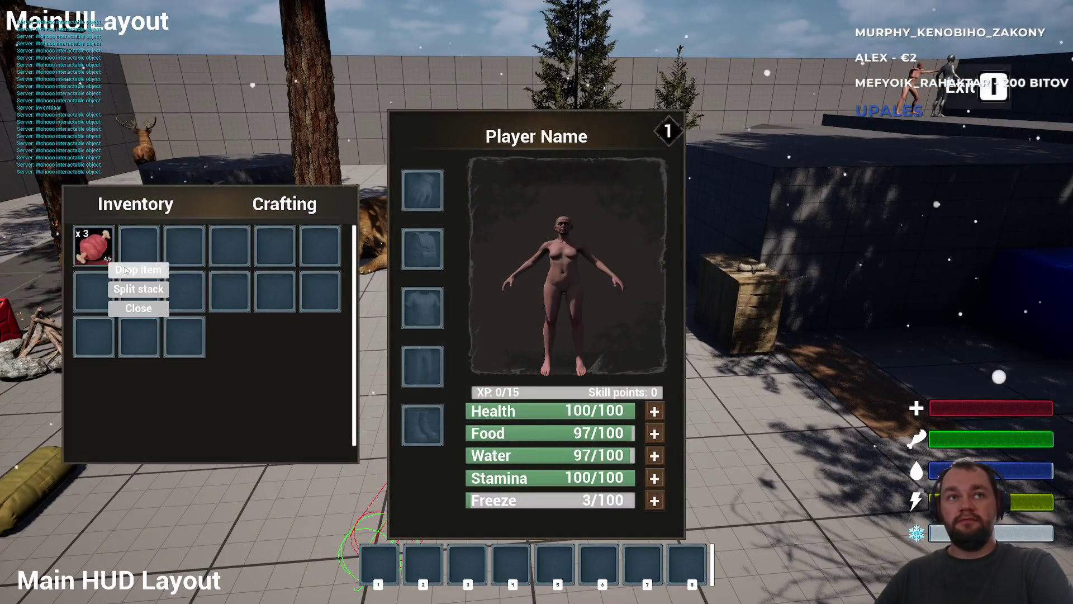
click(140, 295)
key(w)
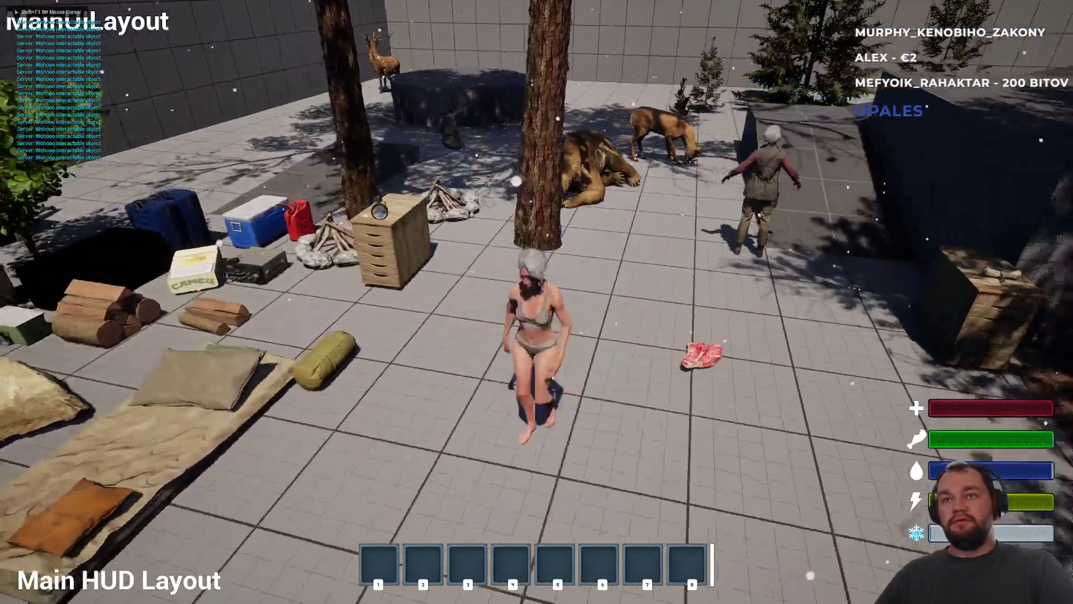
key(e)
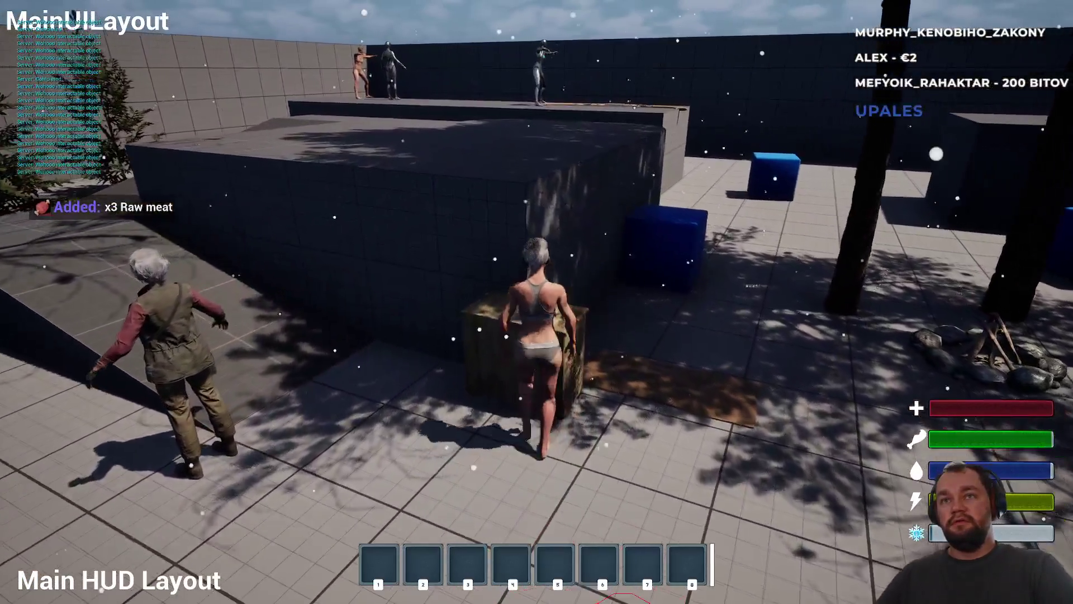
Open and close the scroll at the crate several times, then end play
key(s)
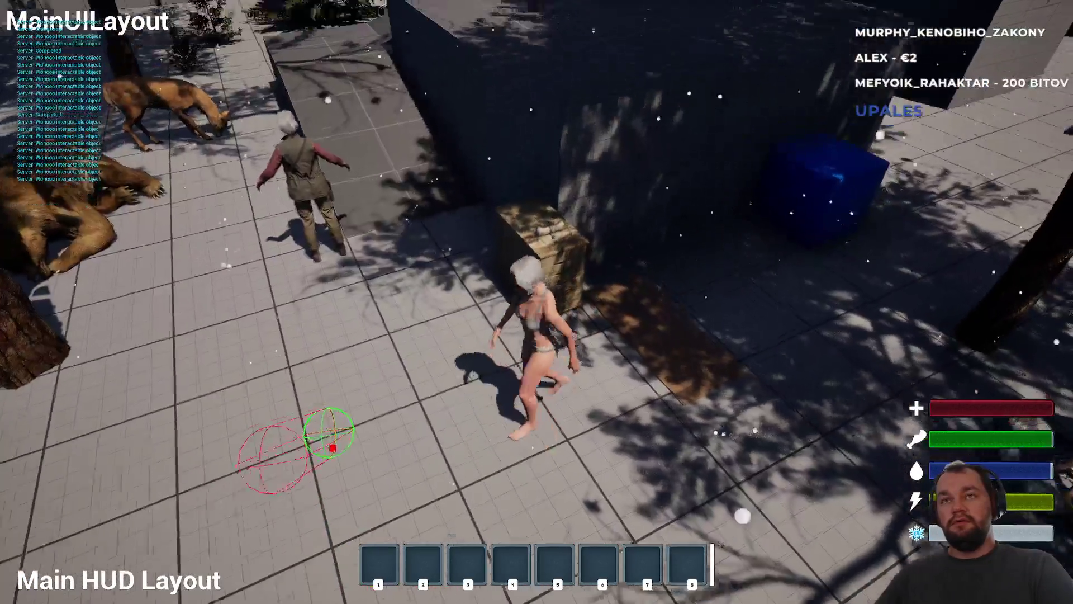
key(e)
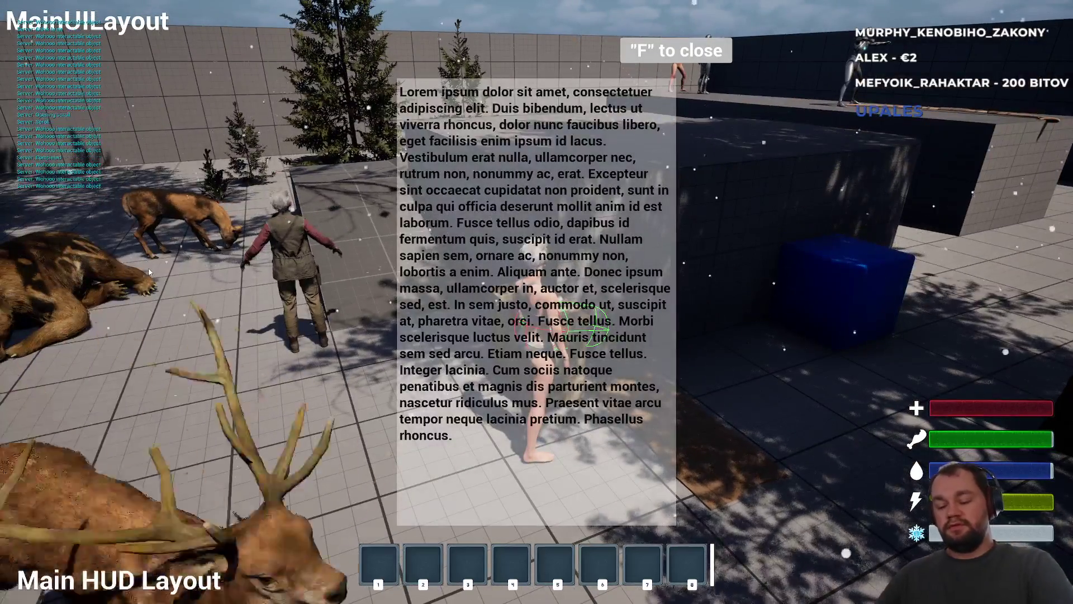
key(f)
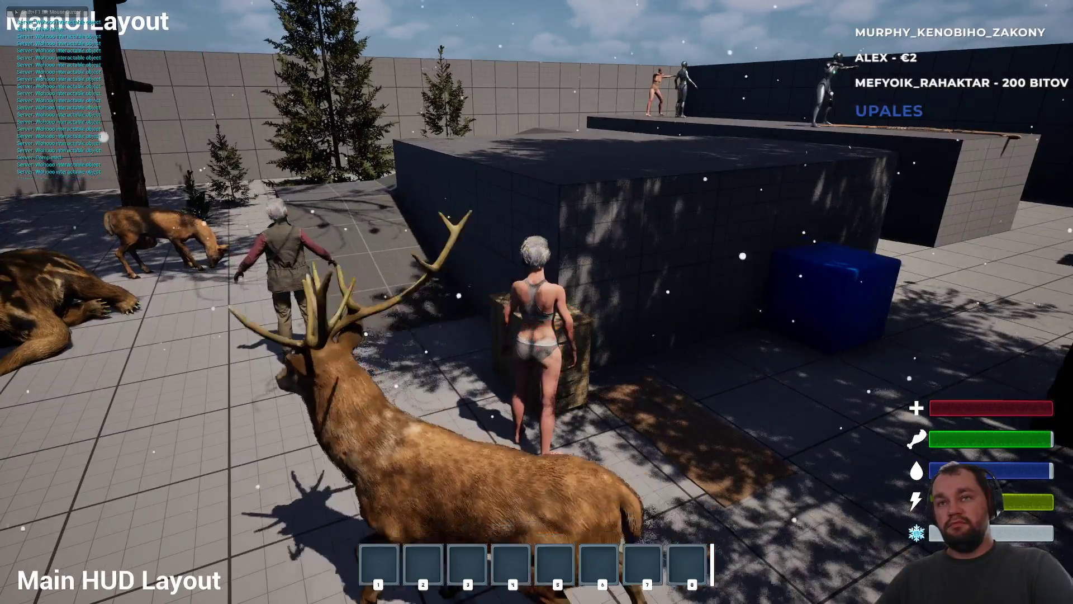
key(e)
key(f)
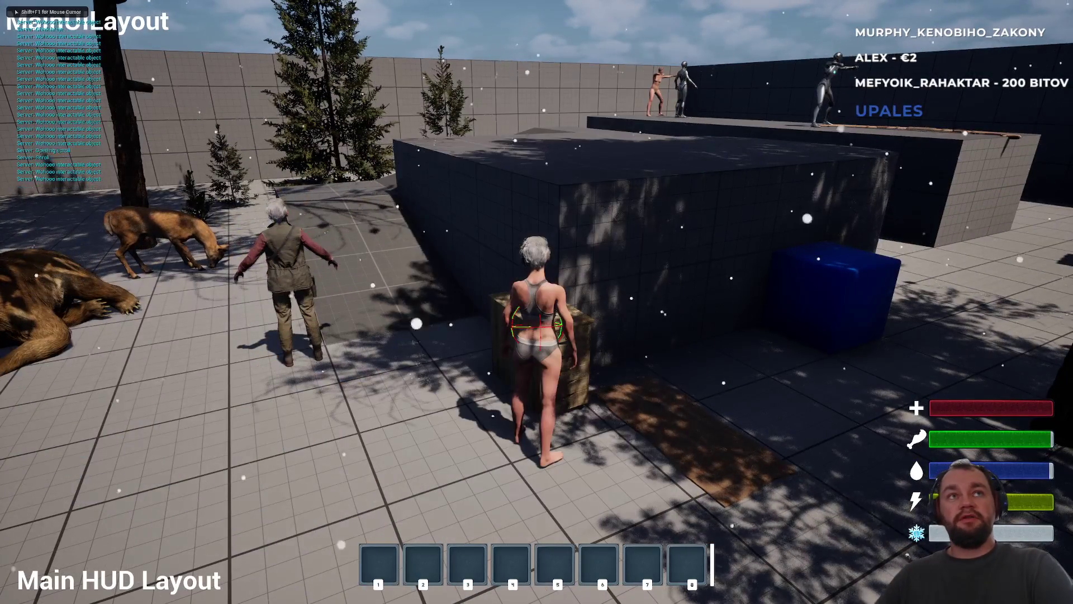
key(w)
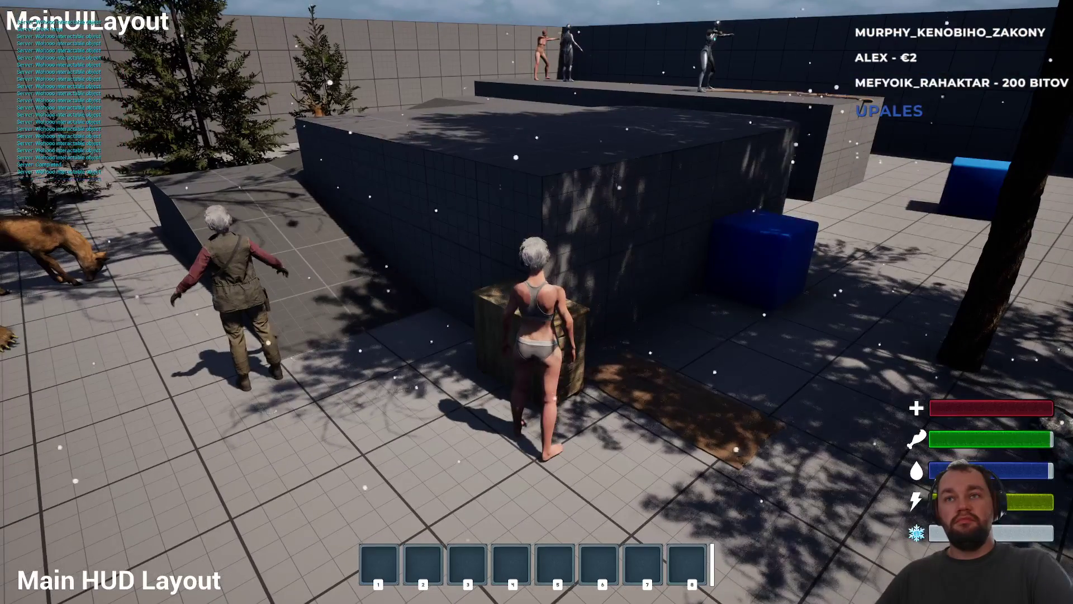
key(f)
key(f)
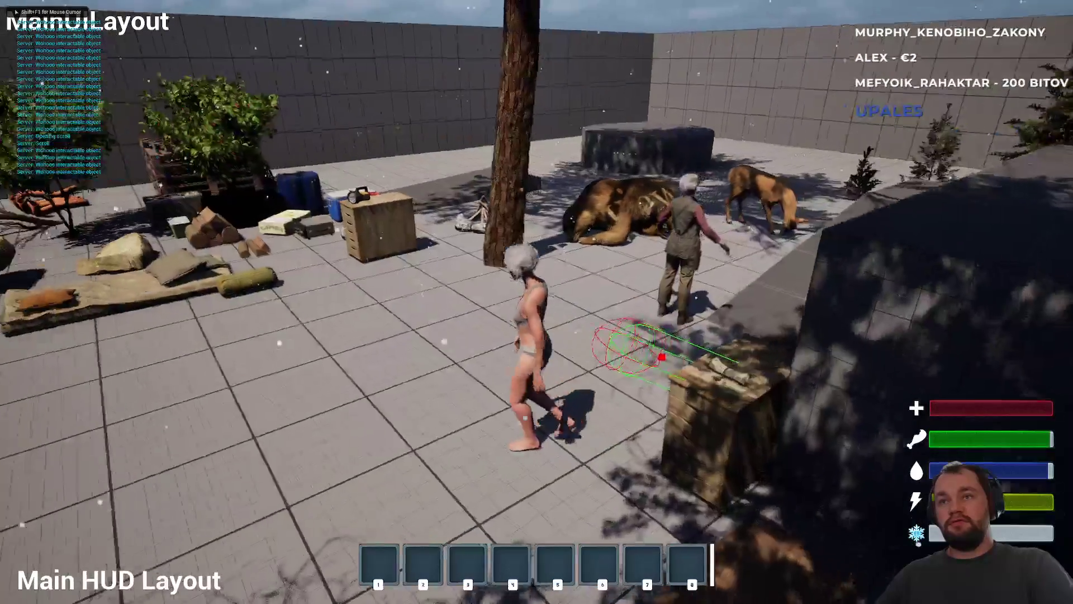
key(Escape)
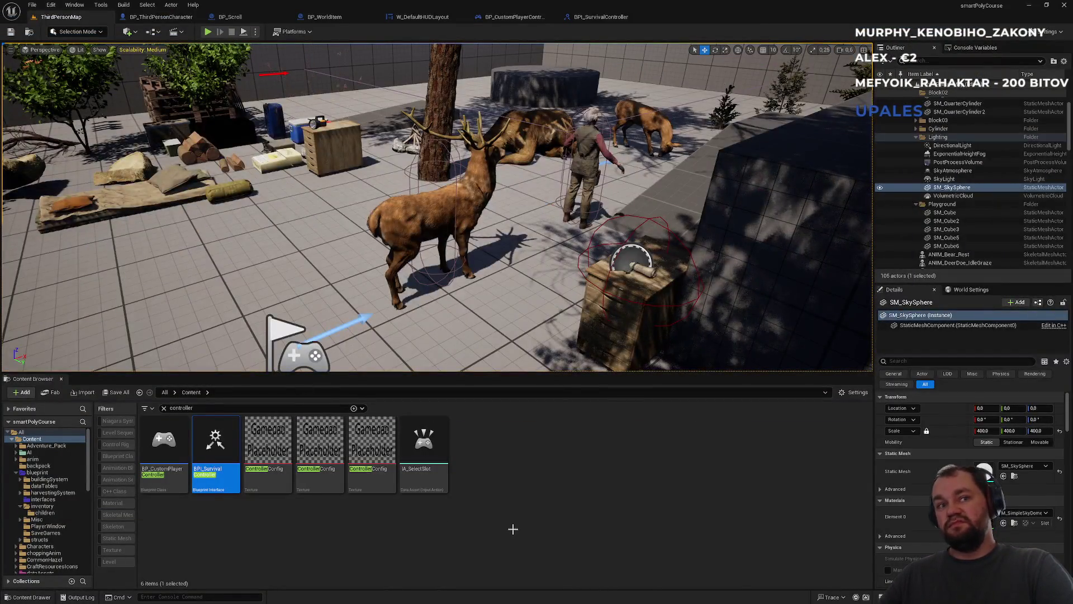
Look over BPI_SurvivalController, BP_CustomPlayerController, W_DefaultHUDLayout and BP_WorldItem, ending on BP_Scroll's EventGraph
click(505, 531)
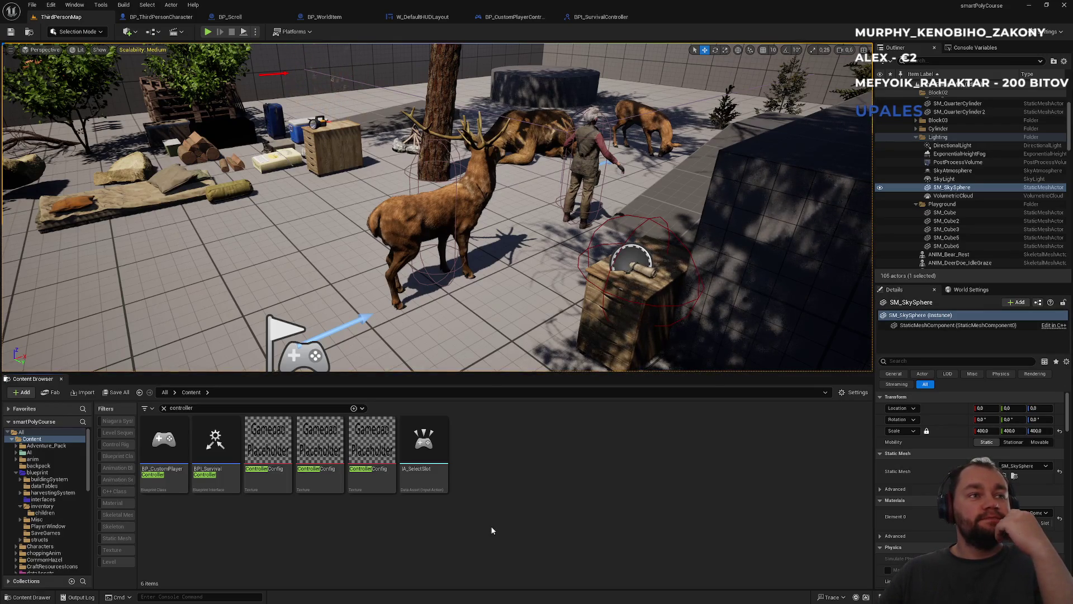
click(592, 18)
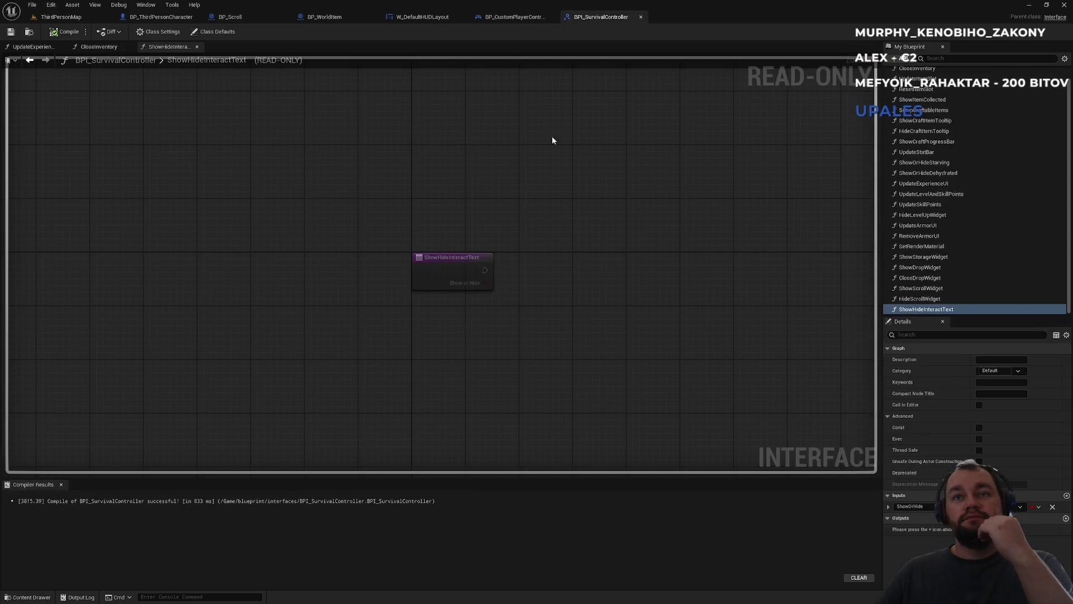
click(514, 18)
click(428, 19)
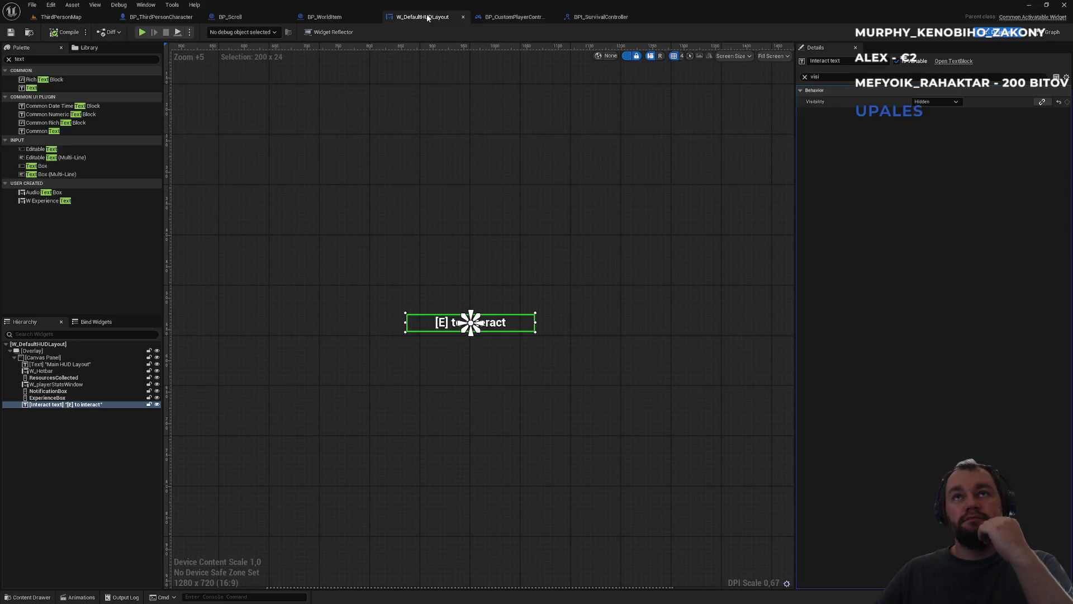
click(330, 18)
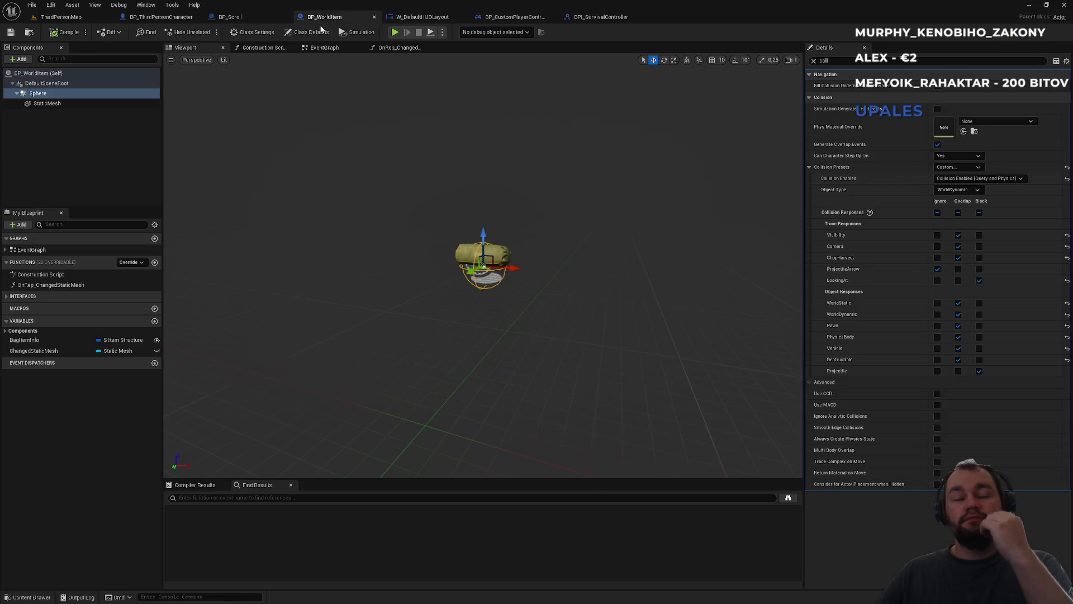
click(243, 16)
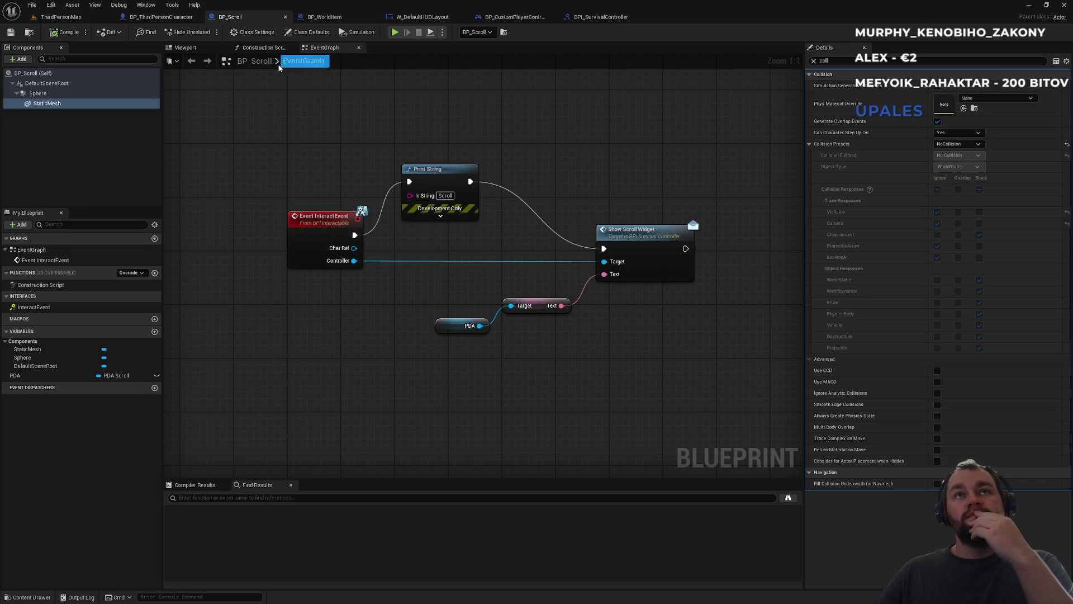
In BP_Scroll's Viewport, set the Sphere collision to Block the LookingAt trace, then return to ThirdPersonMap
click(205, 53)
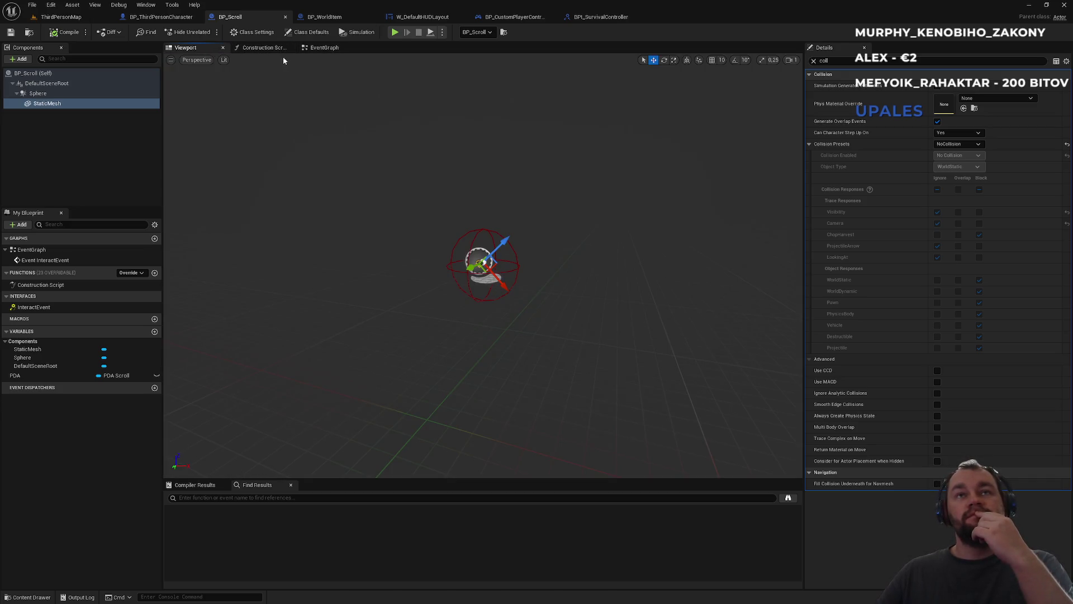
click(57, 93)
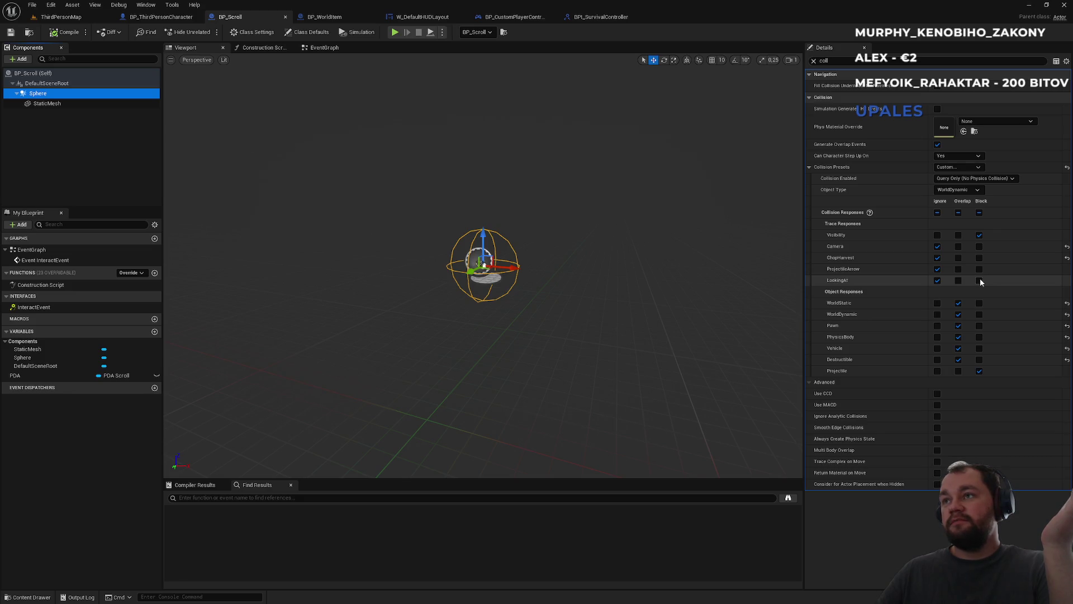
click(980, 281)
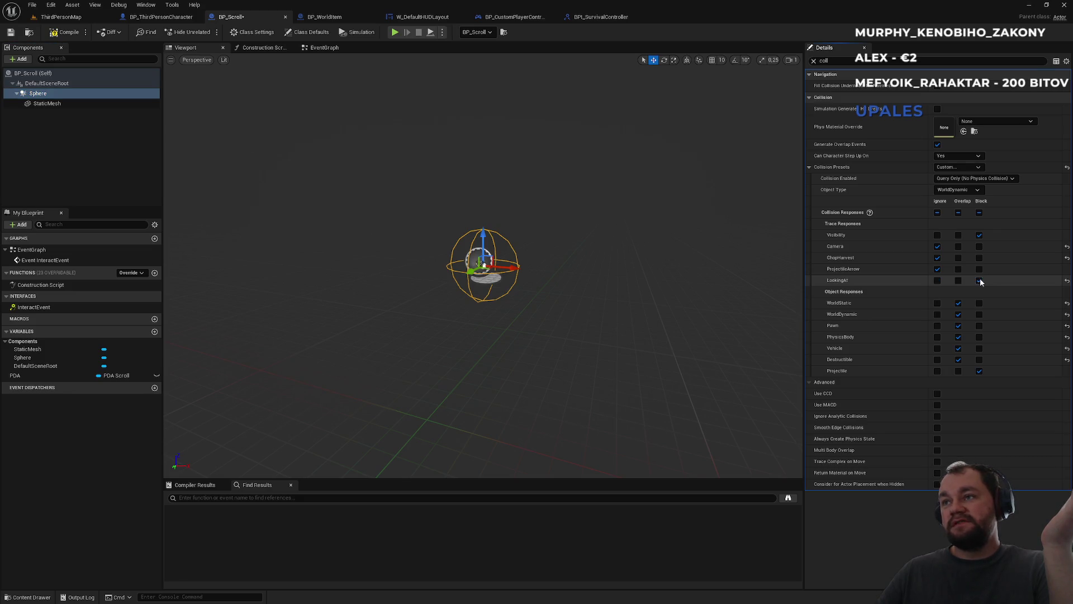
click(63, 16)
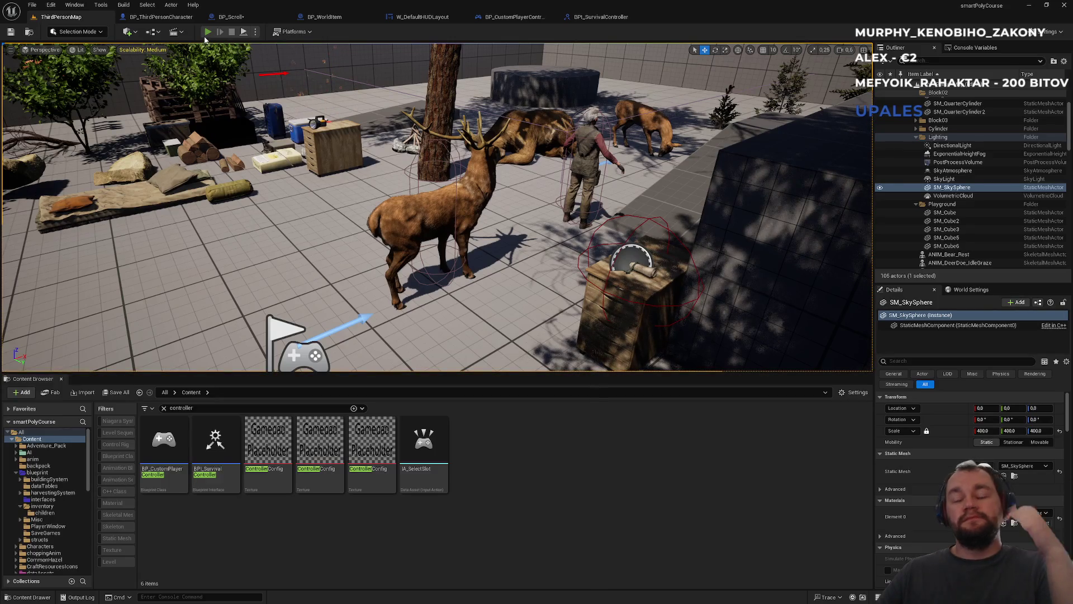
click(207, 34)
key(F11)
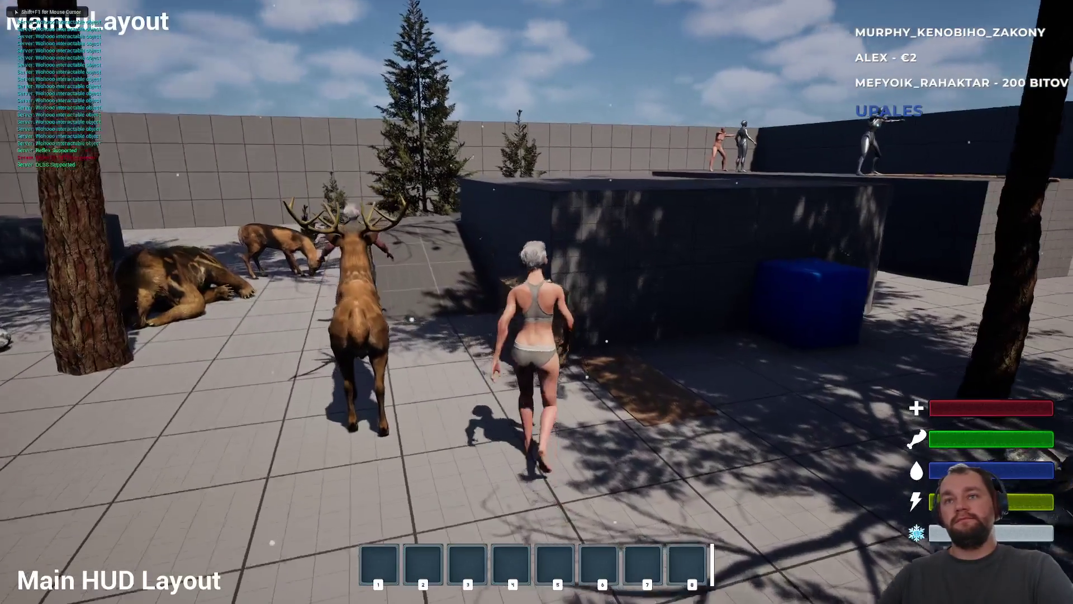
key(w)
key(e)
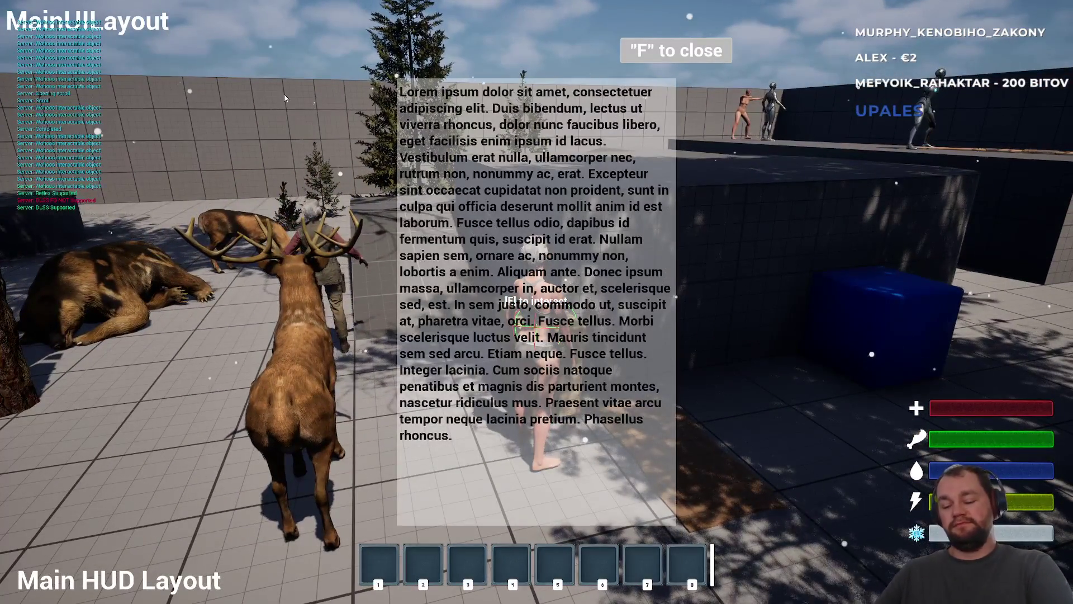
key(f)
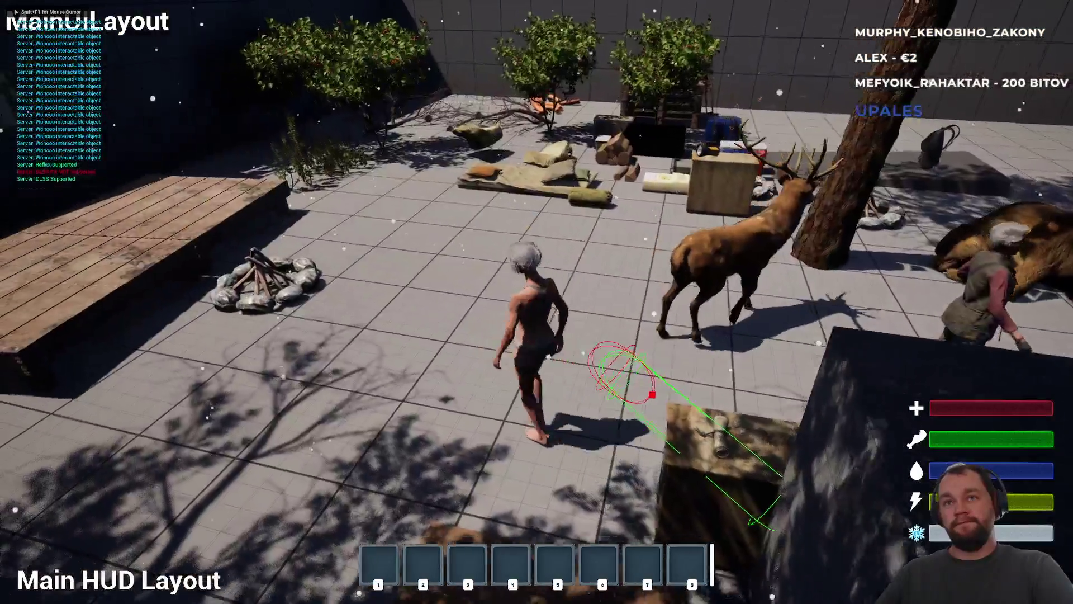
key(i)
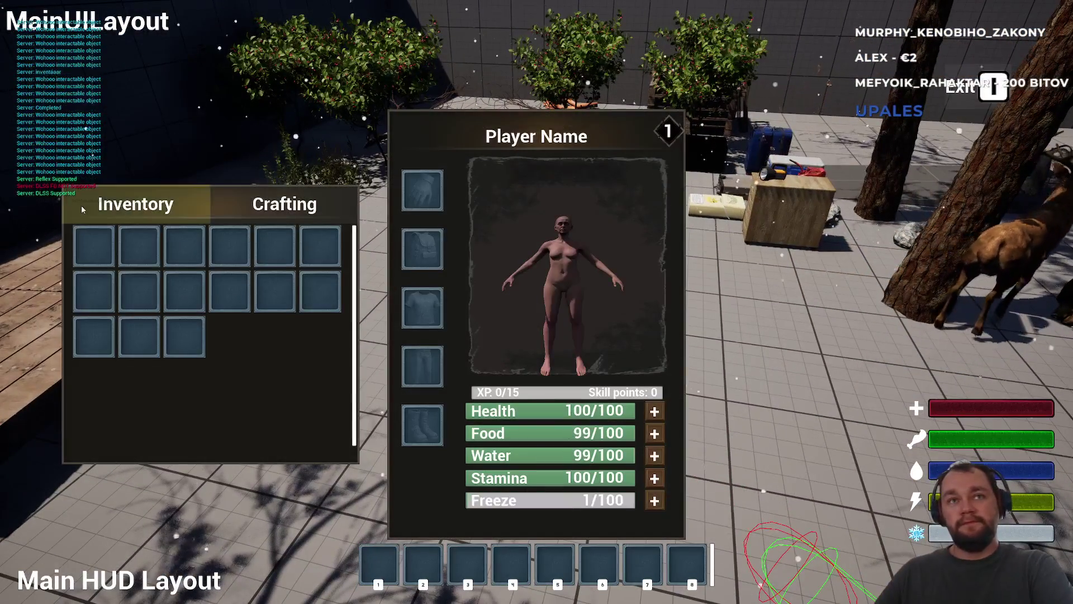
key(i)
key(i)
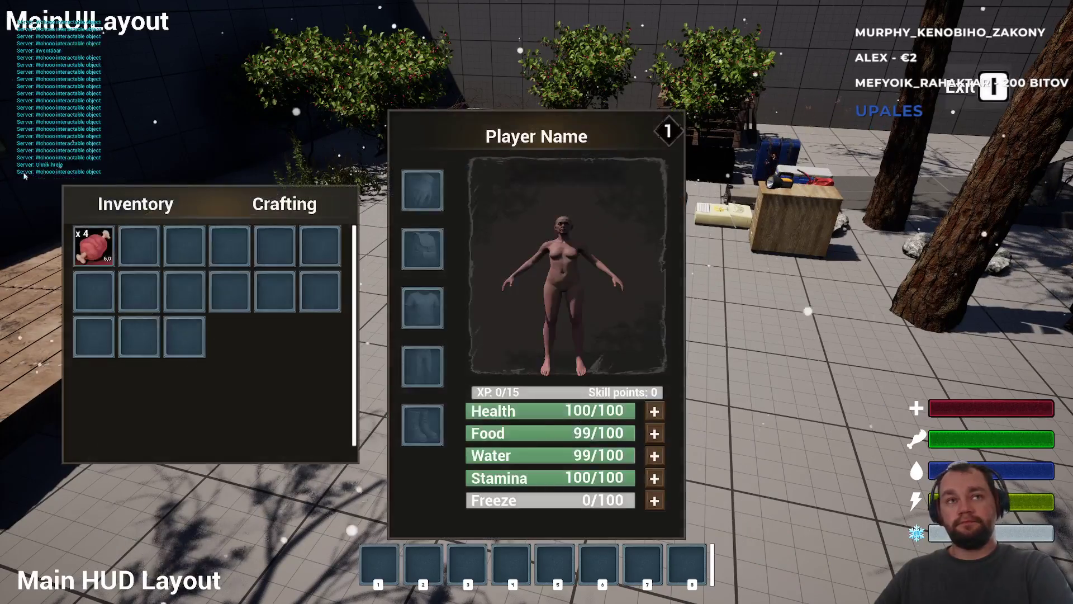
key(i)
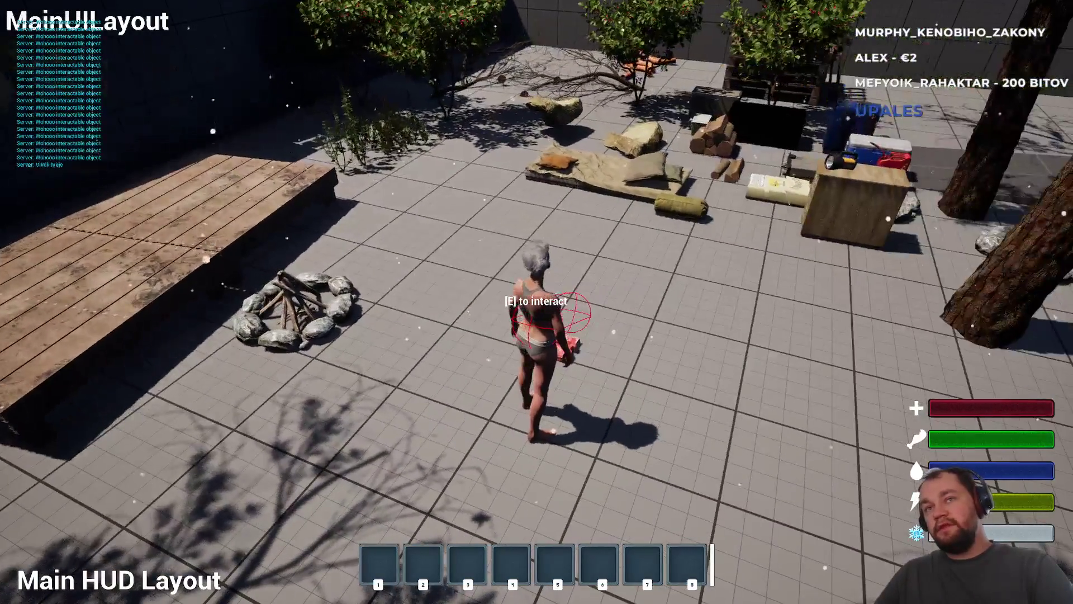
key(e)
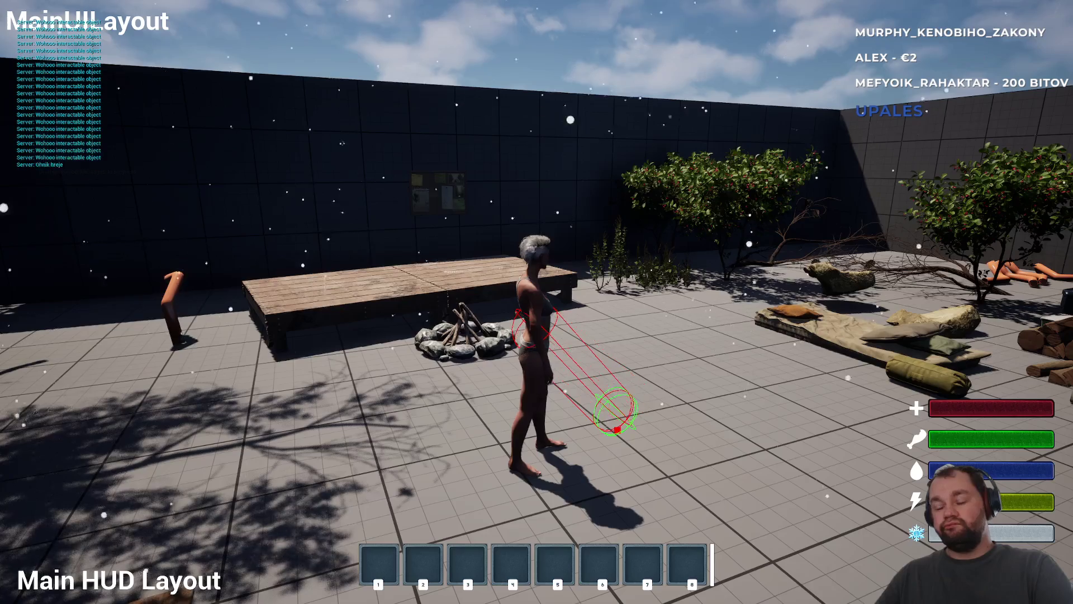
key(Escape)
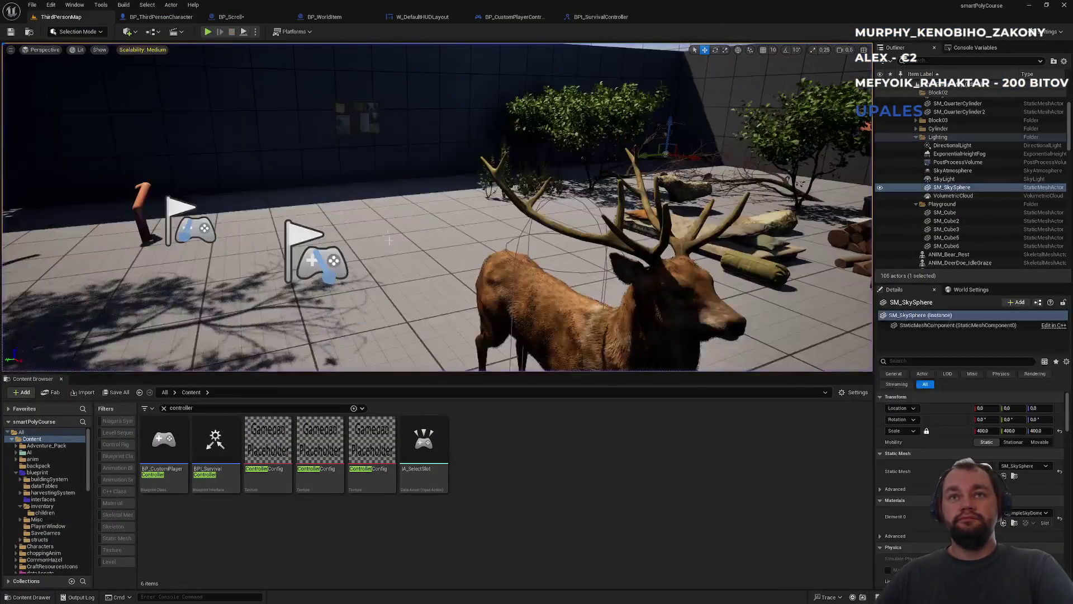
Inspect the Sphere Trace and rotation nodes in the character's FLookingAt graph
click(340, 22)
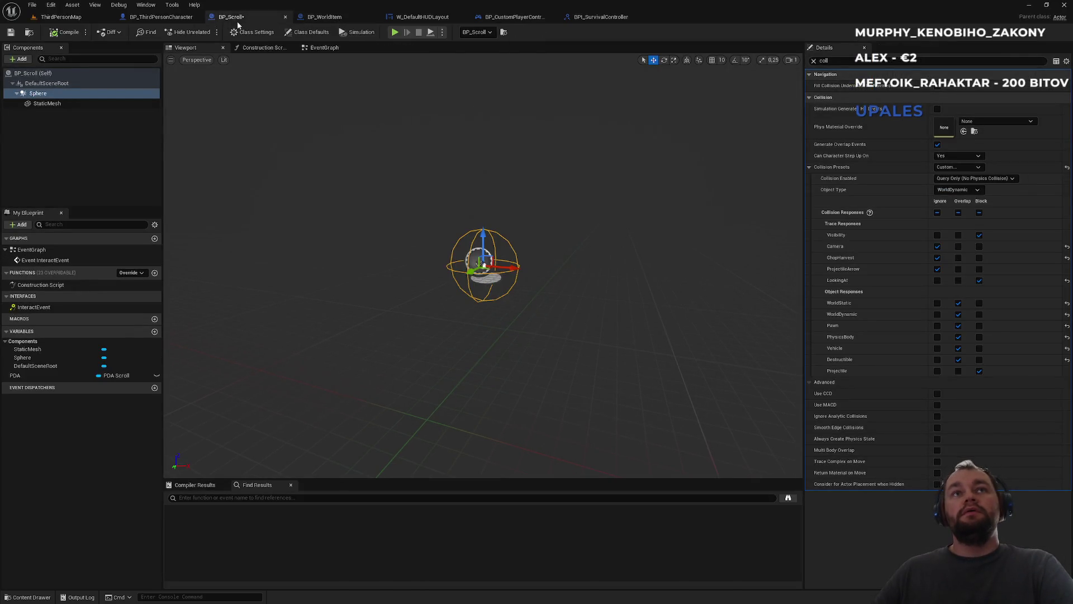
click(176, 23)
scroll(430, 258, down, 1)
mouse_move(430, 259)
mouse_down()
mouse_move(539, 244)
mouse_move(450, 216)
mouse_up()
scroll(458, 197, down, 1)
mouse_move(313, 251)
mouse_down()
mouse_move(425, 280)
mouse_move(481, 320)
mouse_up()
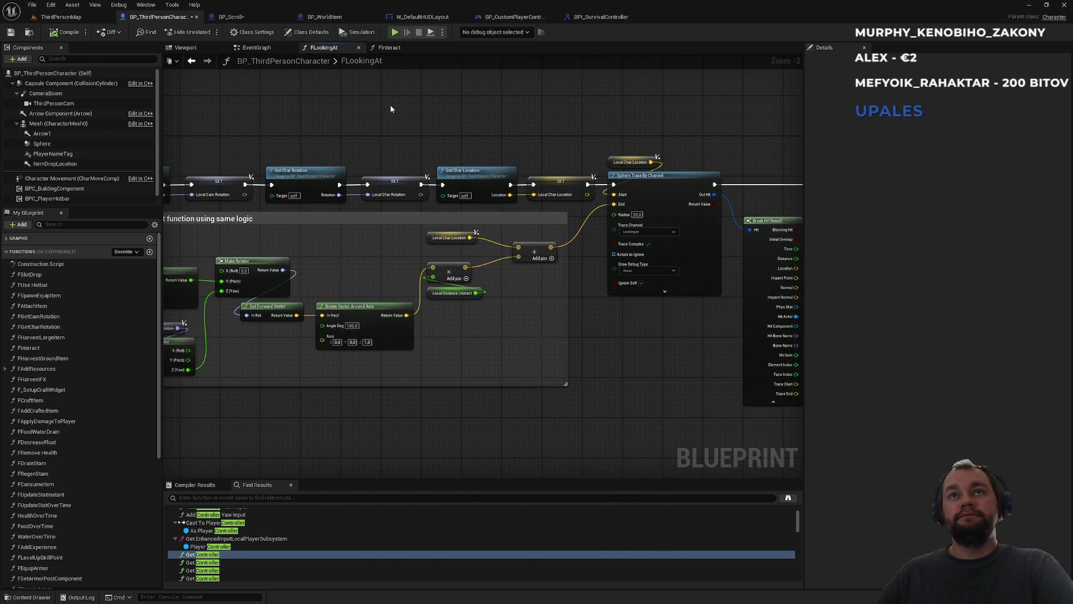
Select the ShowHideInteractText event and its nodes in BP_CustomPlayerController
click(581, 17)
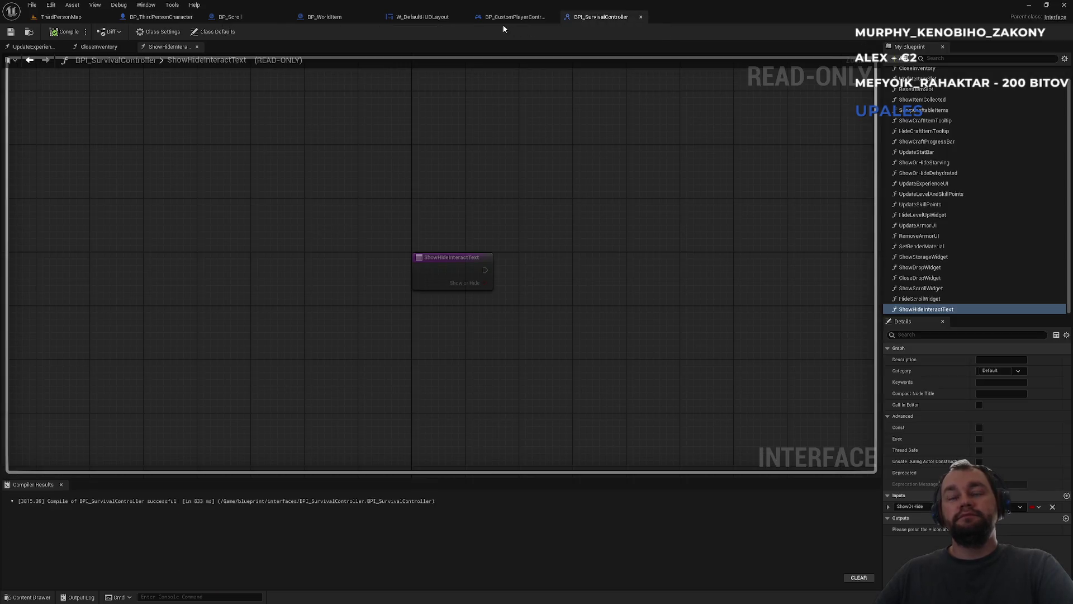
click(503, 18)
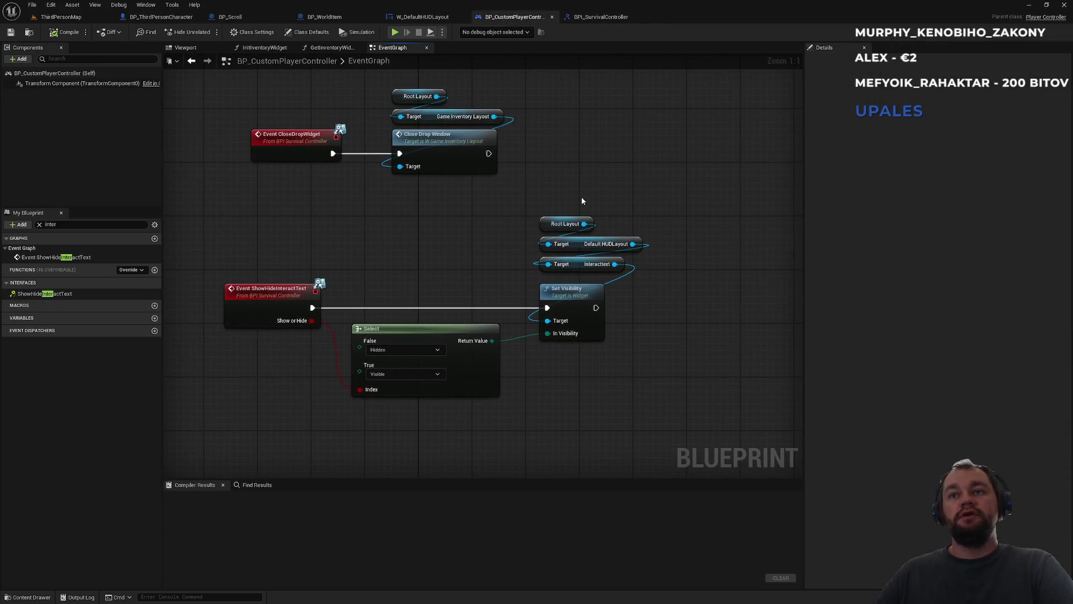
click(431, 268)
drag(250, 249, 608, 392)
click(58, 16)
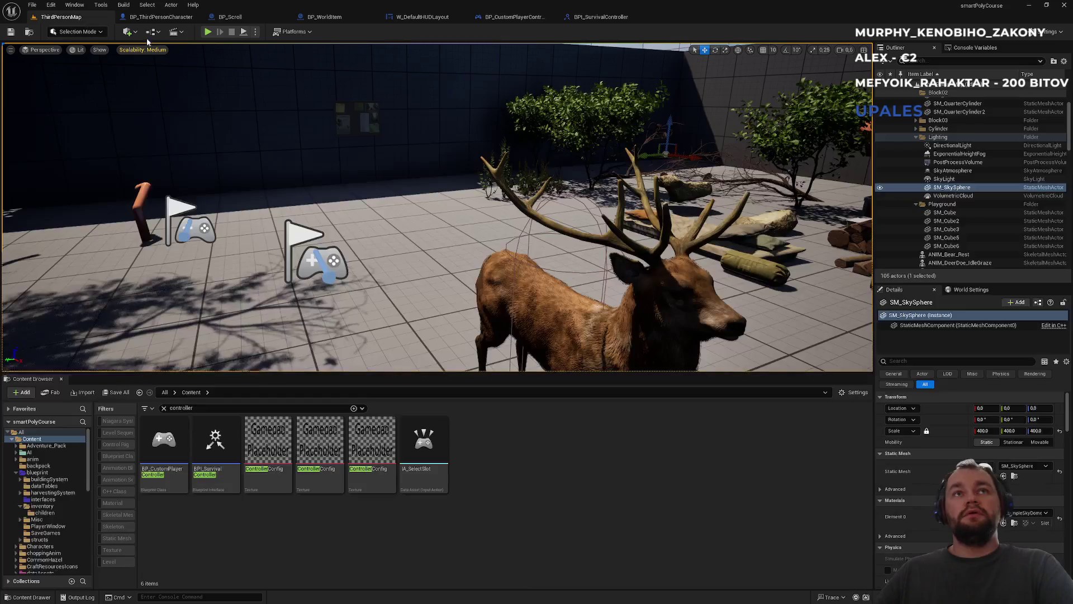
click(255, 32)
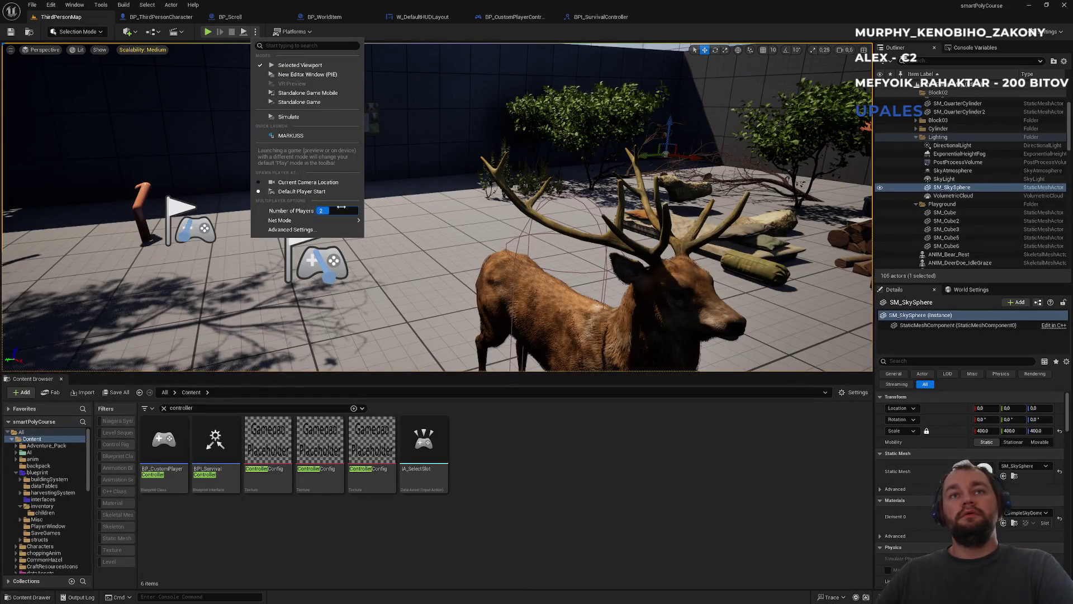
click(208, 34)
click(209, 35)
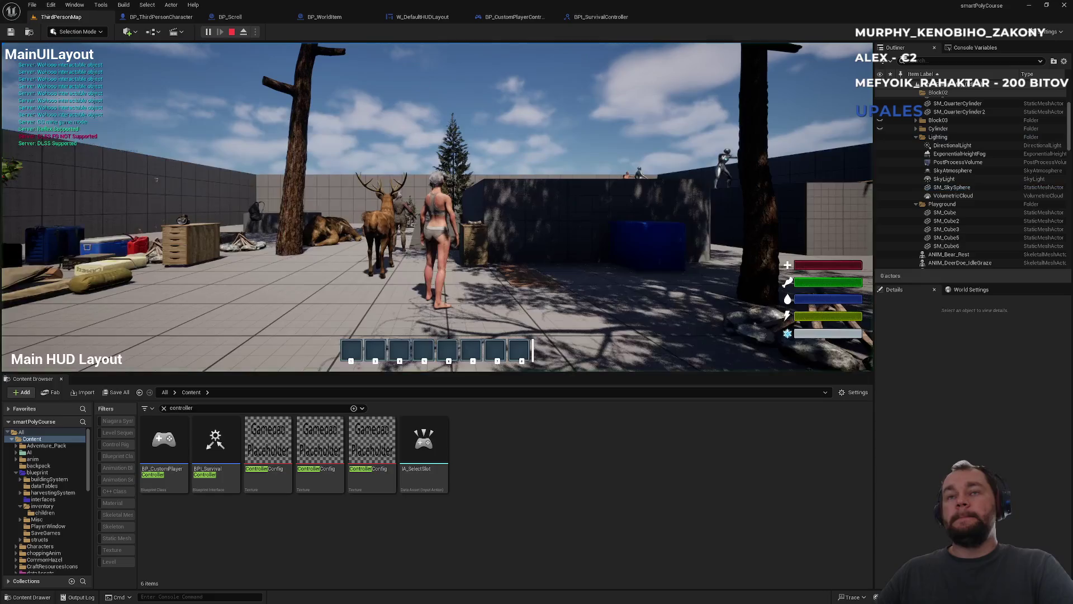
key(super)
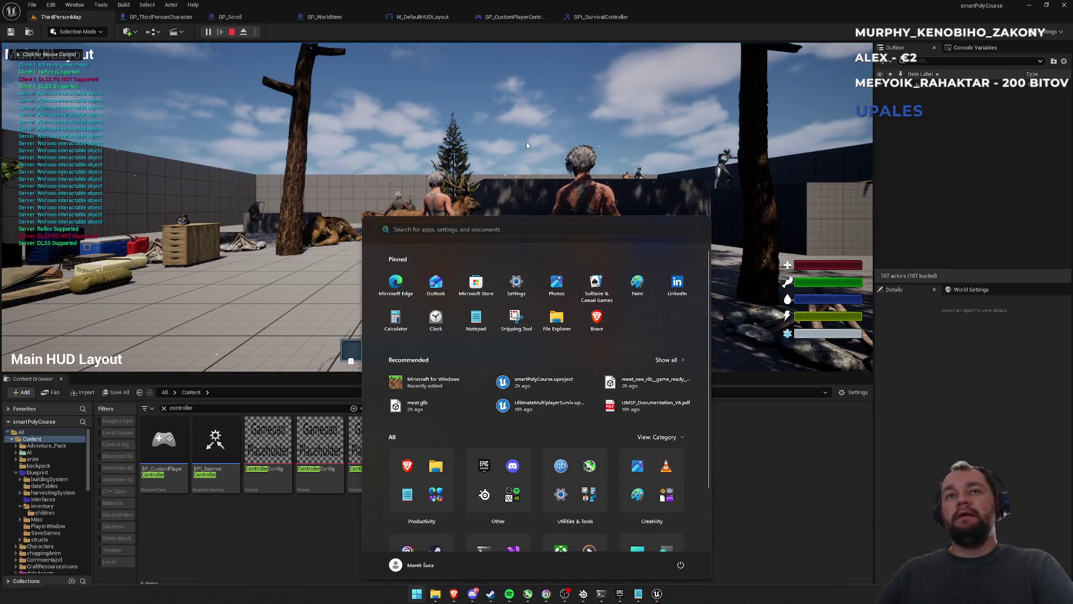
key(Escape)
key(Escape)
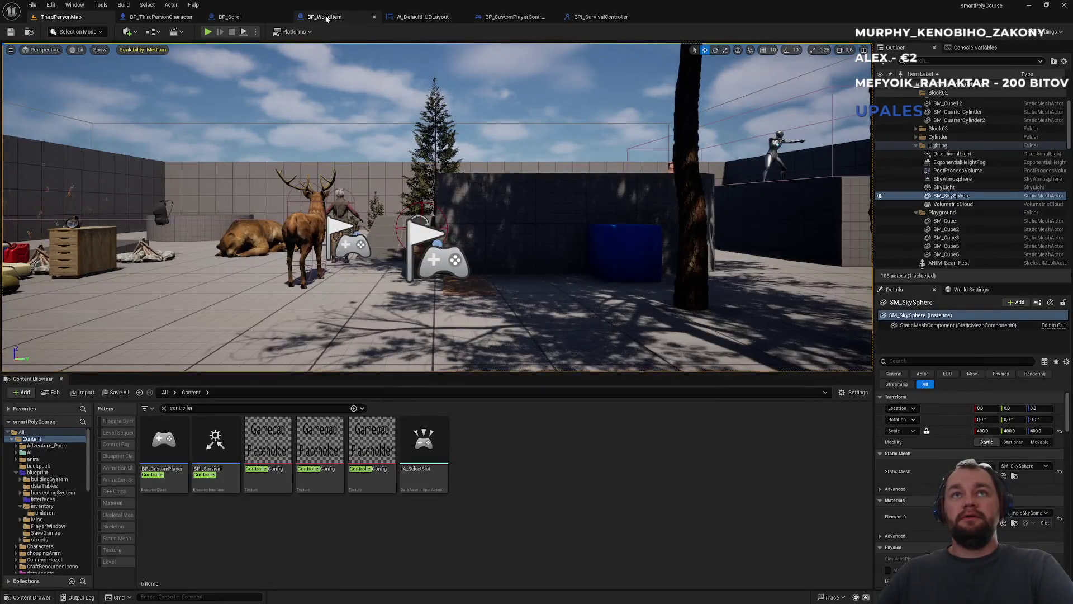
In FLookingAt, delete the Print String debug node and wire the Sphere Trace straight to the controller cast
click(326, 17)
click(237, 17)
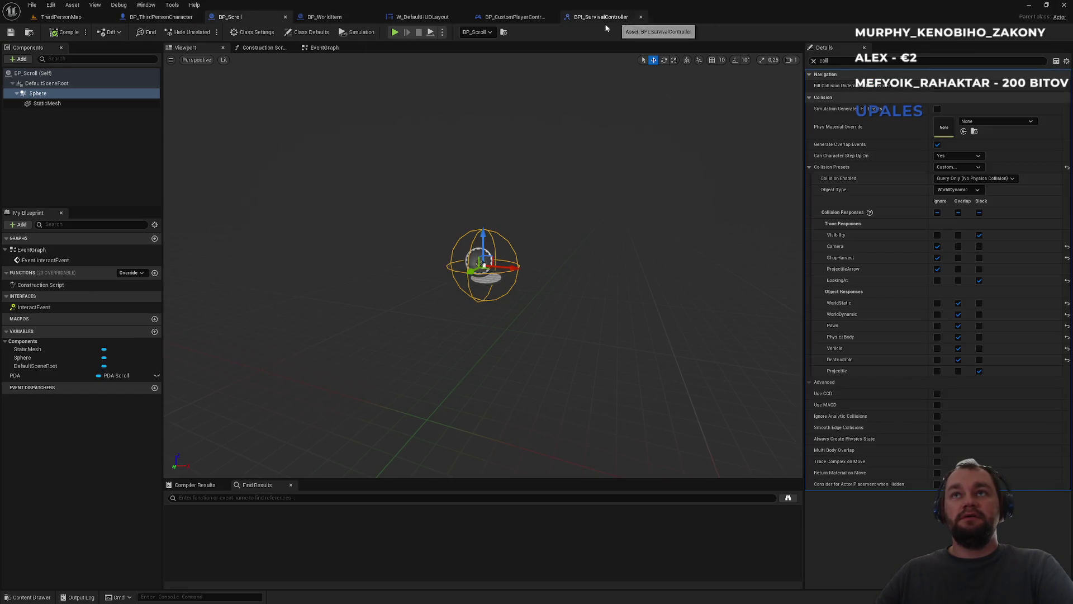
click(606, 17)
click(510, 17)
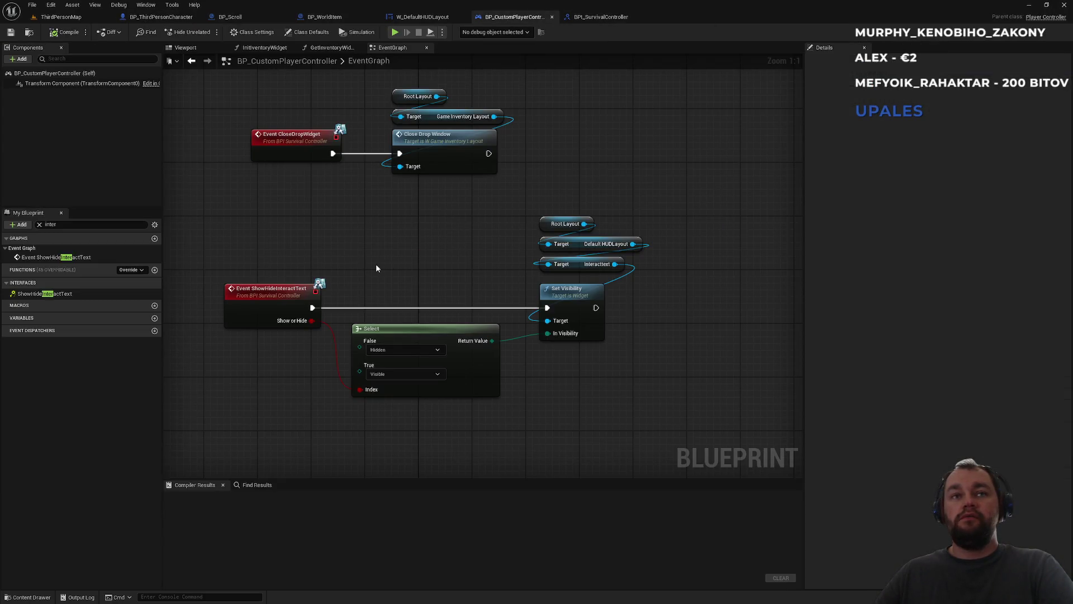
click(159, 16)
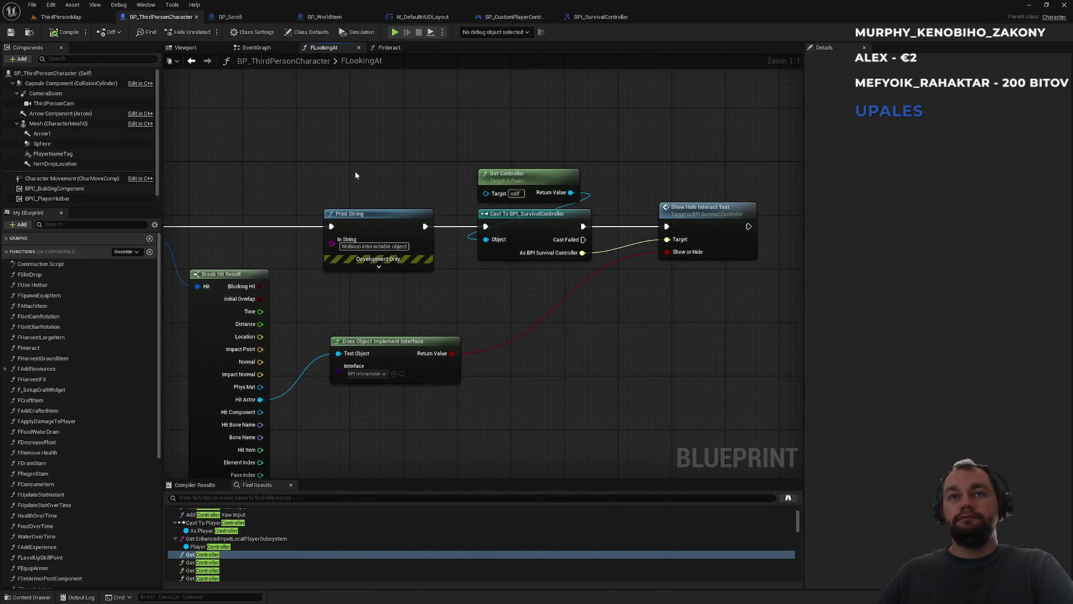
drag(502, 165, 523, 288)
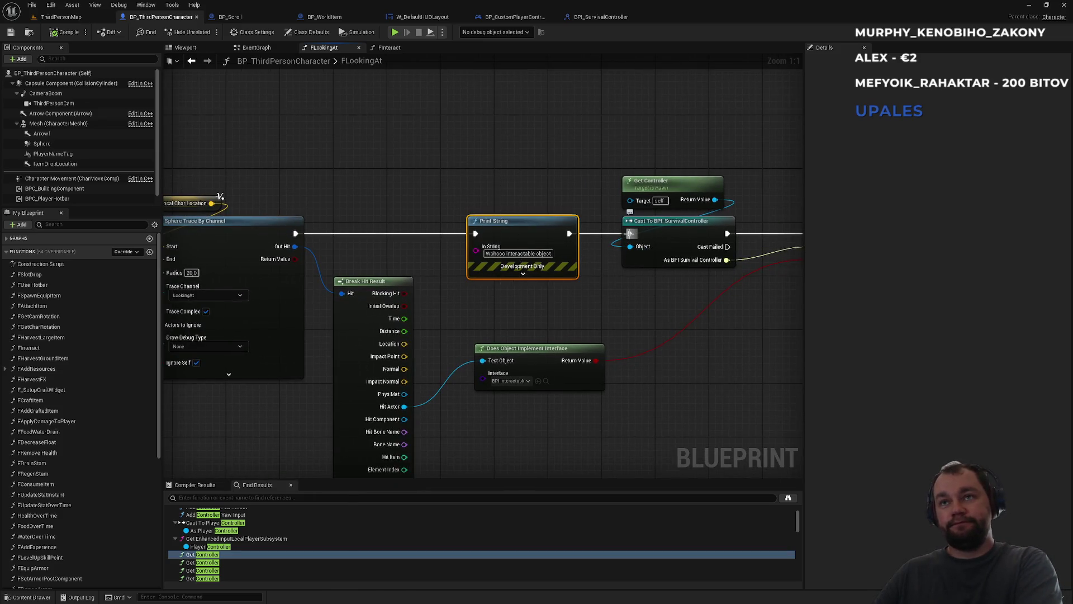
key(Delete)
drag(630, 233, 293, 233)
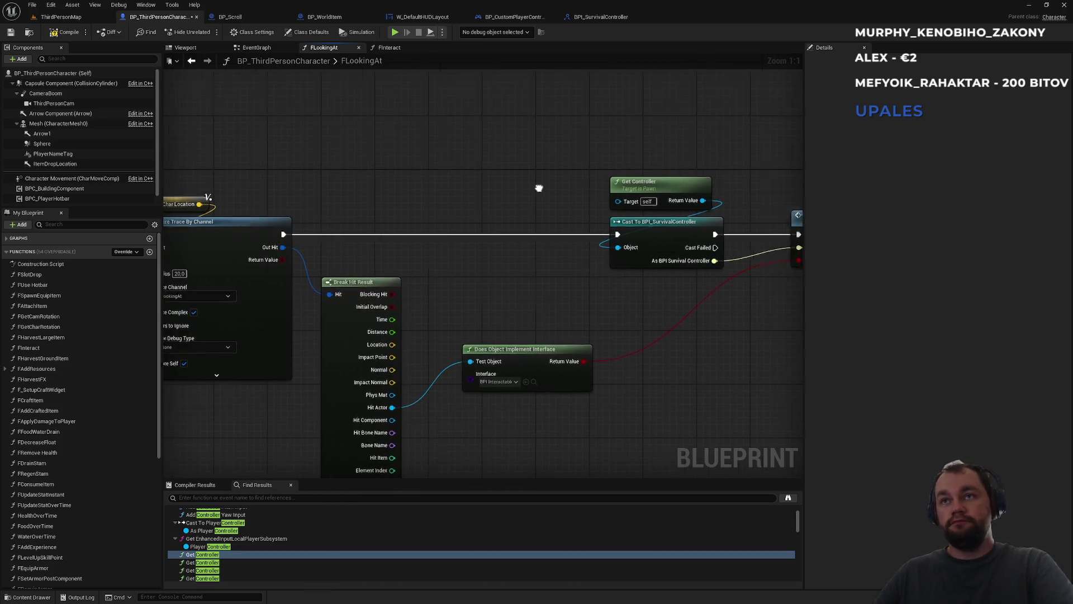
Move the cast, Show Hide and interface-check nodes left to close the gap
drag(548, 188, 375, 176)
mouse_move(439, 148)
mouse_down()
mouse_move(661, 231)
mouse_move(617, 213)
mouse_move(548, 210)
mouse_up()
click(537, 172)
key(Home)
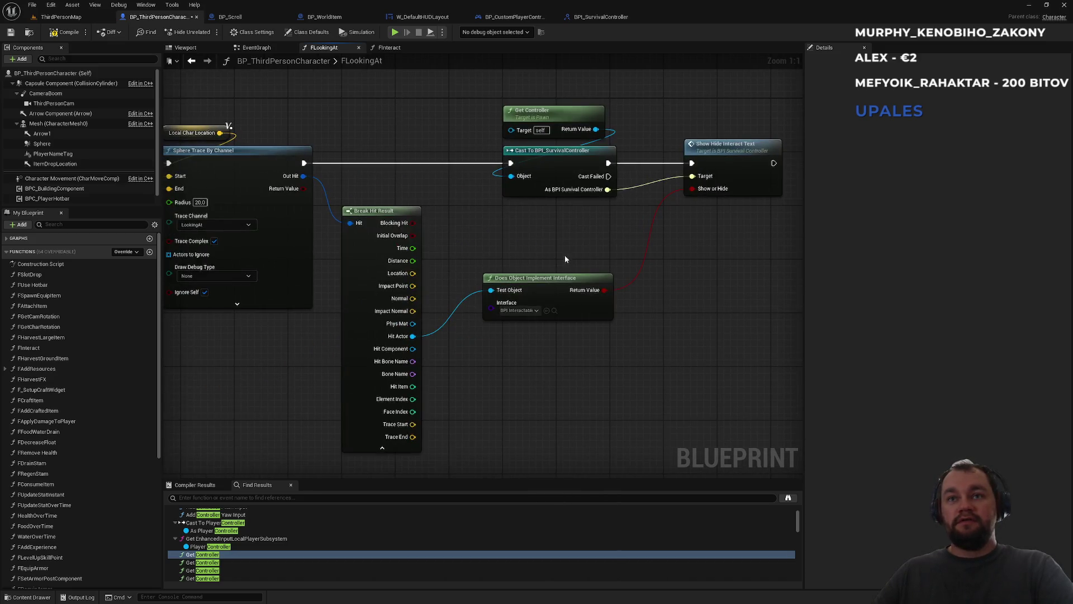
drag(546, 275, 512, 254)
drag(432, 191, 581, 196)
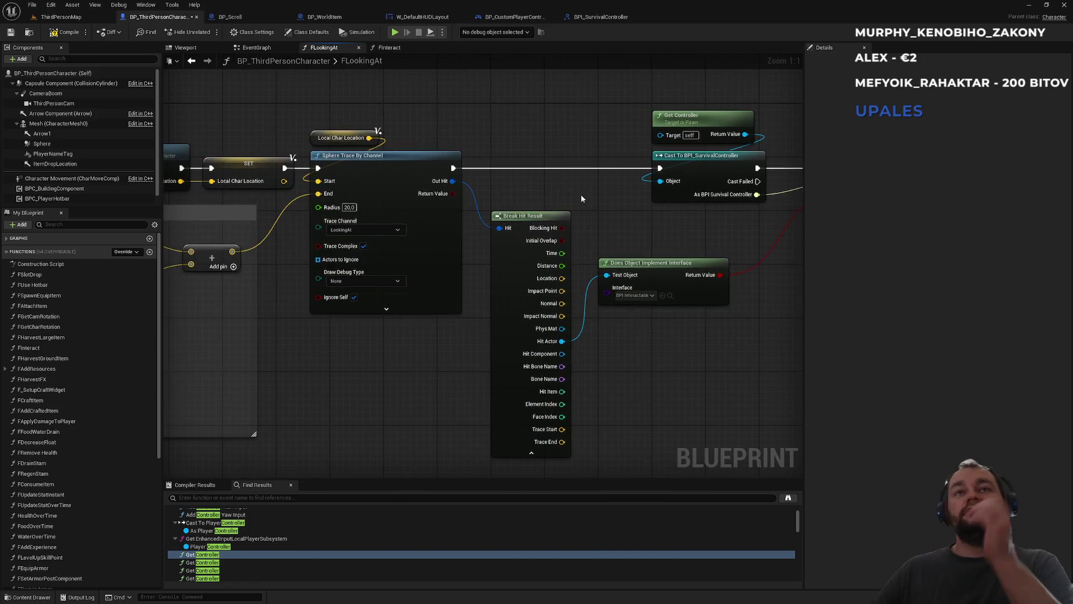
drag(502, 175, 659, 173)
drag(424, 338, 615, 350)
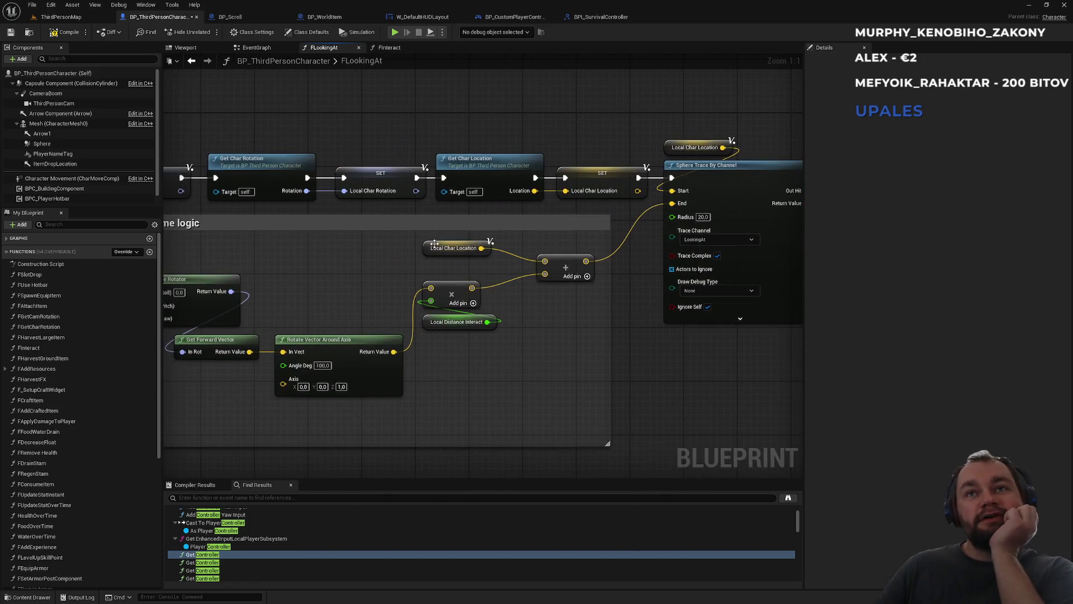
drag(425, 248, 421, 249)
click(508, 312)
Set the Sphere Trace's Draw Debug Type to For Duration
mouse_move(338, 365)
mouse_down()
mouse_move(444, 332)
mouse_move(585, 311)
mouse_up()
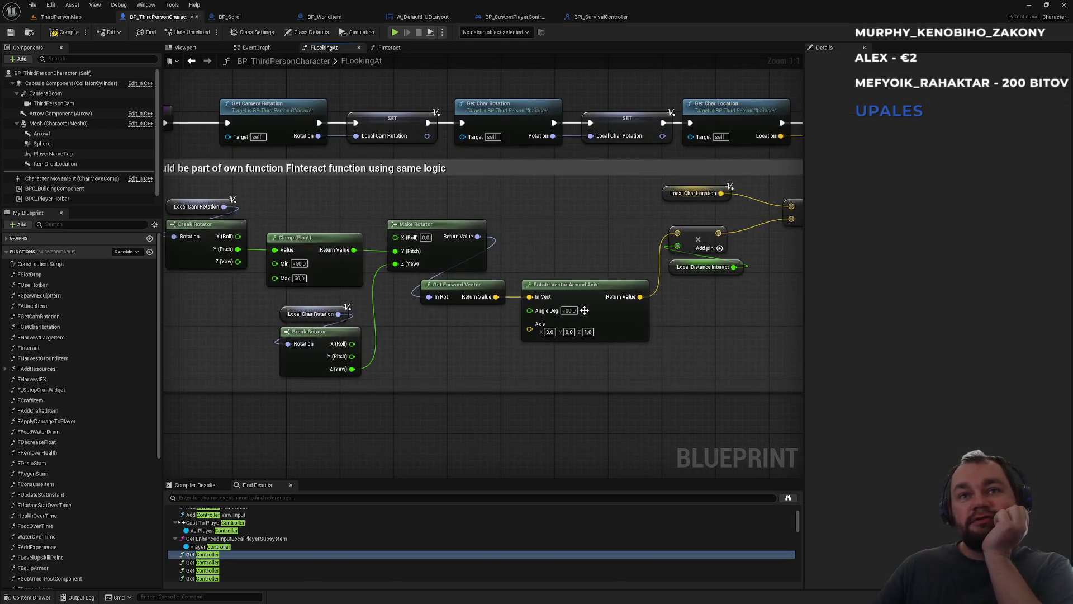
mouse_move(600, 249)
mouse_down()
mouse_move(529, 270)
mouse_move(289, 275)
mouse_up()
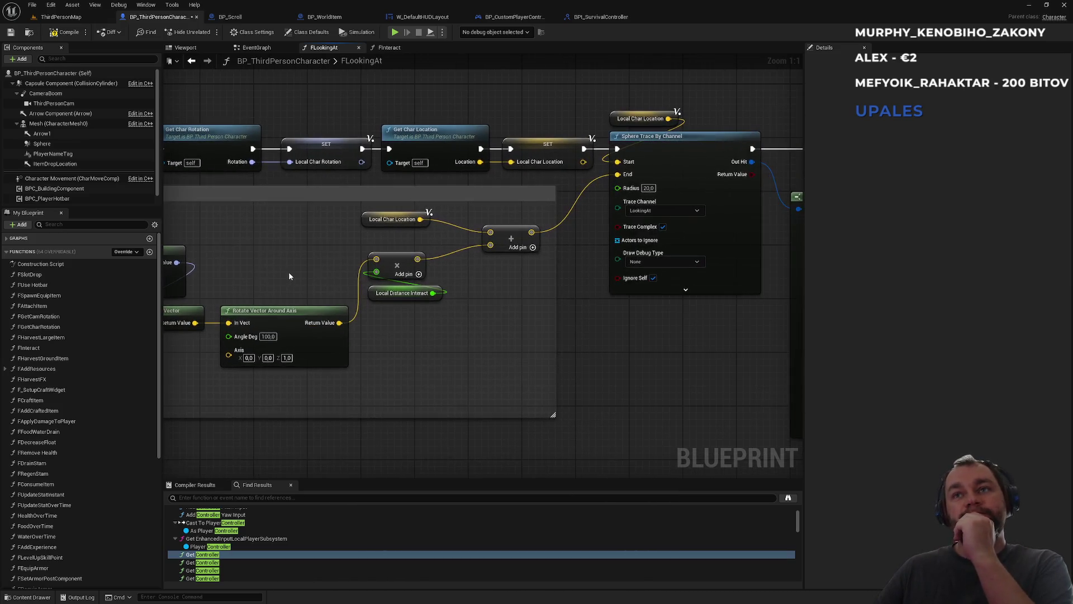
click(651, 262)
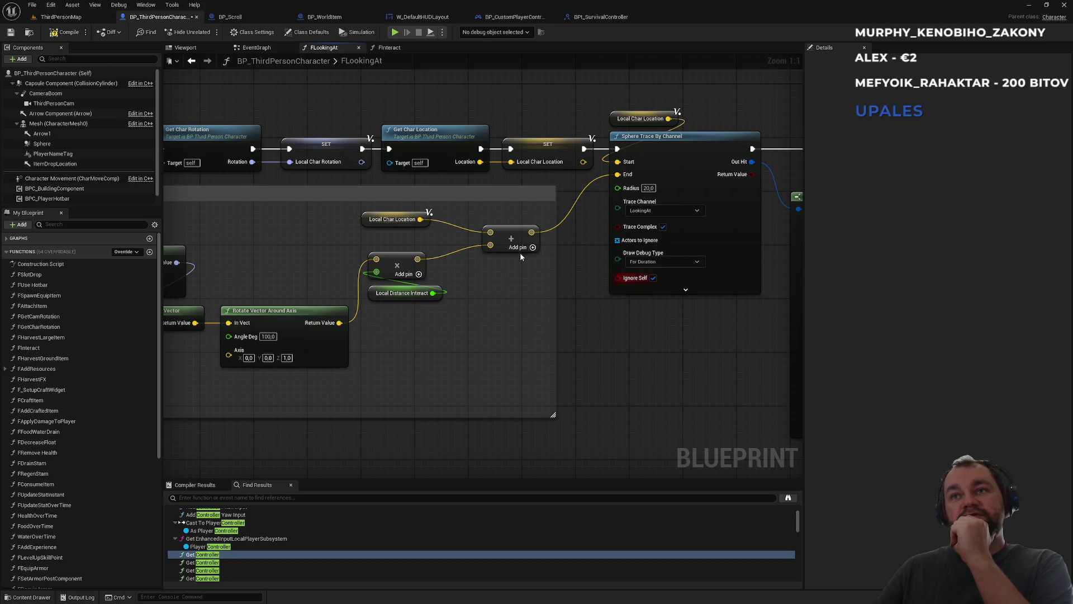
click(72, 16)
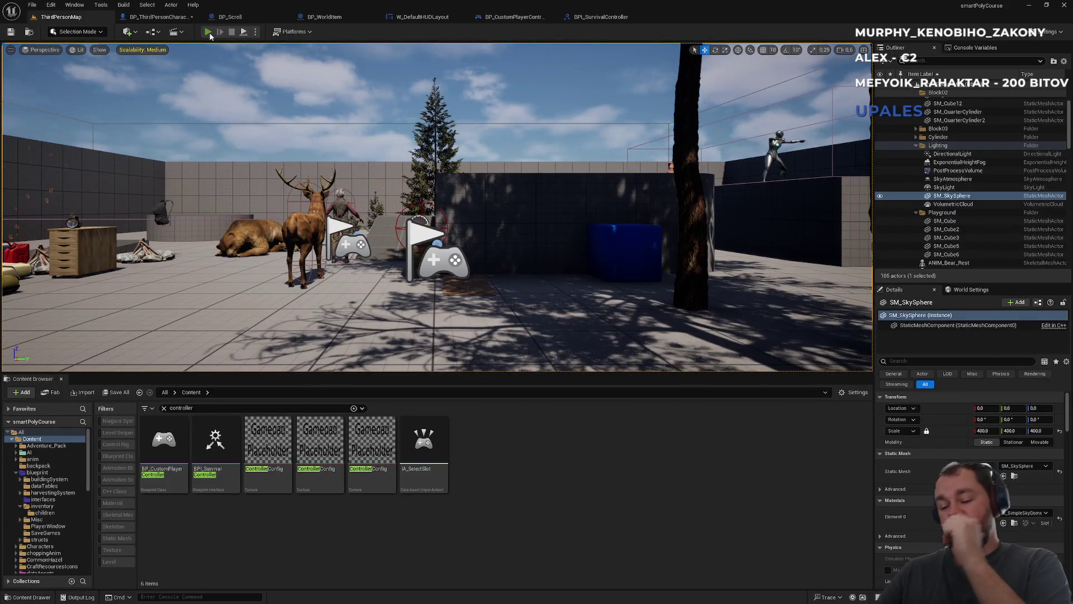
Stop the running session and set the play options' Number of Players to 1
click(208, 32)
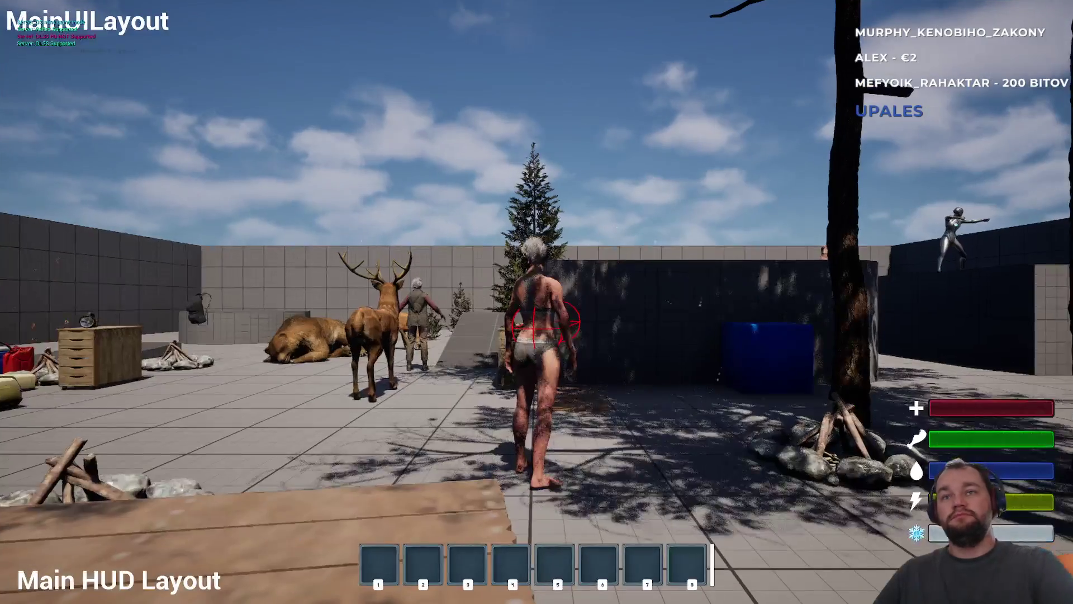
key(super)
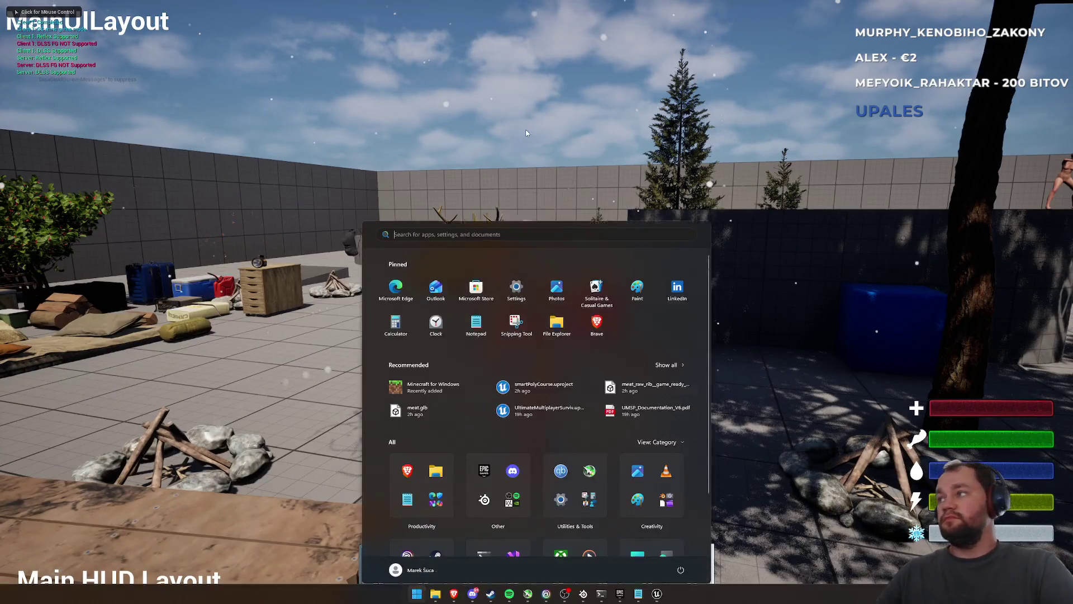
click(526, 133)
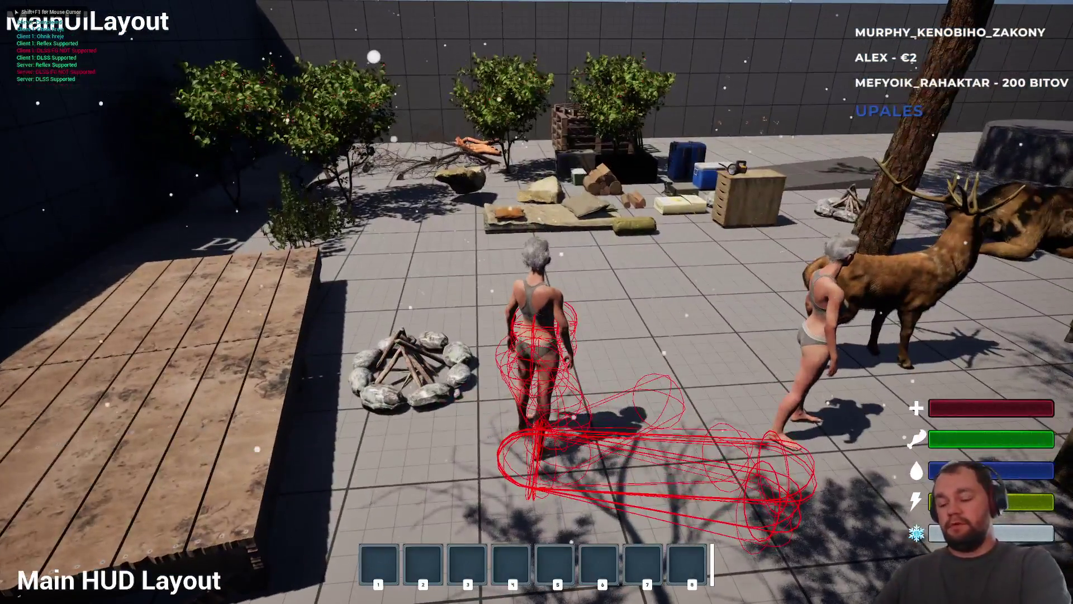
key(F11)
key(Escape)
click(255, 32)
click(331, 210)
text(1)
click(212, 34)
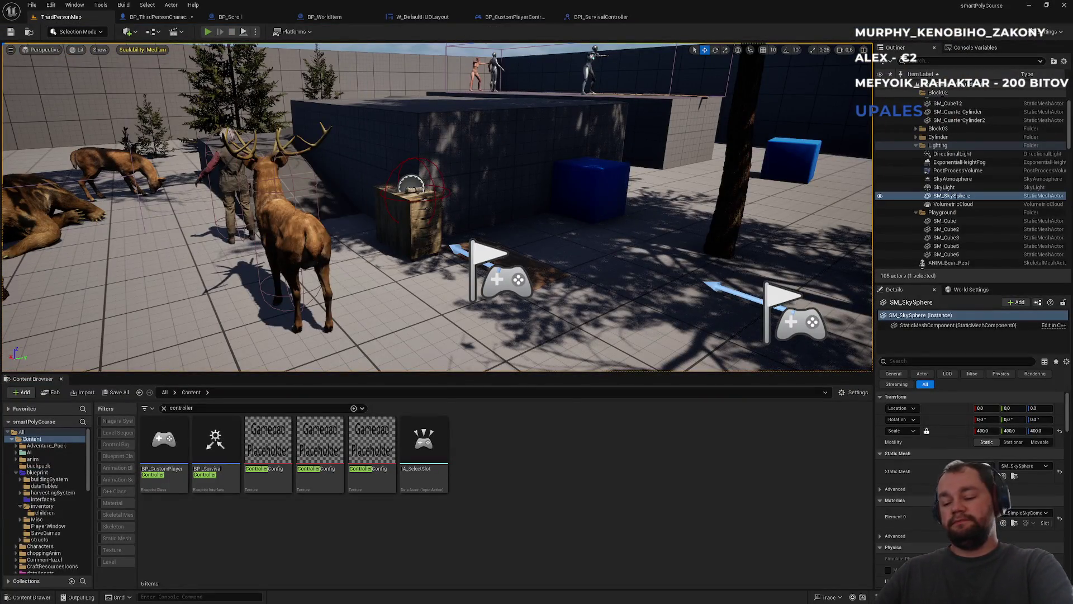
Start a new playtest, open the inventory and drop the x3 stacked item
key(F11)
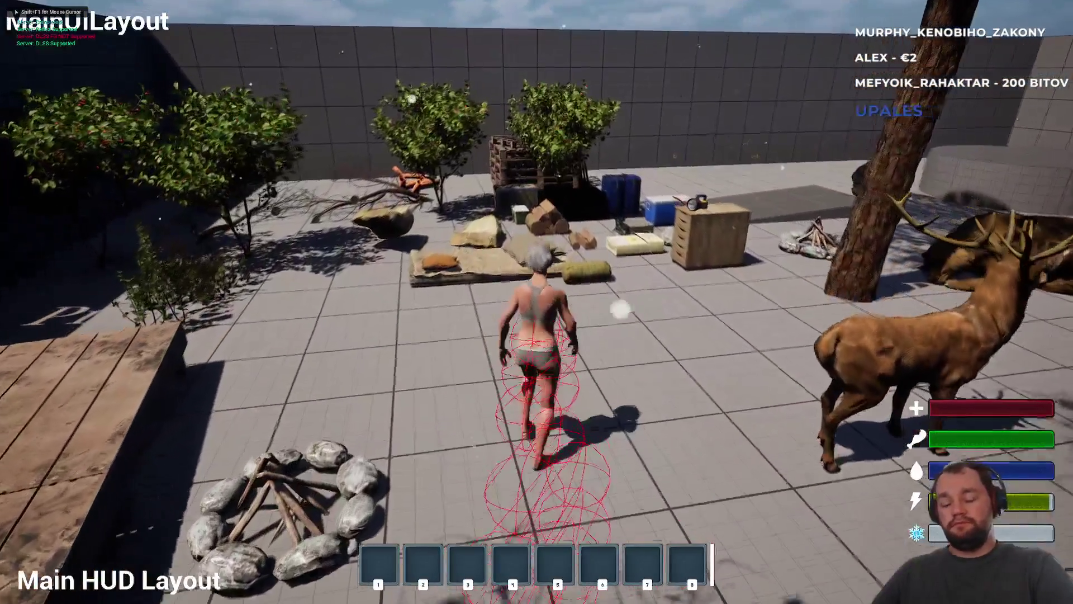
key(Tab)
key(Tab)
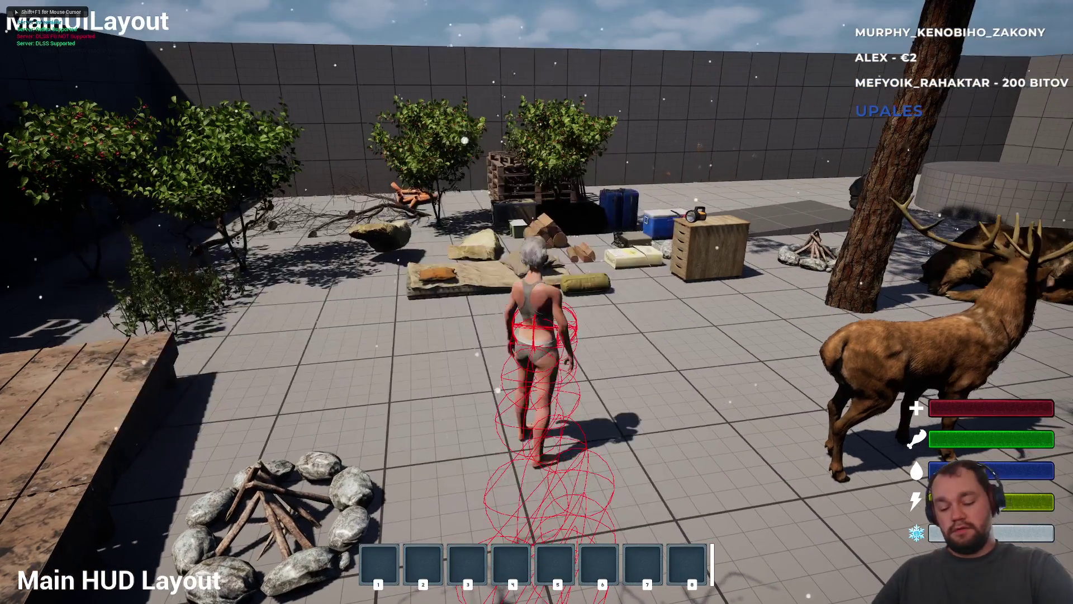
key(i)
right_click(111, 251)
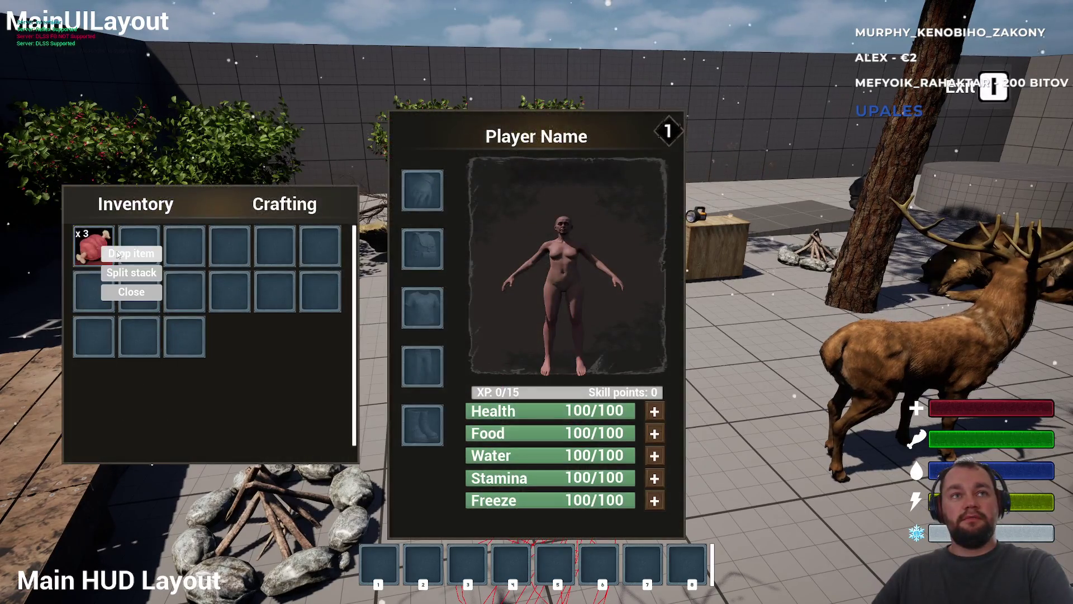
click(118, 254)
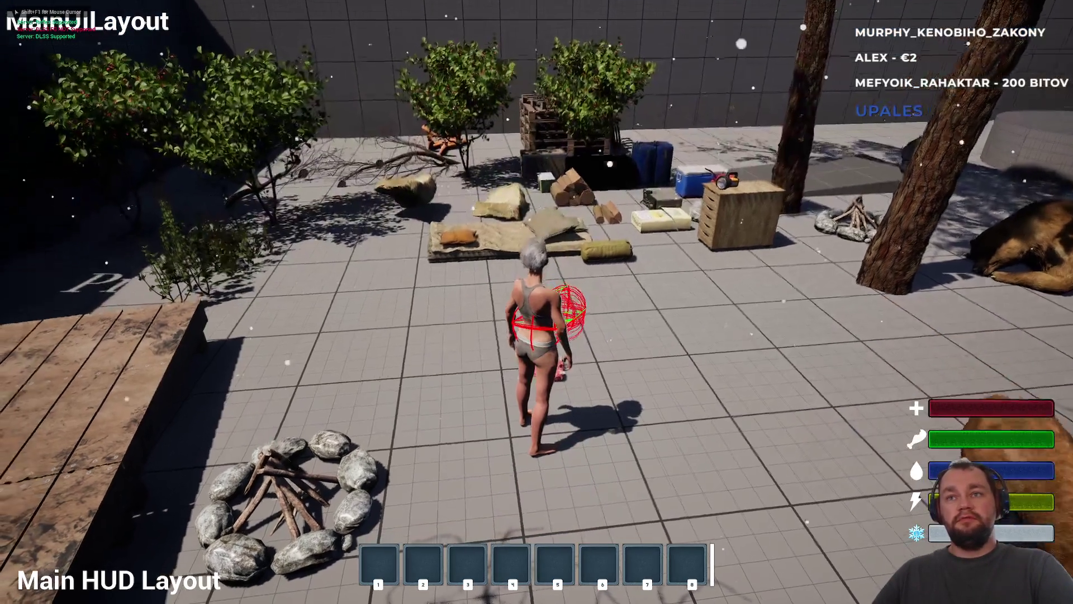
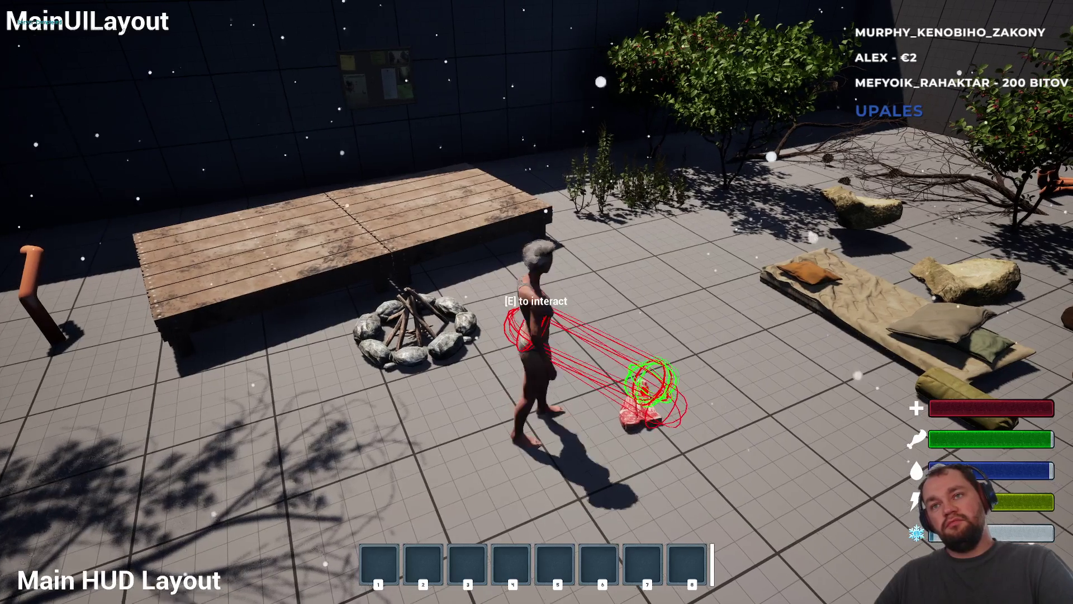
Pick up the raw meat in the running game, then stop play and return to BPI_SurvivalController
key(e)
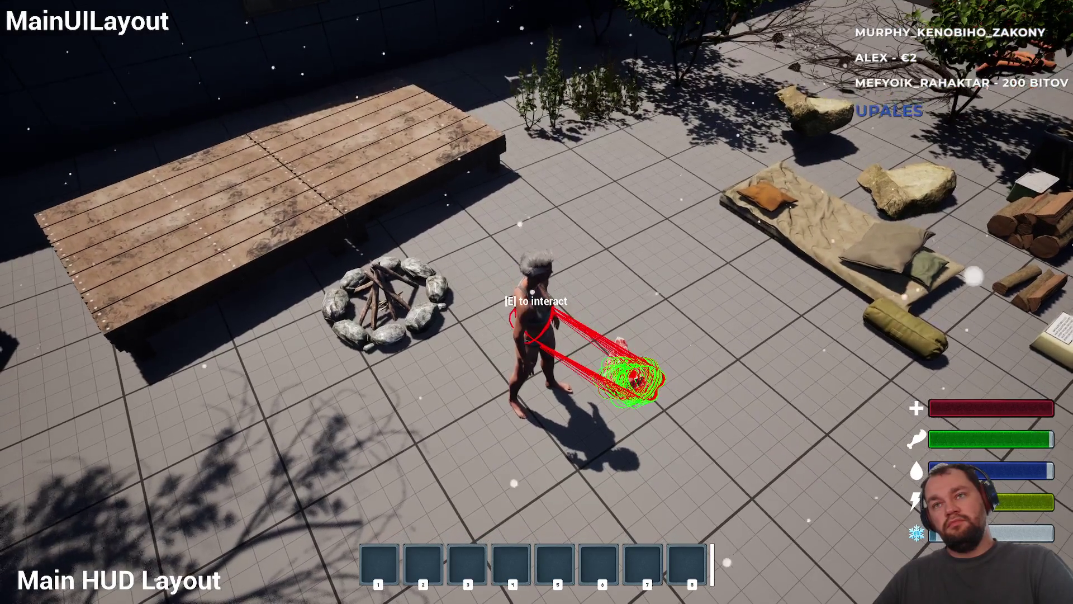
key(e)
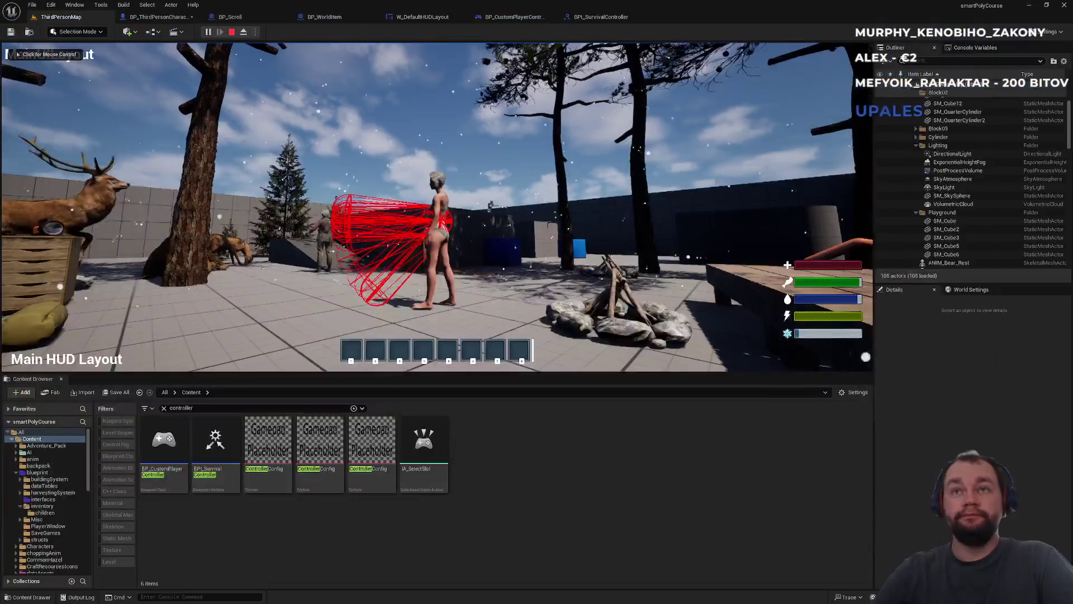
key(Escape)
click(601, 17)
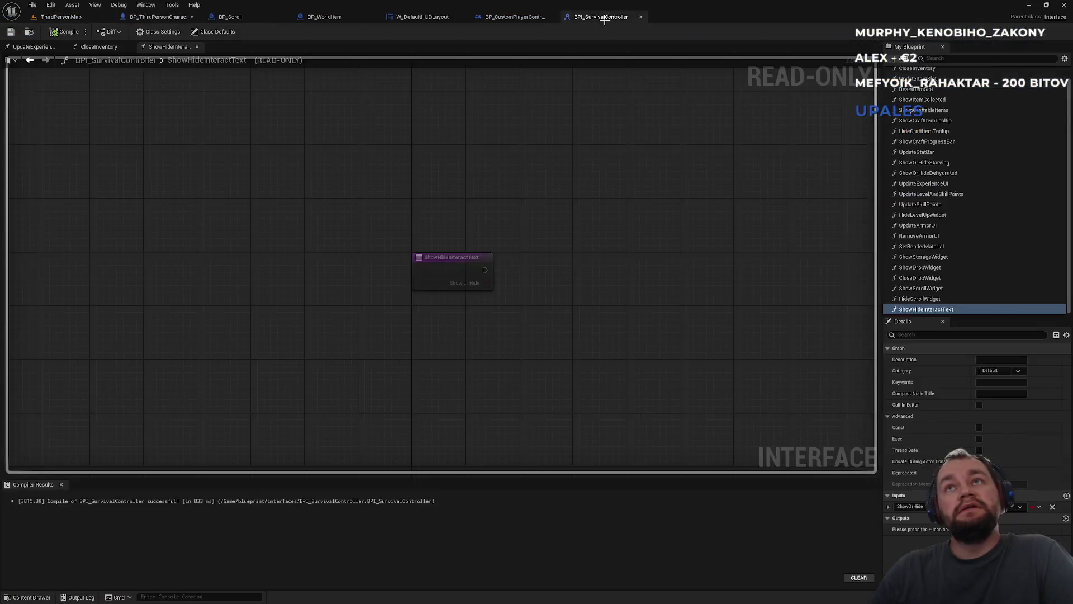
Look through the controller, W_DefaultHUDLayout, BP_WorldItem and BP_Scroll tabs, ending on BP_ThirdPersonCharacter
click(511, 17)
click(441, 23)
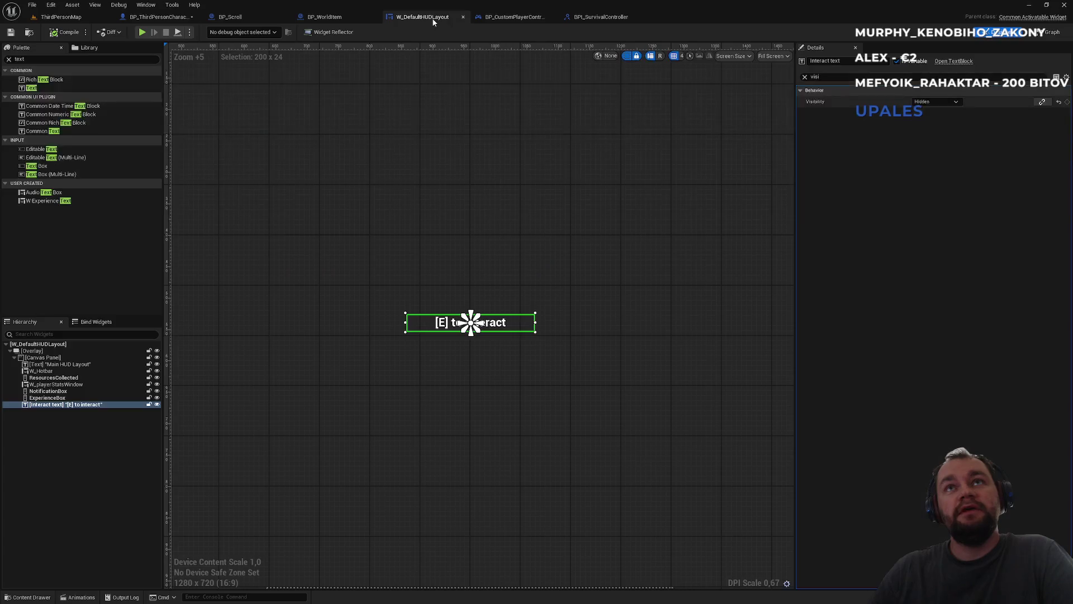
click(346, 20)
click(235, 18)
click(164, 21)
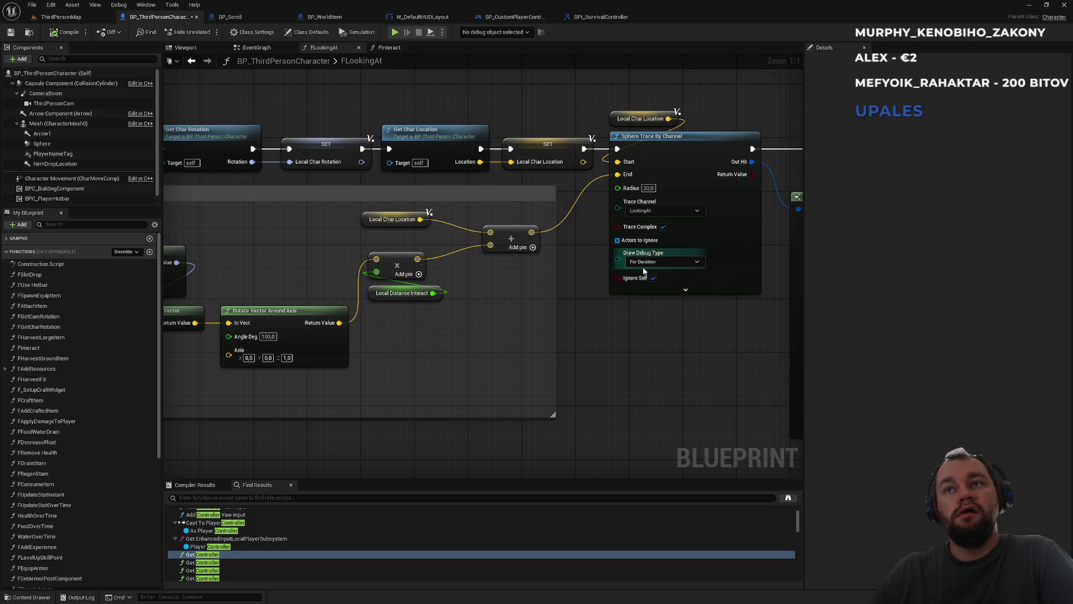
click(396, 49)
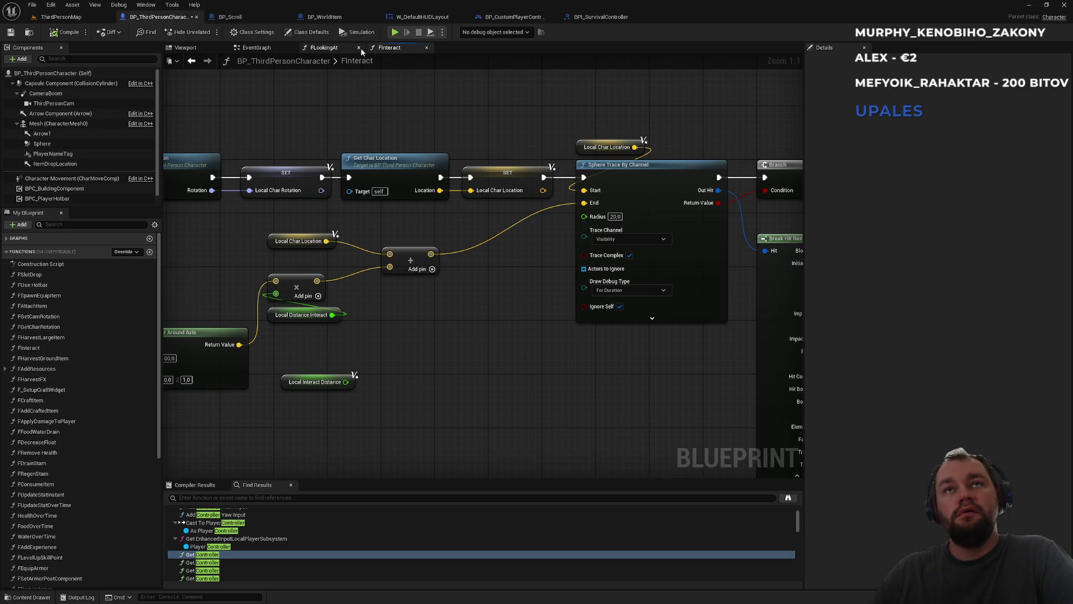
click(354, 47)
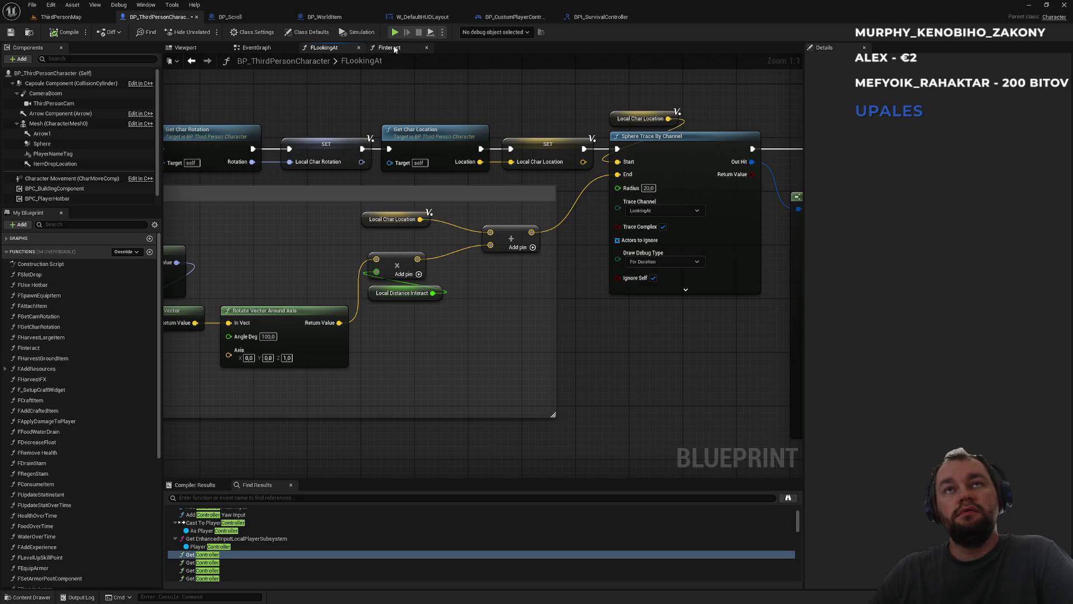
click(395, 49)
click(332, 49)
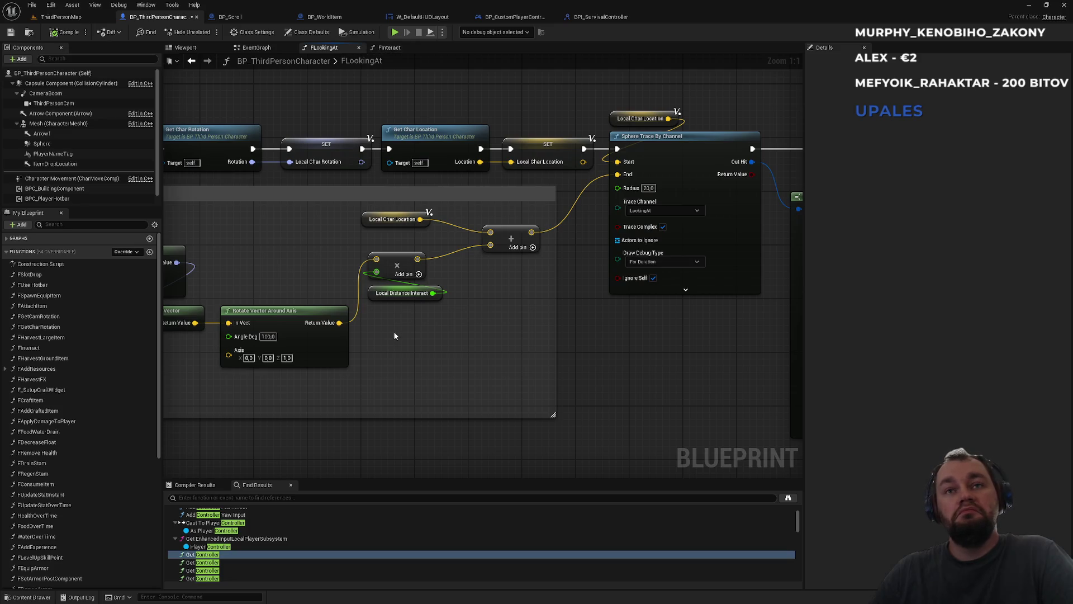
click(390, 47)
click(338, 313)
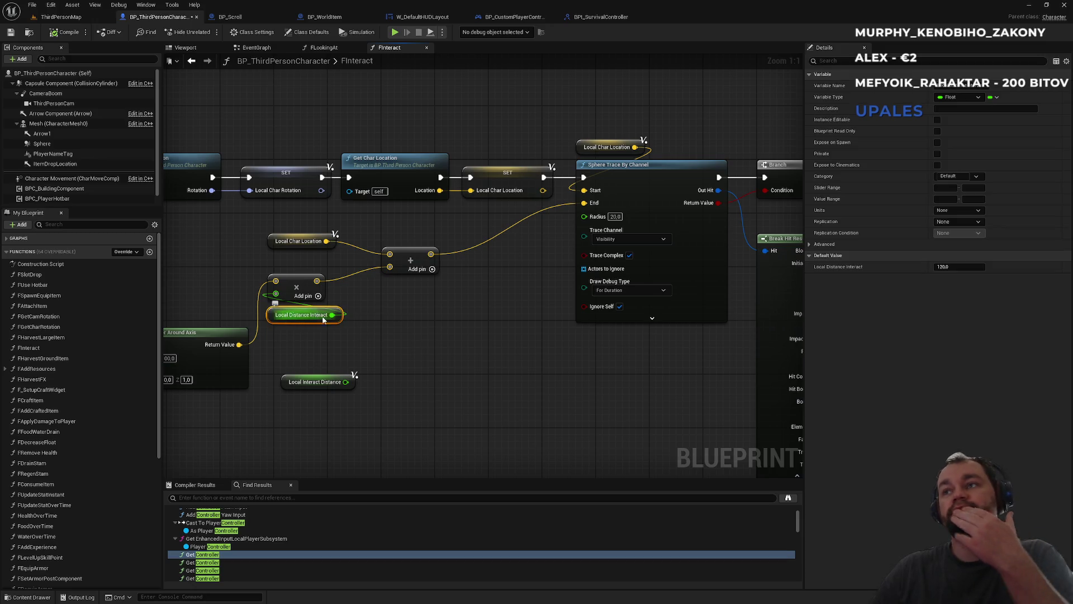
mouse_move(576, 168)
mouse_down()
mouse_move(653, 180)
mouse_move(538, 167)
mouse_move(570, 163)
mouse_up()
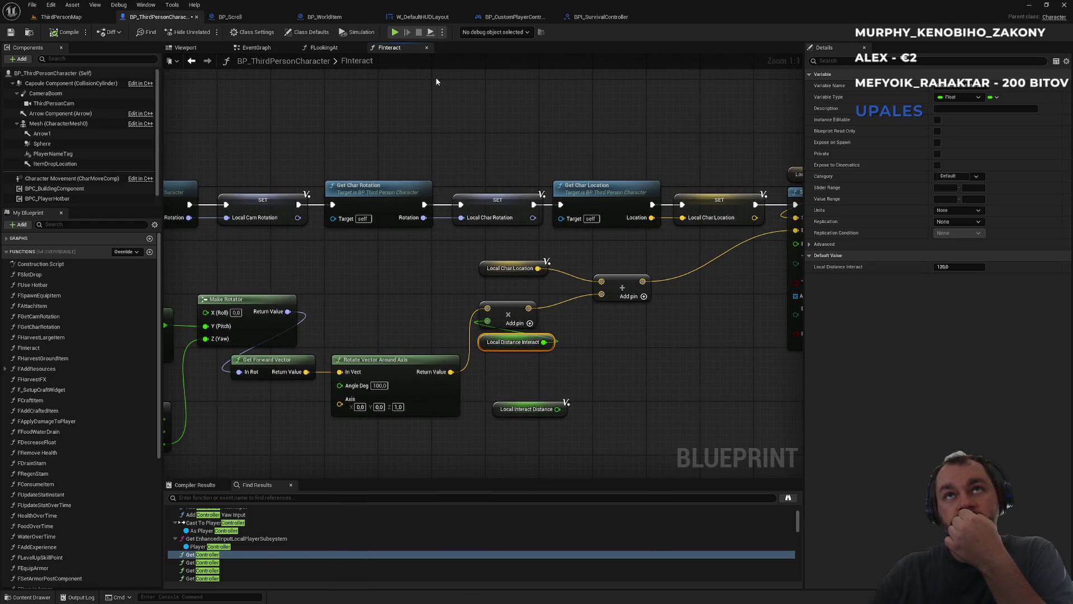
mouse_move(360, 122)
mouse_down()
mouse_move(783, 140)
mouse_move(675, 118)
mouse_move(446, 102)
mouse_up()
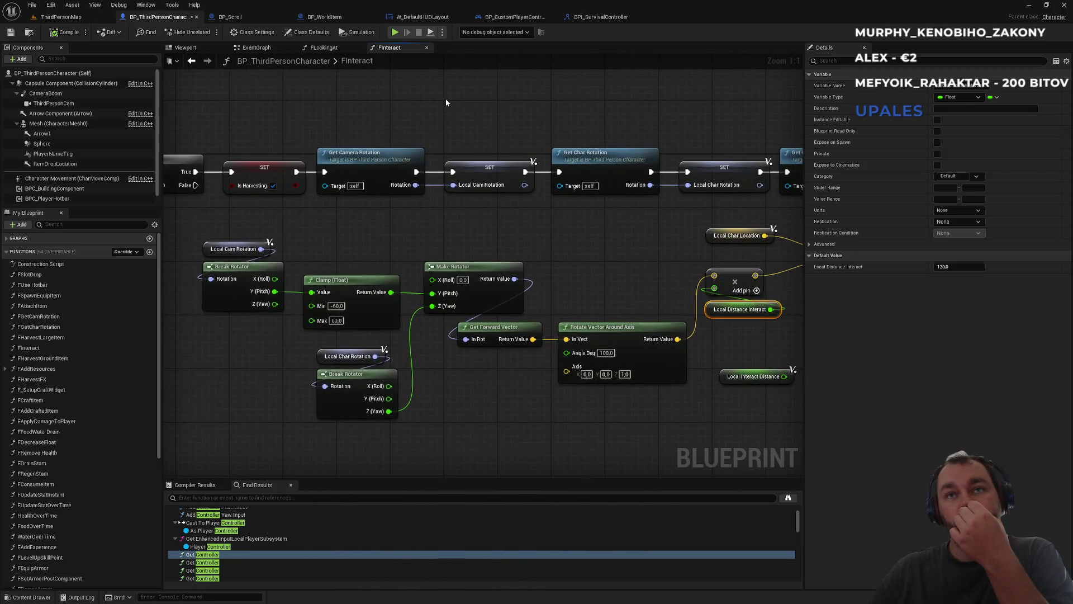
drag(563, 119, 373, 126)
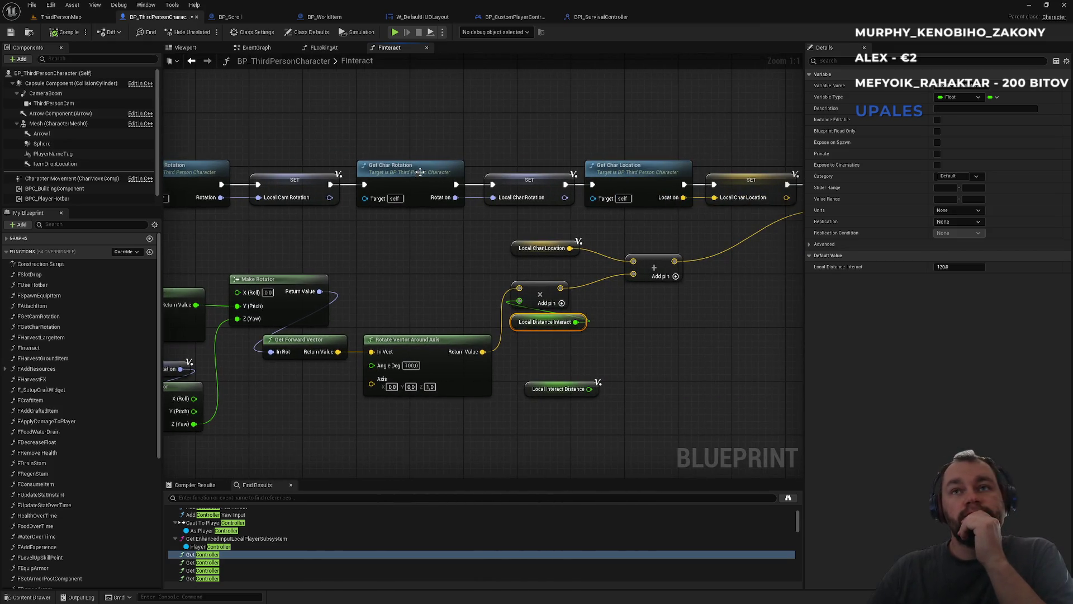
scroll(367, 232, down, 1)
mouse_move(367, 232)
mouse_down()
mouse_move(475, 192)
mouse_move(541, 205)
mouse_up()
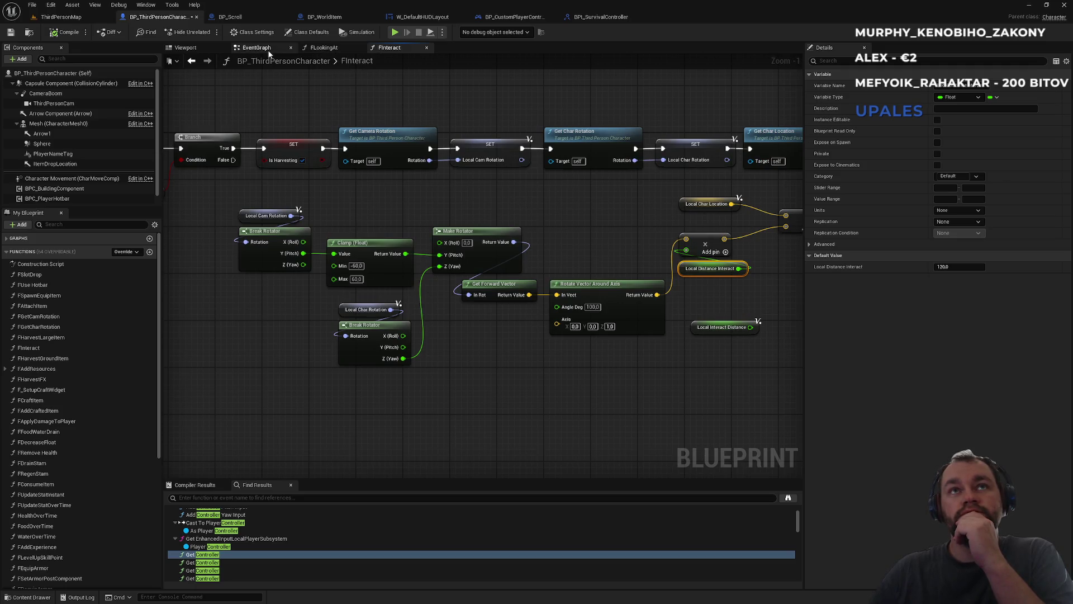
click(320, 49)
mouse_move(345, 202)
mouse_down()
mouse_move(746, 197)
mouse_move(254, 228)
mouse_up()
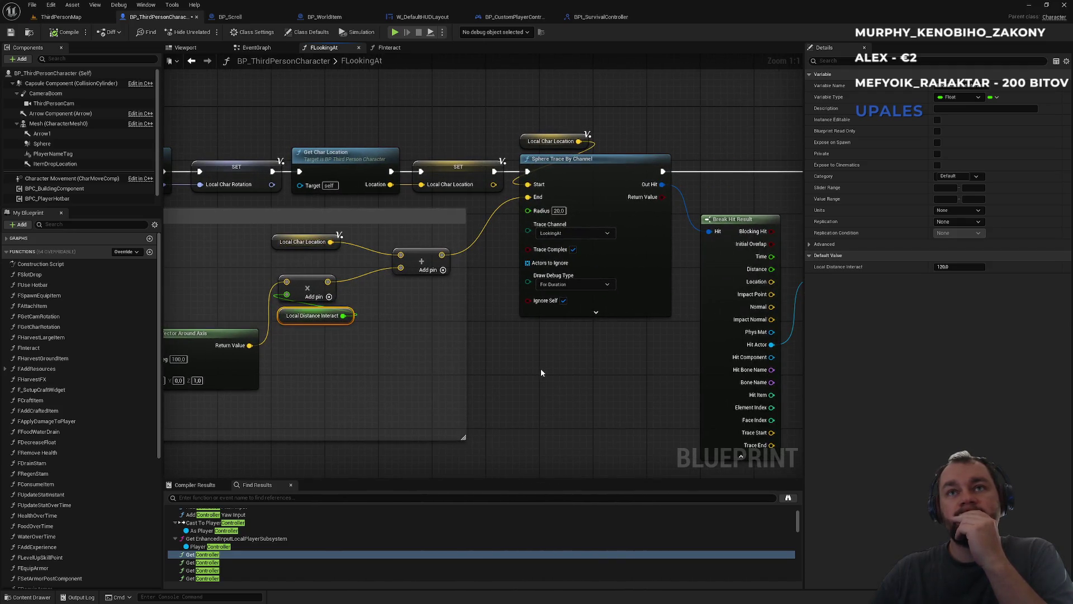
drag(474, 350, 654, 342)
drag(418, 259, 725, 255)
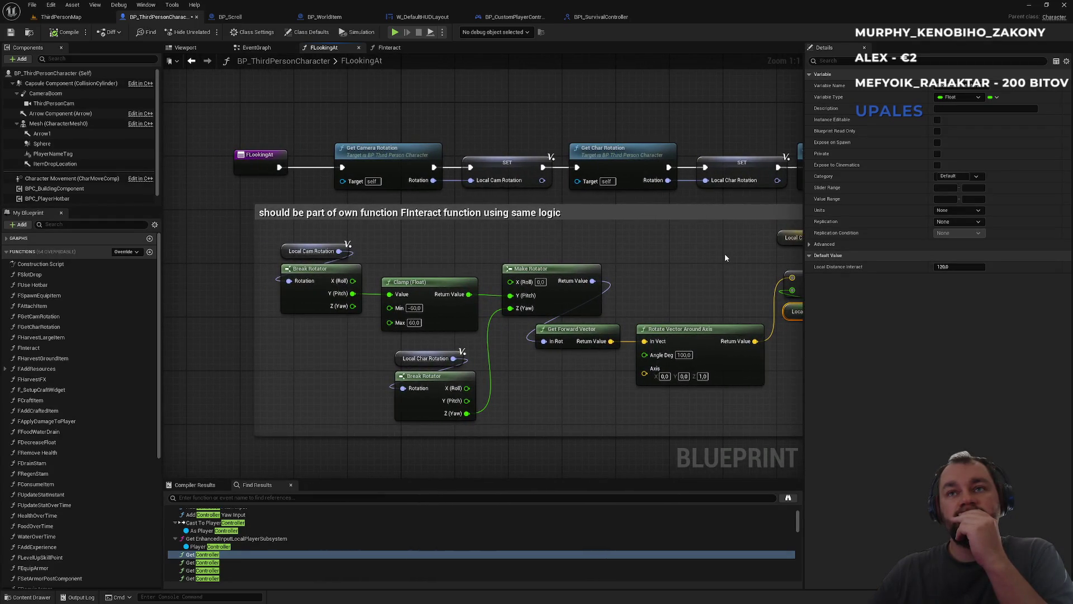
mouse_move(725, 257)
mouse_down()
mouse_move(427, 246)
mouse_move(237, 259)
mouse_up()
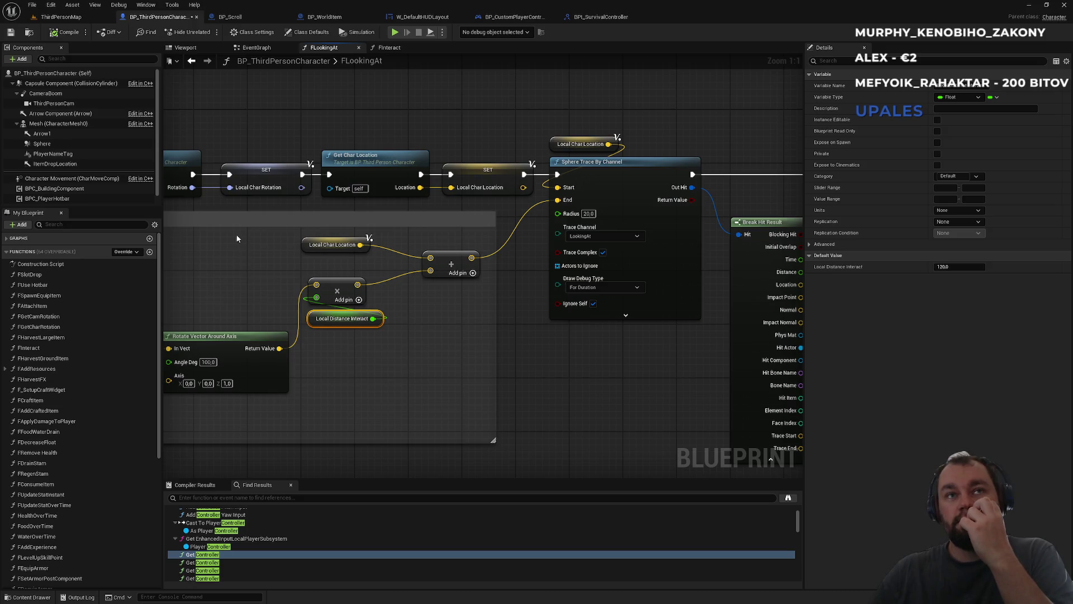
click(53, 225)
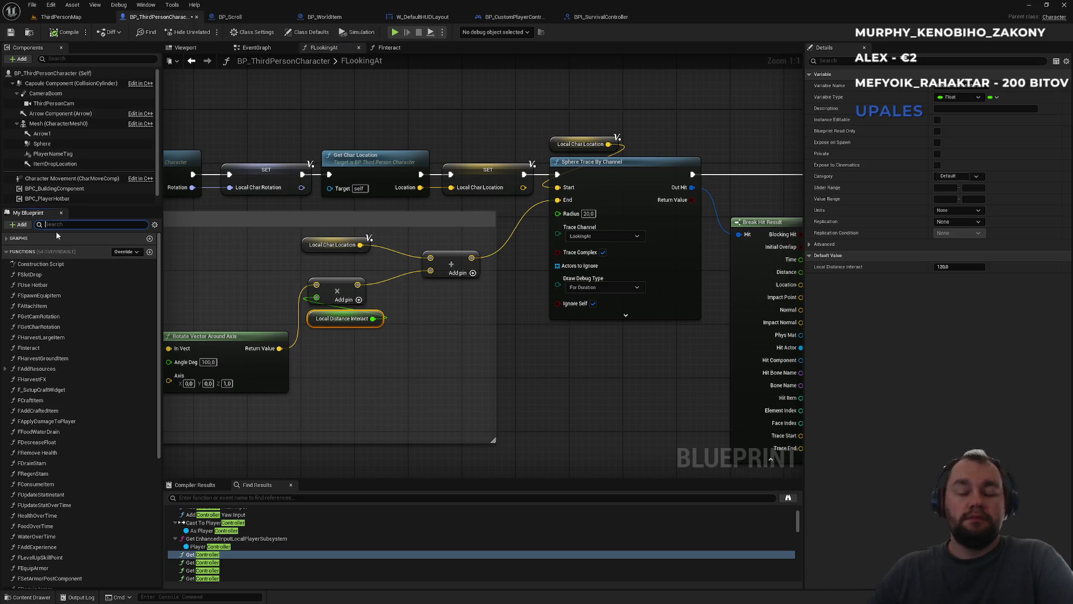
Filter My Blueprint for 'trace', jump to the TraceLookAt event in EventGraph, then clear the filter
text(trace)
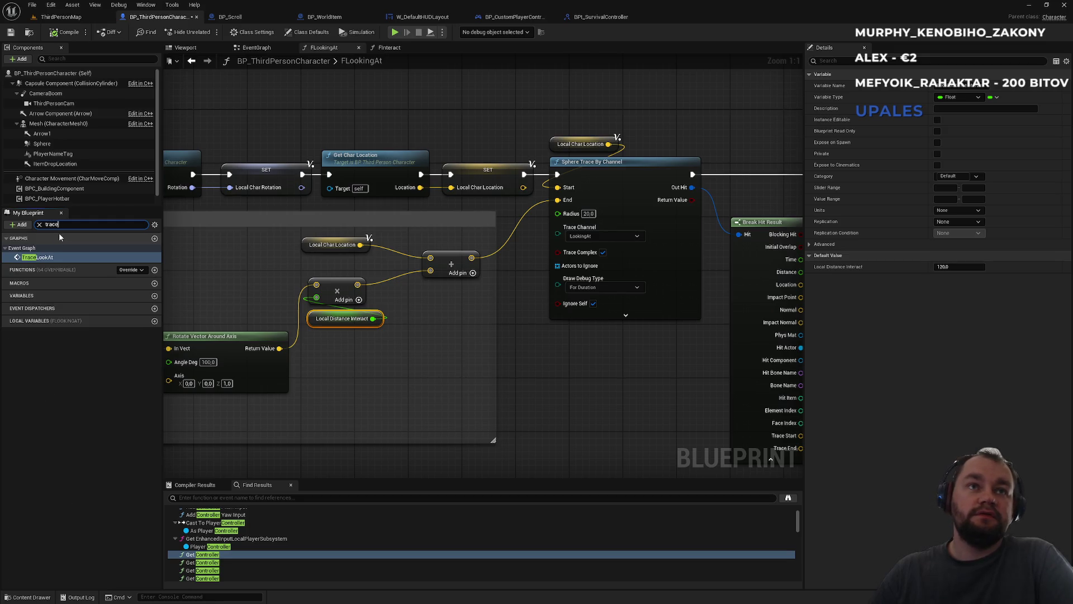
drag(380, 227, 839, 226)
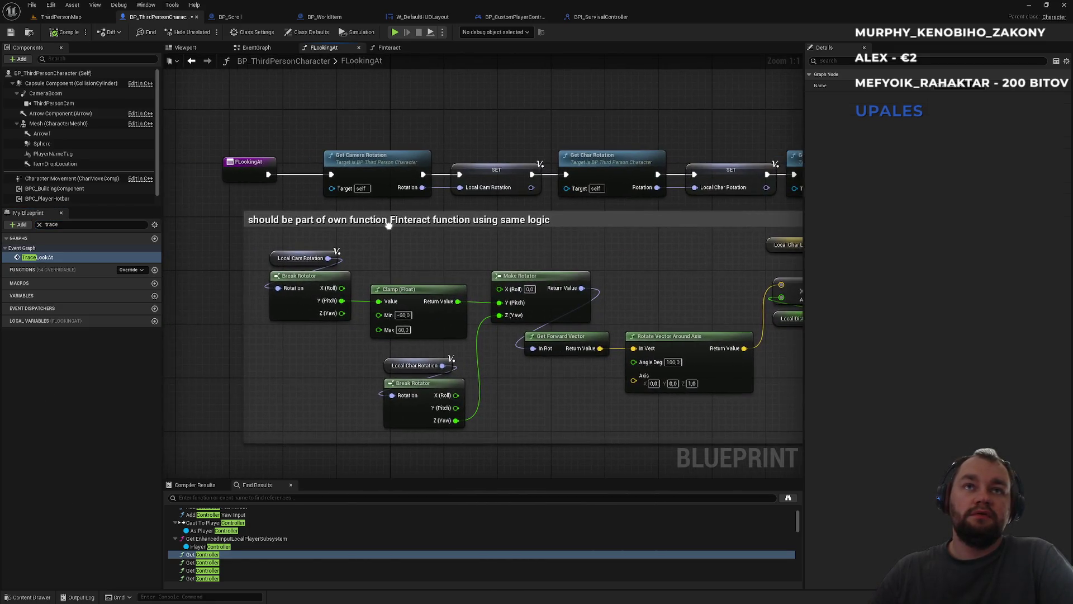
click(60, 261)
double_click(59, 257)
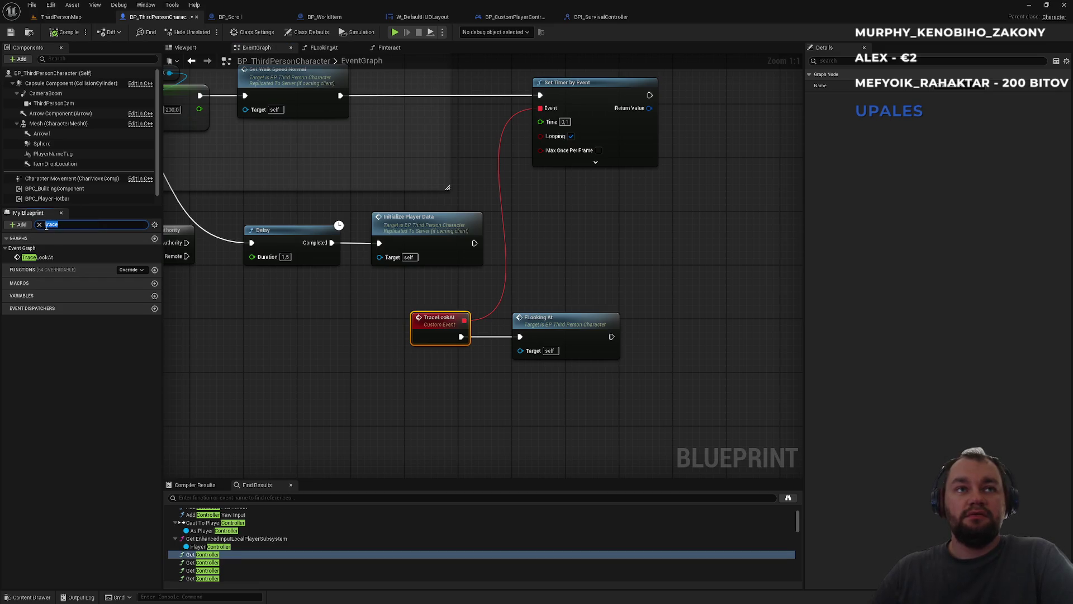
key(BackSpace)
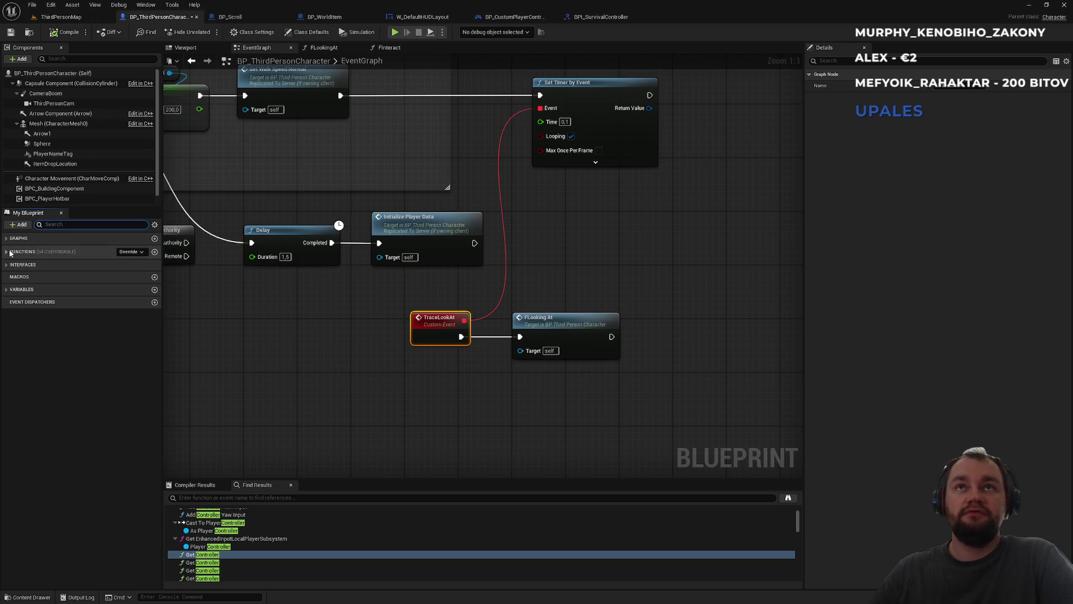
Create a new function named FTrace in the character blueprint and return to the FInteract graph
click(155, 252)
text(FTrace)
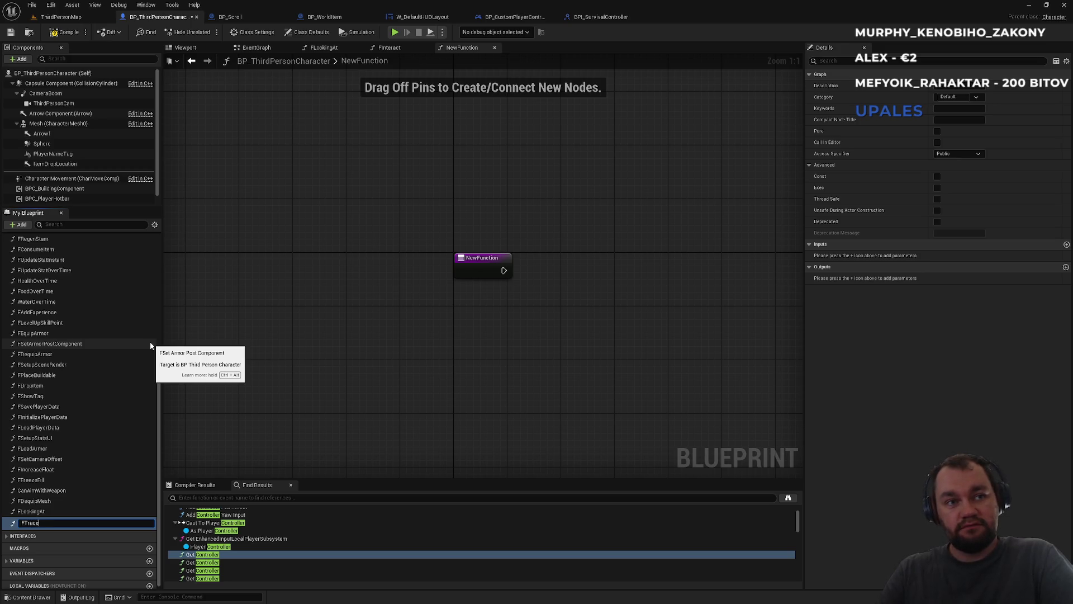
key(Return)
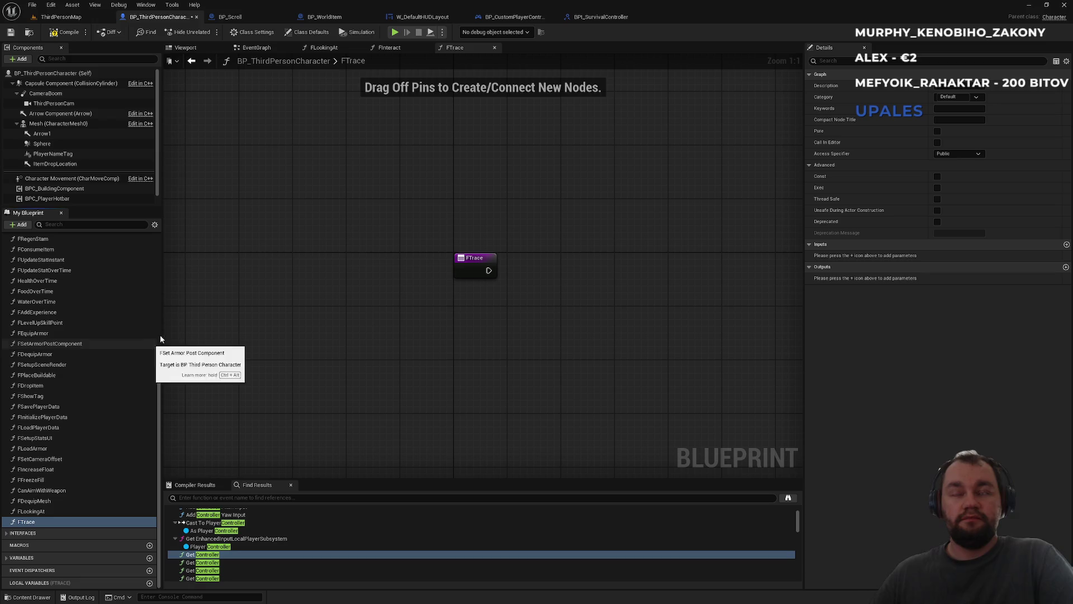
click(407, 50)
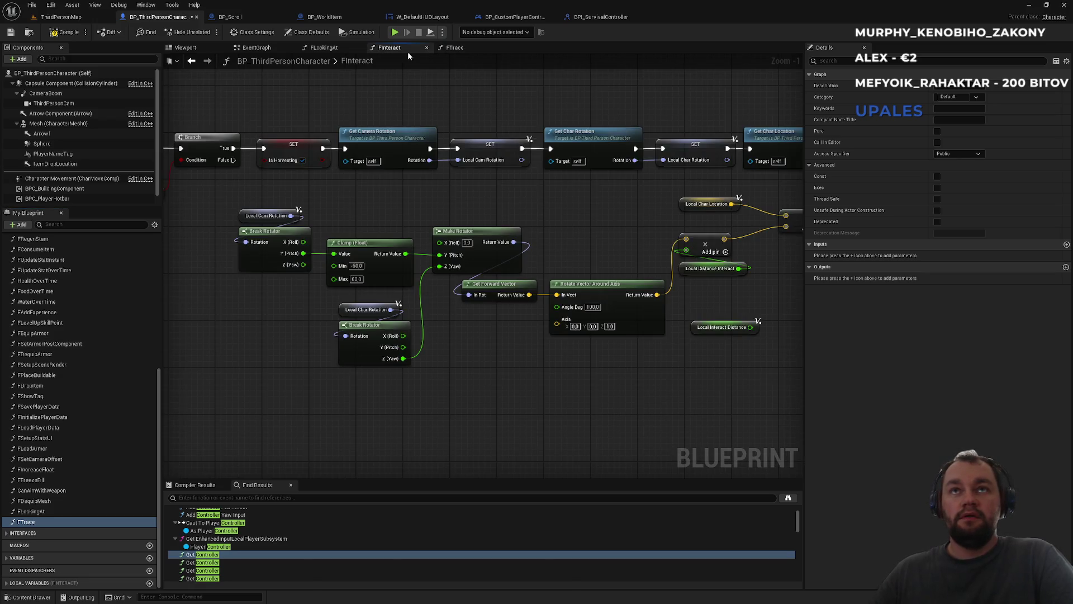
scroll(371, 193, down, 2)
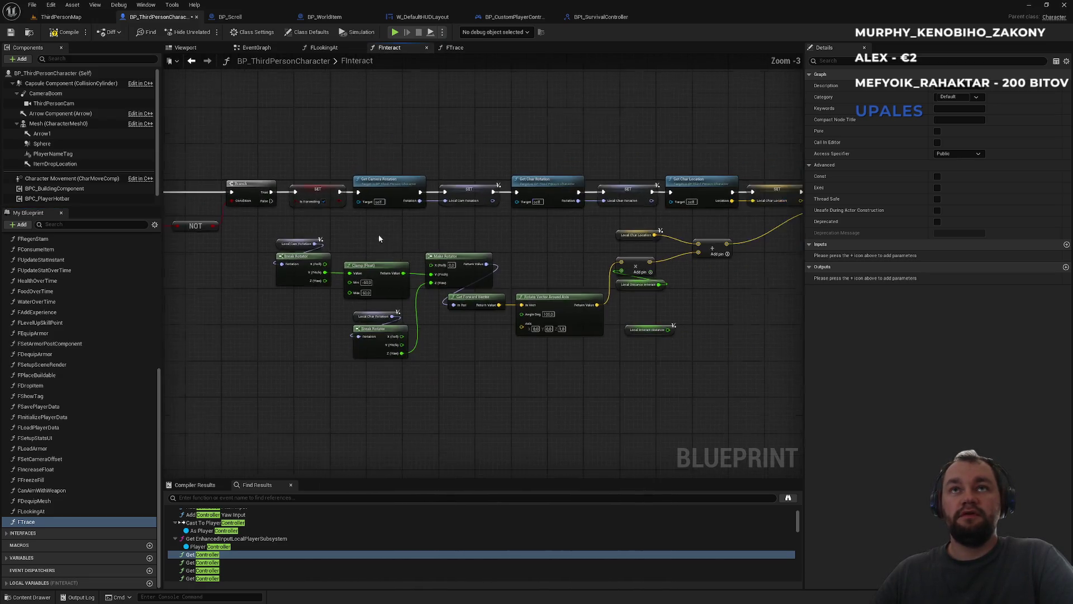
drag(377, 233, 345, 251)
Select FInteract's rotation, location and sphere trace node chain and paste it into FTrace
mouse_move(188, 244)
mouse_down()
mouse_move(536, 333)
mouse_move(650, 382)
mouse_up()
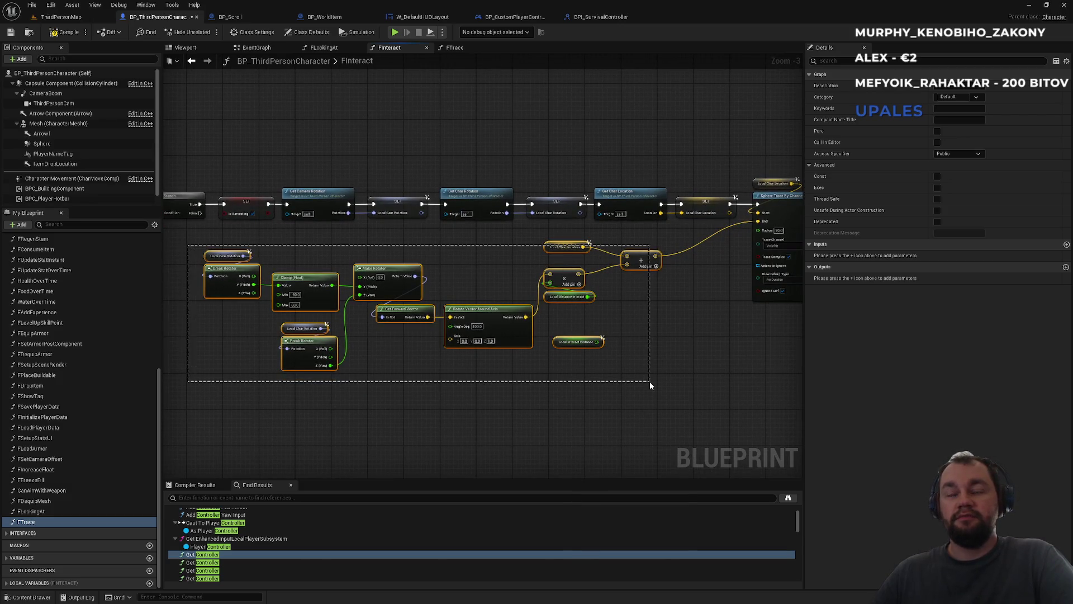
drag(649, 382, 650, 382)
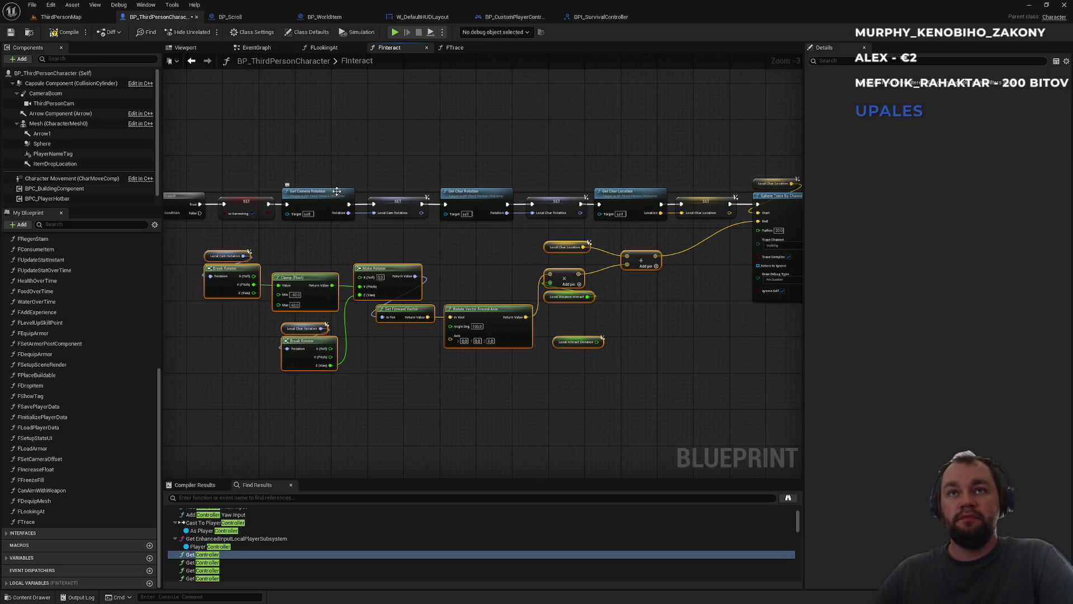
drag(408, 206, 738, 224)
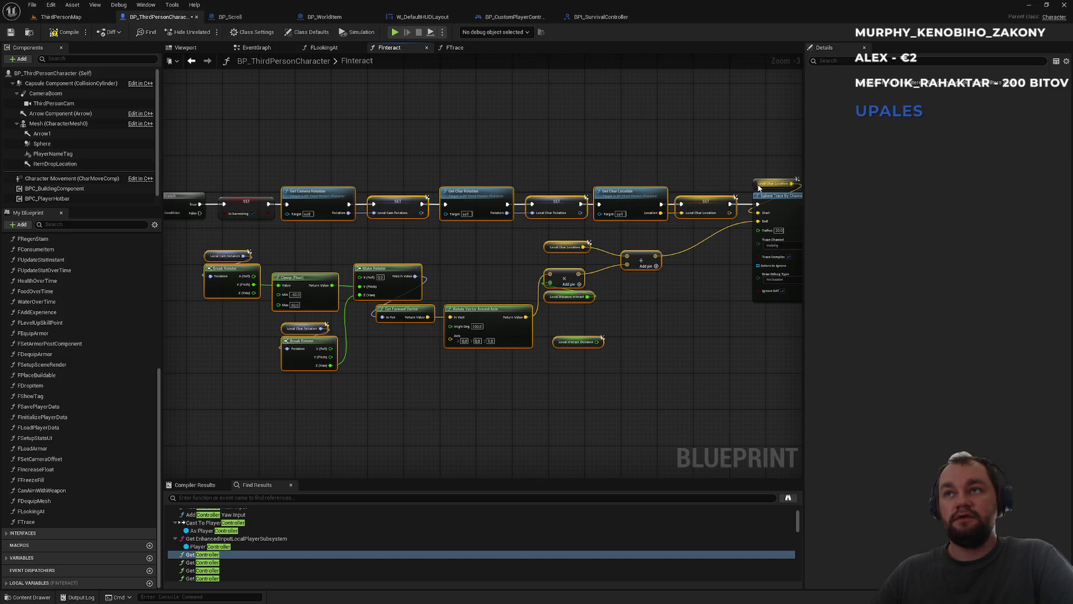
drag(705, 158, 425, 168)
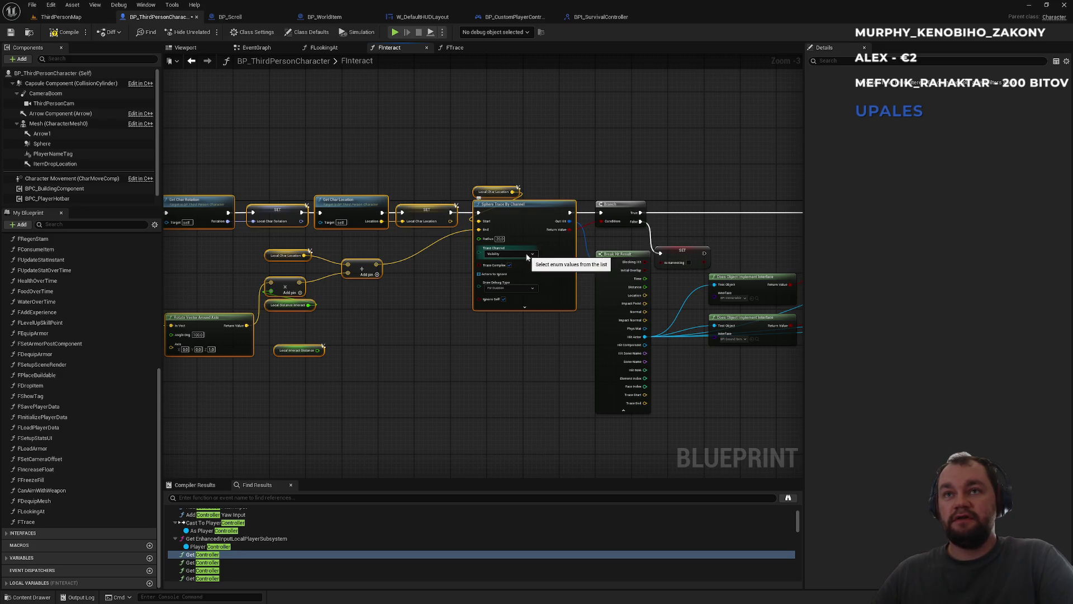
drag(445, 185, 735, 184)
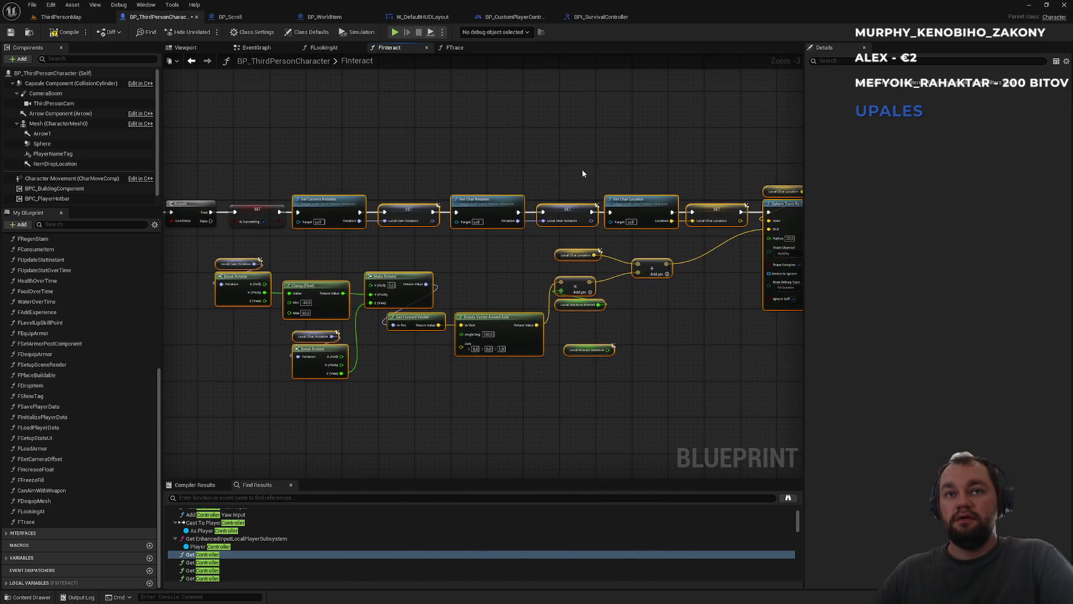
drag(645, 160, 503, 167)
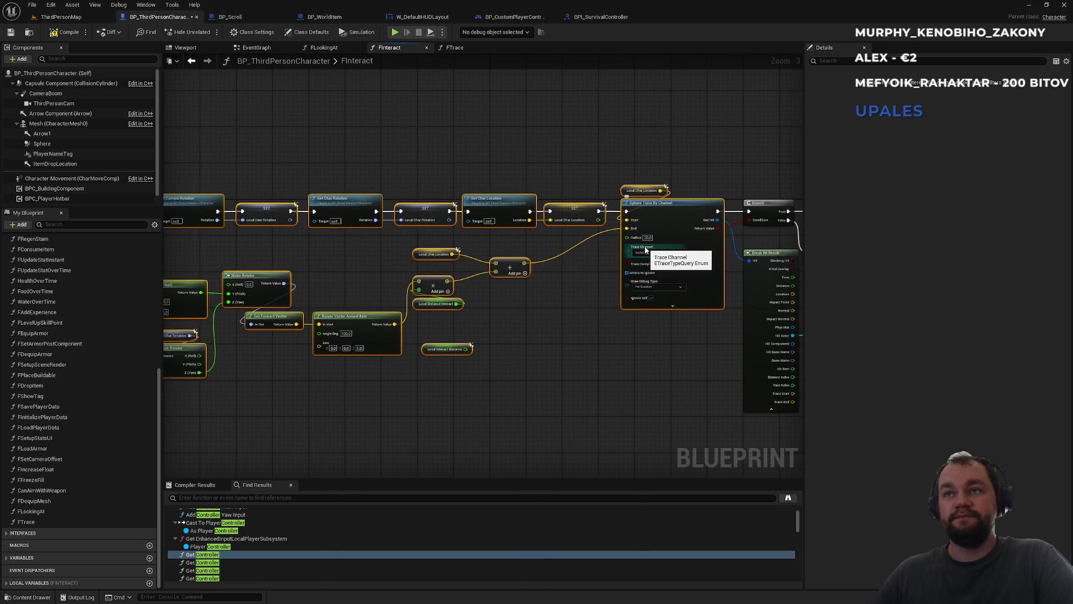
drag(433, 273, 522, 270)
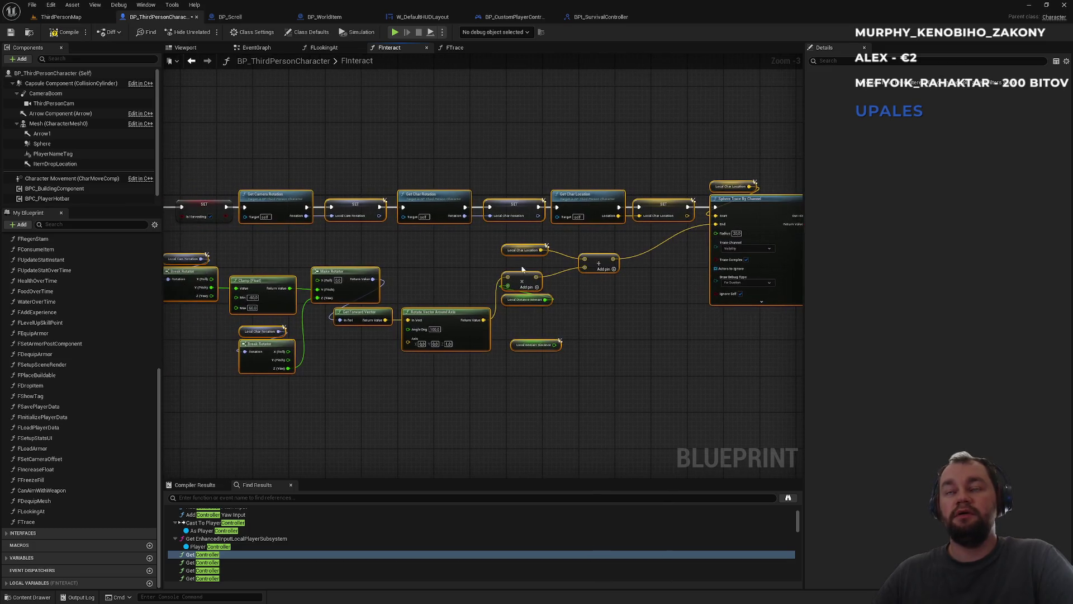
click(464, 49)
key(ctrl+v)
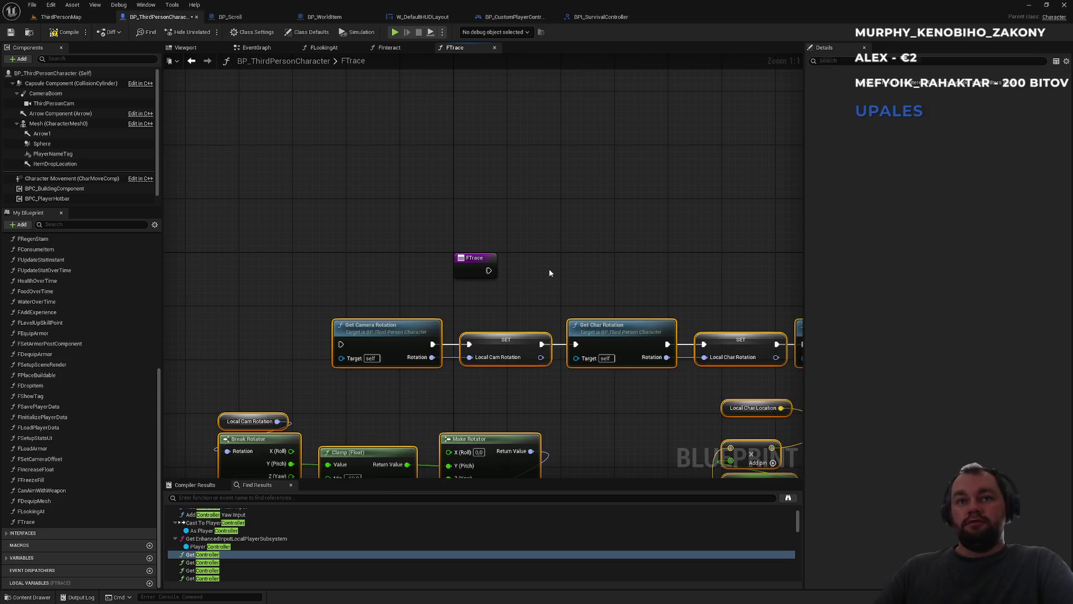
Wire FTrace's entry to Get Camera Rotation and make Cam Rotation, Char Rotation and Char Location local variables
mouse_move(545, 211)
mouse_down()
mouse_move(267, 255)
mouse_move(303, 280)
mouse_move(411, 291)
mouse_up()
drag(574, 302, 425, 267)
right_click(425, 266)
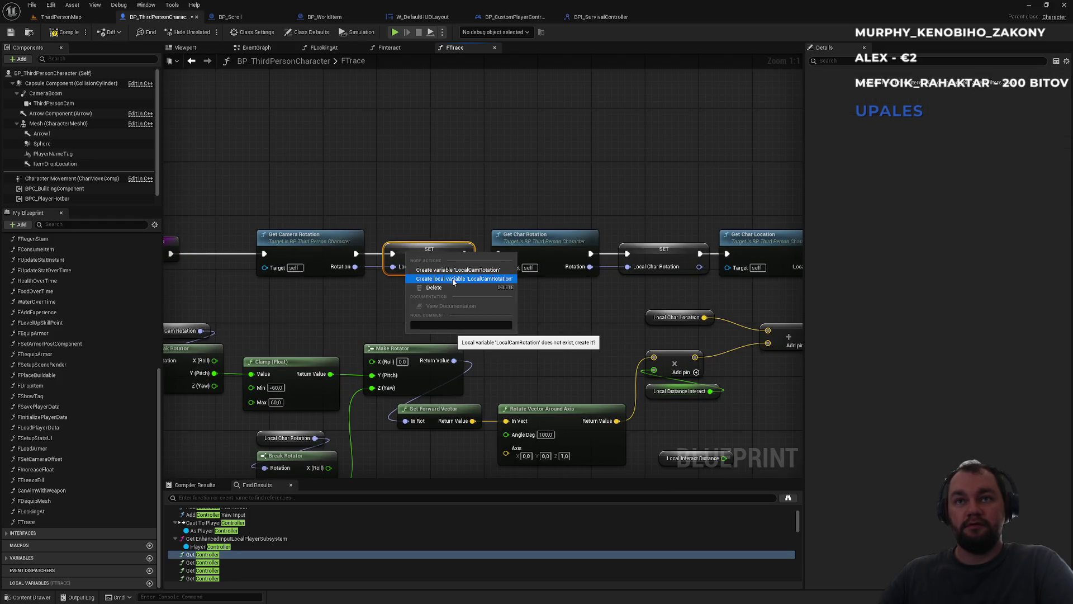
click(453, 279)
drag(555, 307, 335, 311)
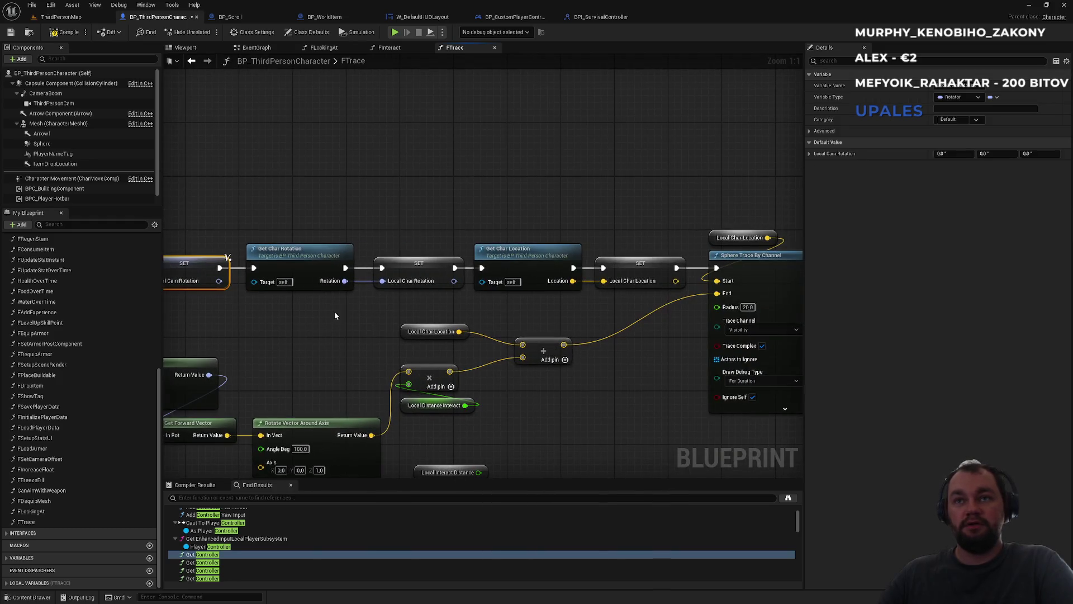
right_click(426, 267)
click(488, 293)
right_click(644, 265)
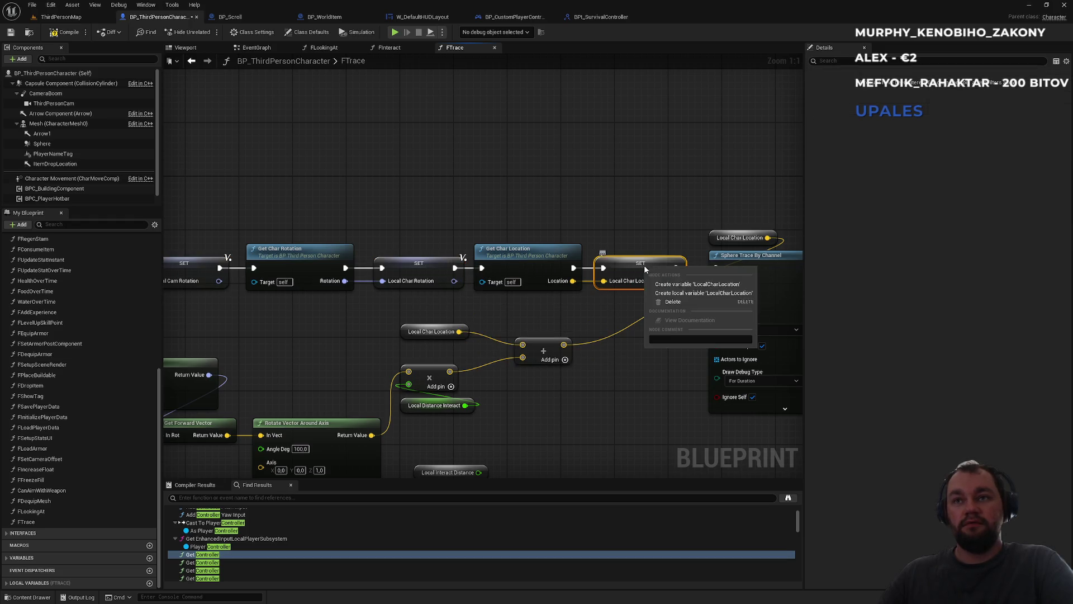
click(704, 293)
Delete the unused Local Interact Distance getter and review the chain through Sphere Trace By Channel
scroll(603, 319, down, 1)
mouse_move(603, 319)
mouse_down()
mouse_move(598, 308)
mouse_move(619, 304)
mouse_up()
click(495, 351)
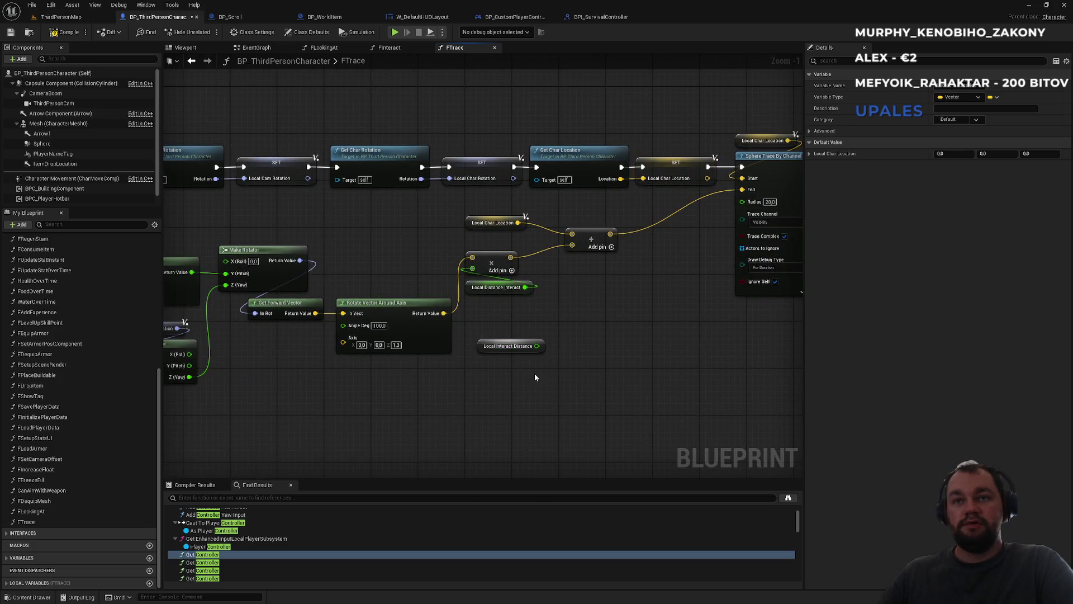
key(Delete)
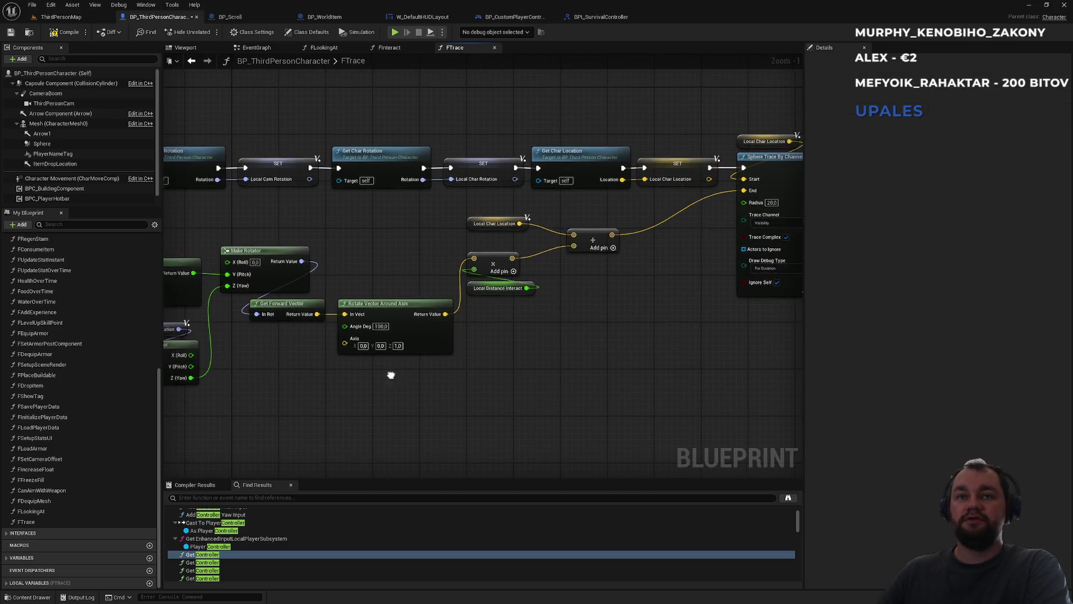
drag(381, 381, 581, 361)
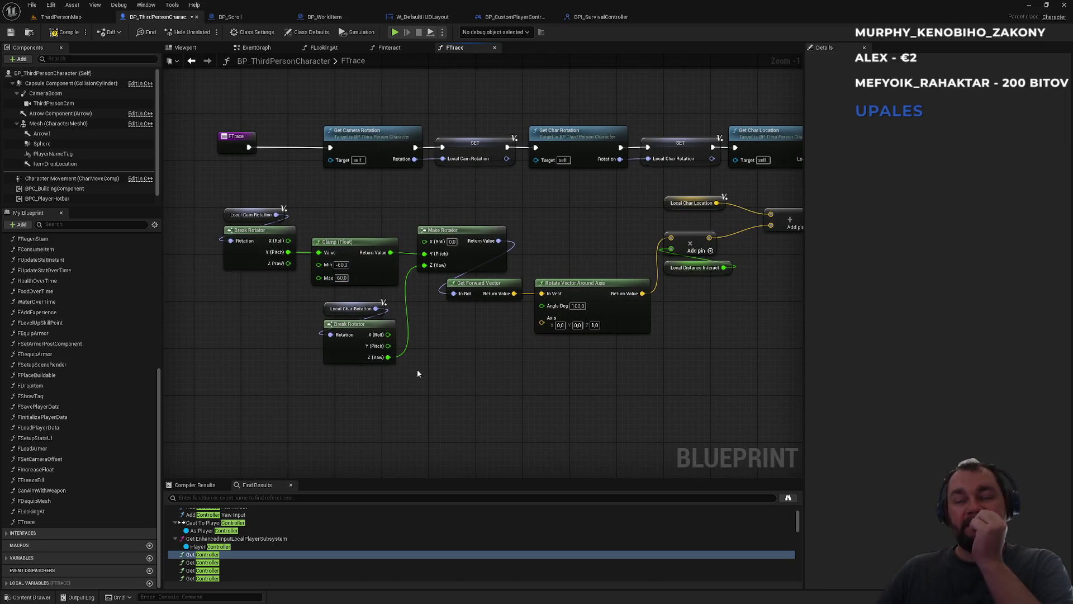
mouse_move(533, 247)
mouse_down()
mouse_move(446, 269)
mouse_move(290, 417)
mouse_up()
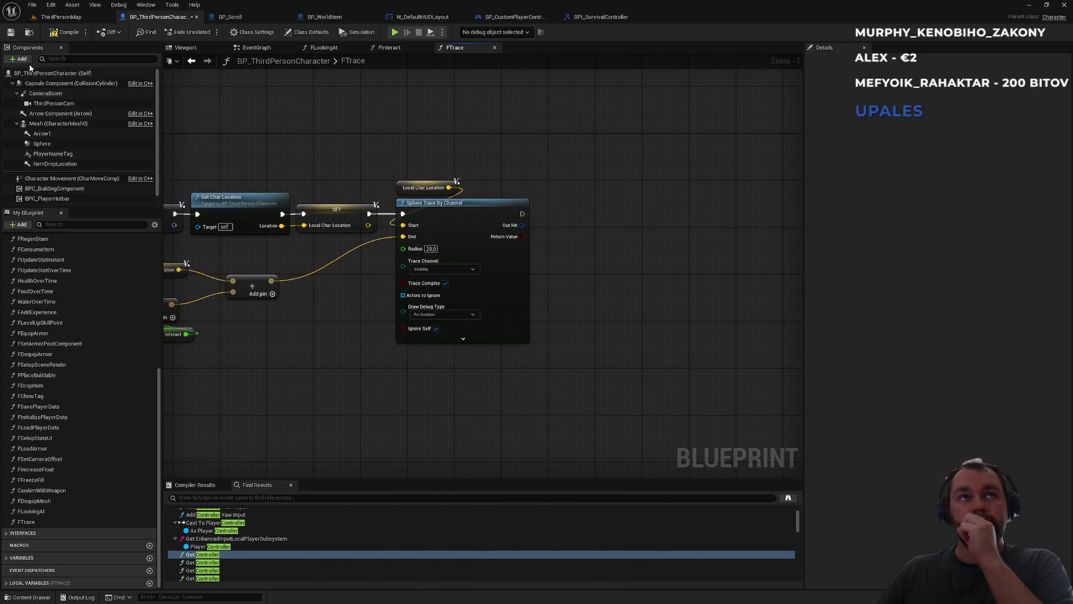
click(46, 521)
Add two FTrace outputs, name the first HitResult with type Hit Result, and compile
click(1066, 267)
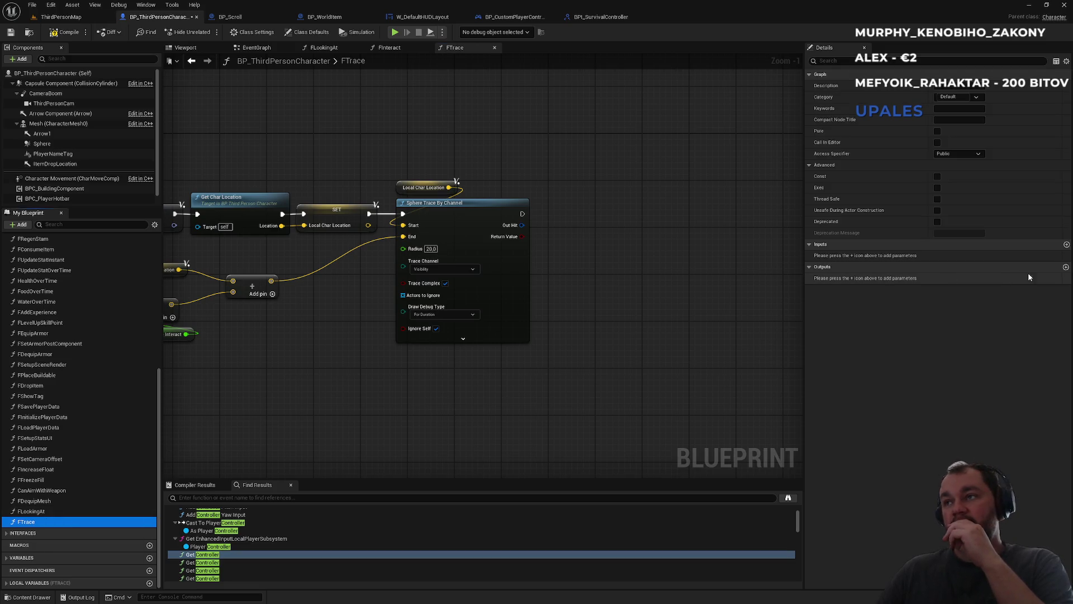
click(1065, 266)
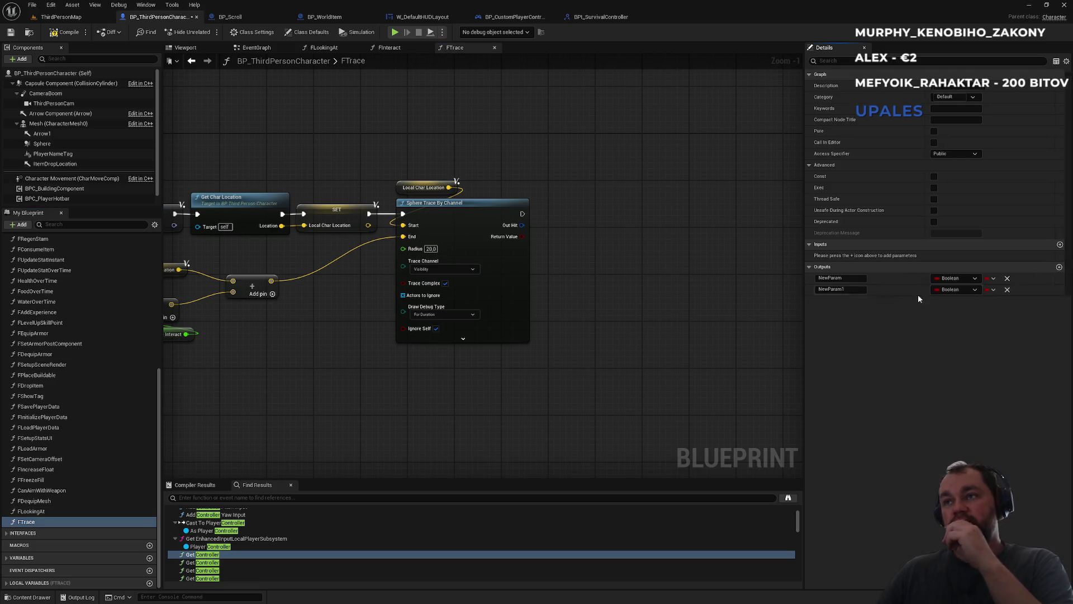
click(832, 278)
text(HitResult)
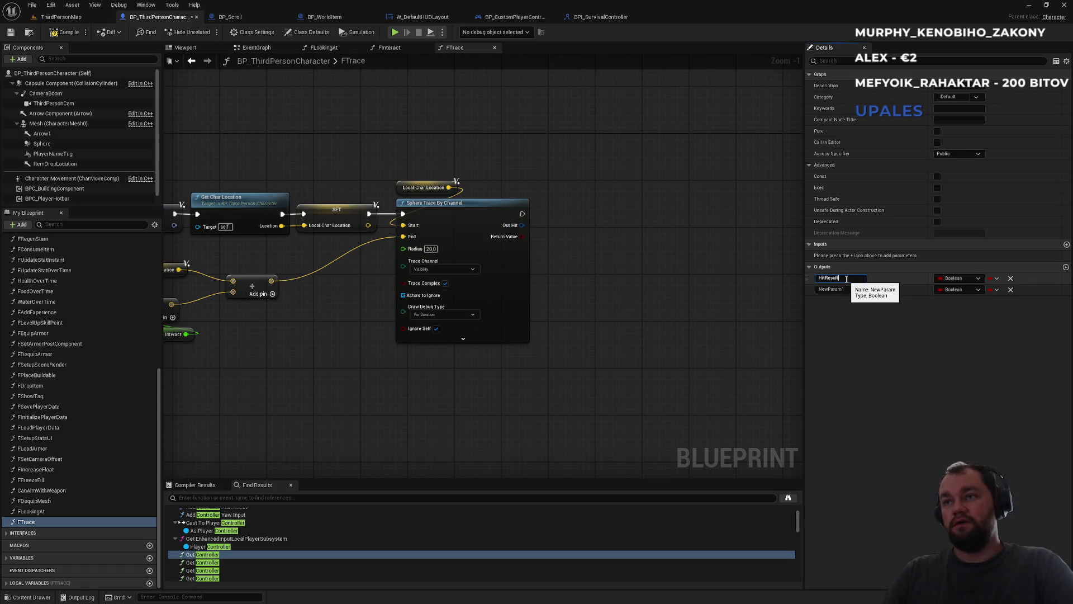
key(Return)
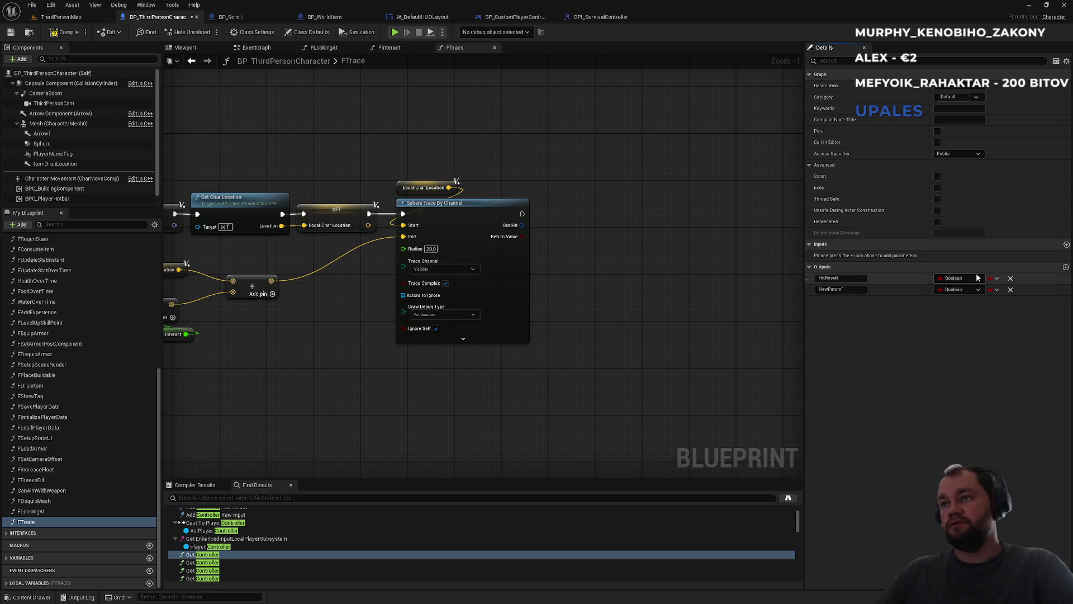
click(972, 278)
text(itresult)
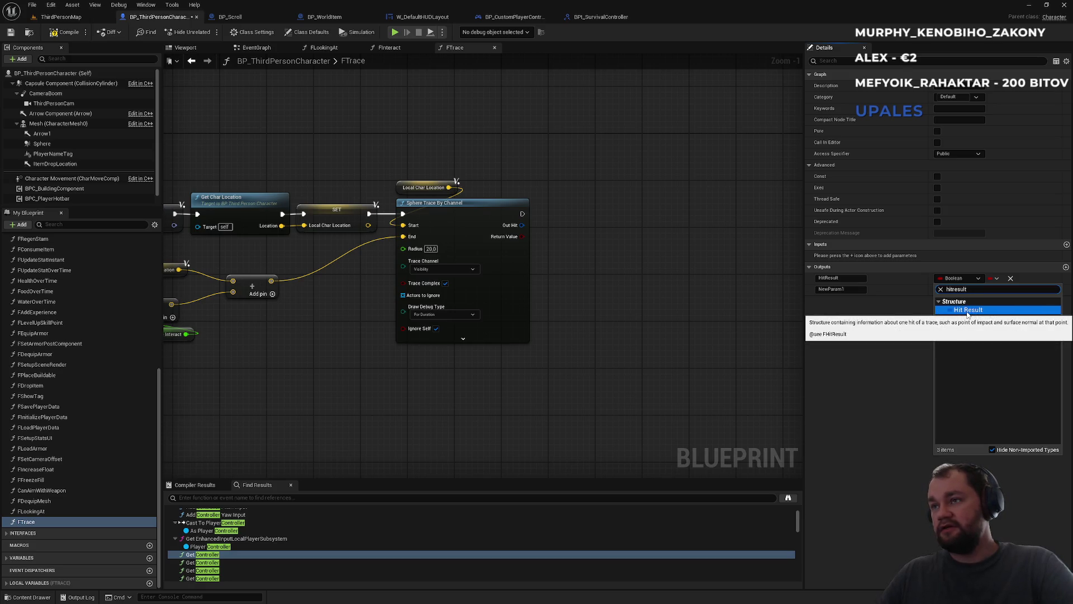
click(967, 309)
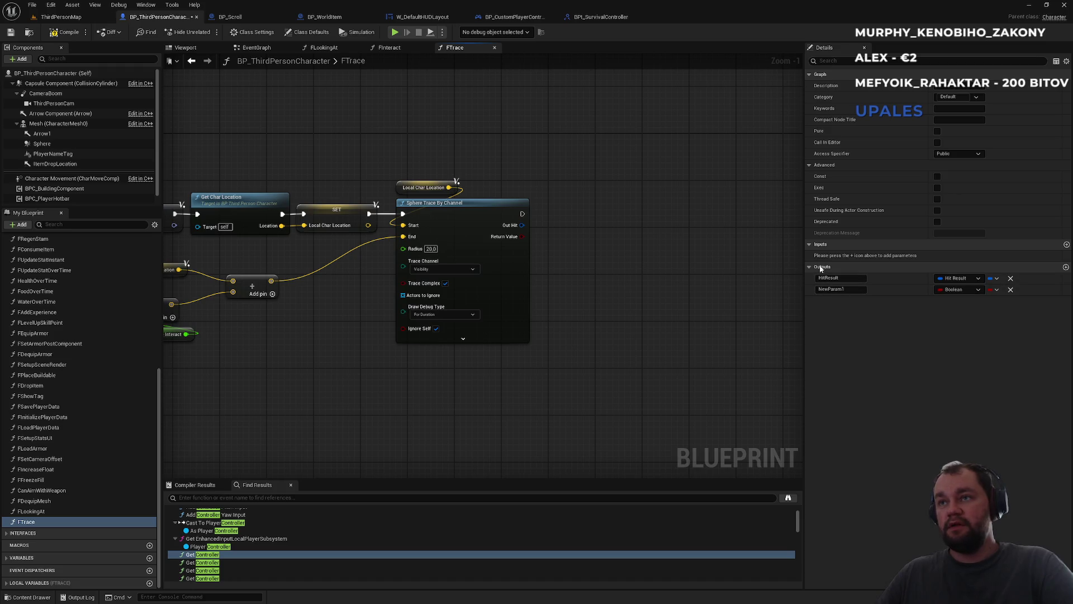
click(70, 33)
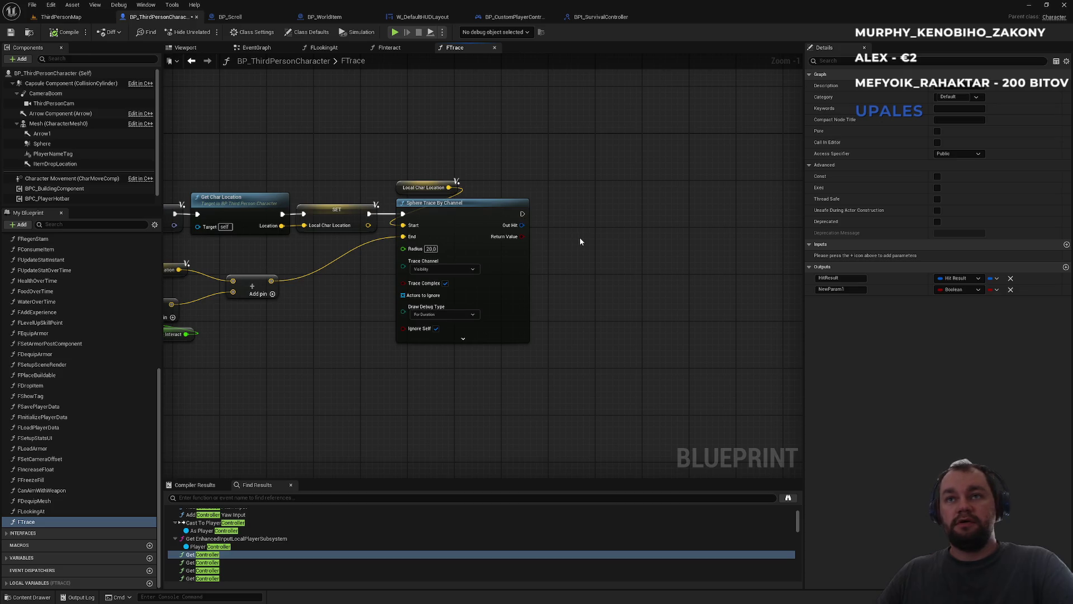
Add a Return Node to FTrace and wire the trace's Out Hit into HitResult
right_click(597, 247)
text(returnod)
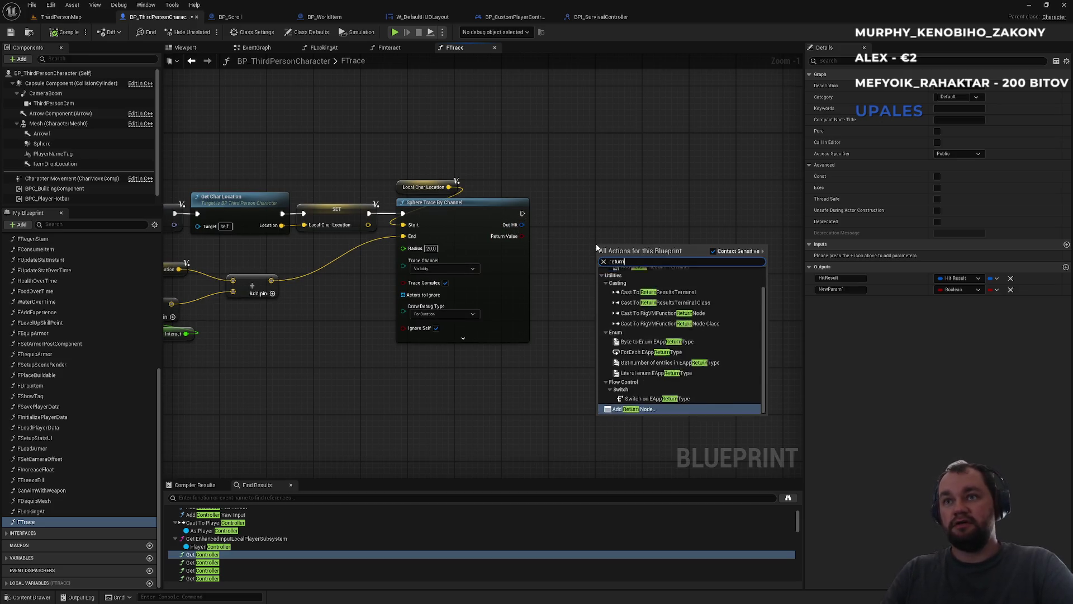
key(BackSpace)
key(BackSpace)
text(n)
key(Down)
key(Down)
key(Return)
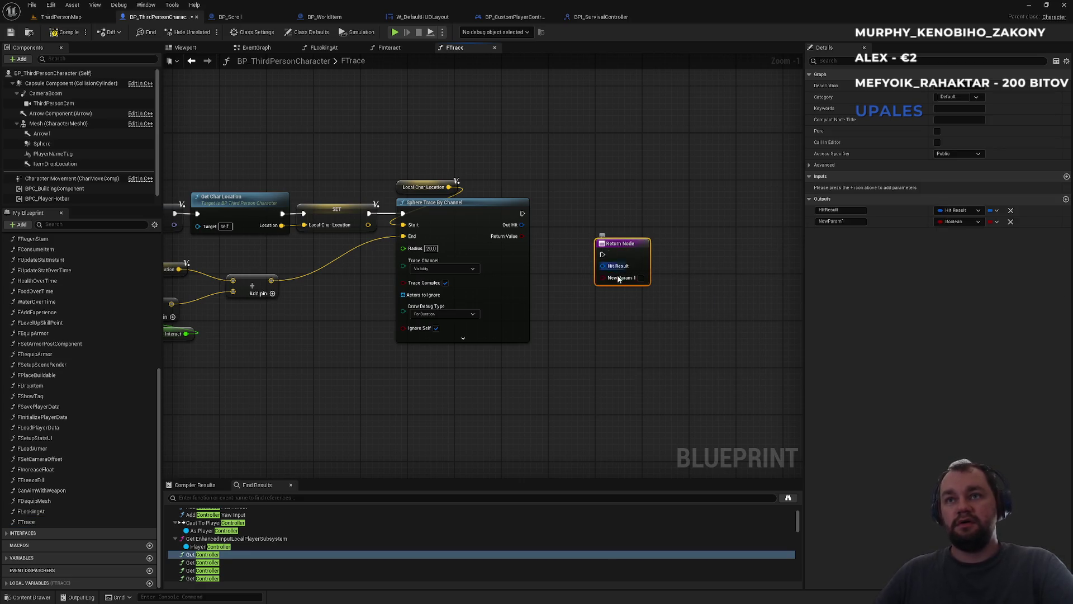
drag(616, 270, 521, 225)
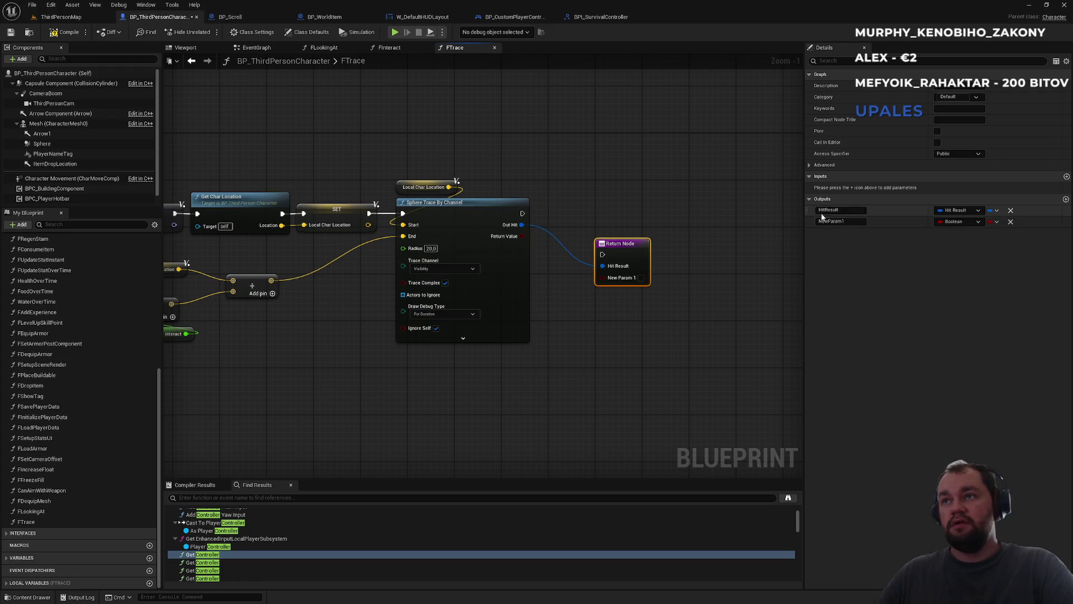
Name the second output Hit, wire the trace's Return Value and execution to it, then delete the extra return node
click(842, 221)
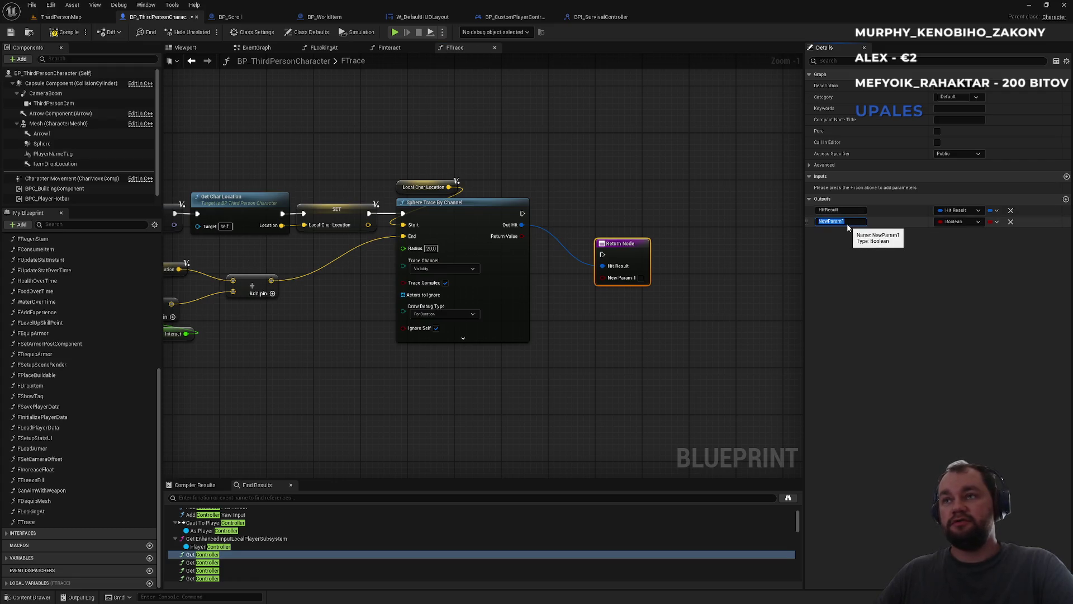
text(Hit)
key(Return)
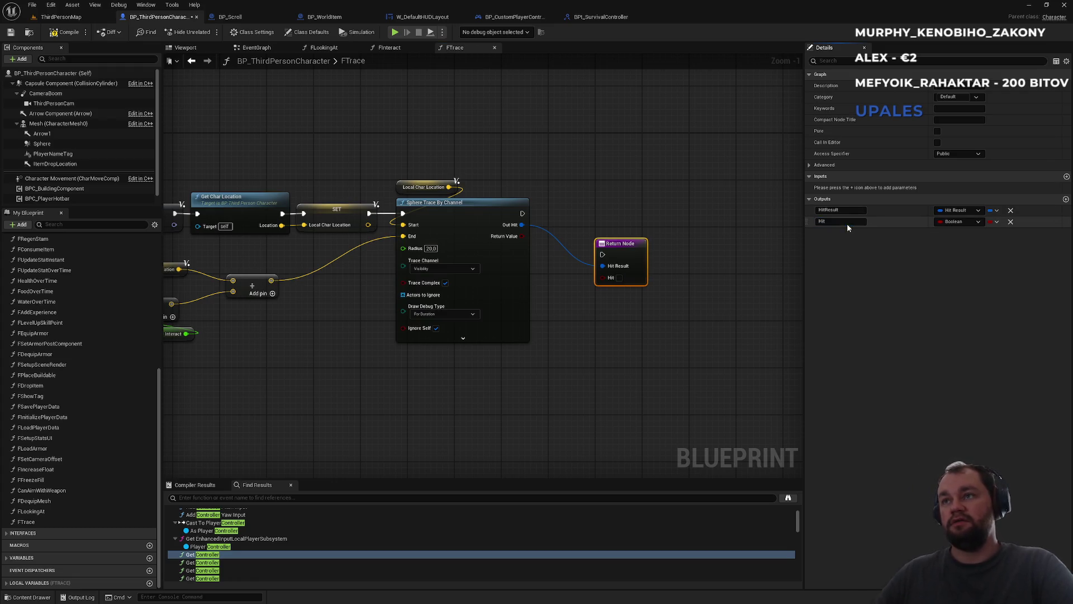
mouse_move(602, 278)
mouse_down()
mouse_move(509, 245)
mouse_move(521, 236)
mouse_move(602, 254)
mouse_up()
mouse_move(521, 225)
mouse_down()
mouse_move(619, 266)
mouse_move(612, 207)
mouse_move(752, 162)
mouse_move(406, 138)
mouse_move(463, 121)
mouse_up()
key(Delete)
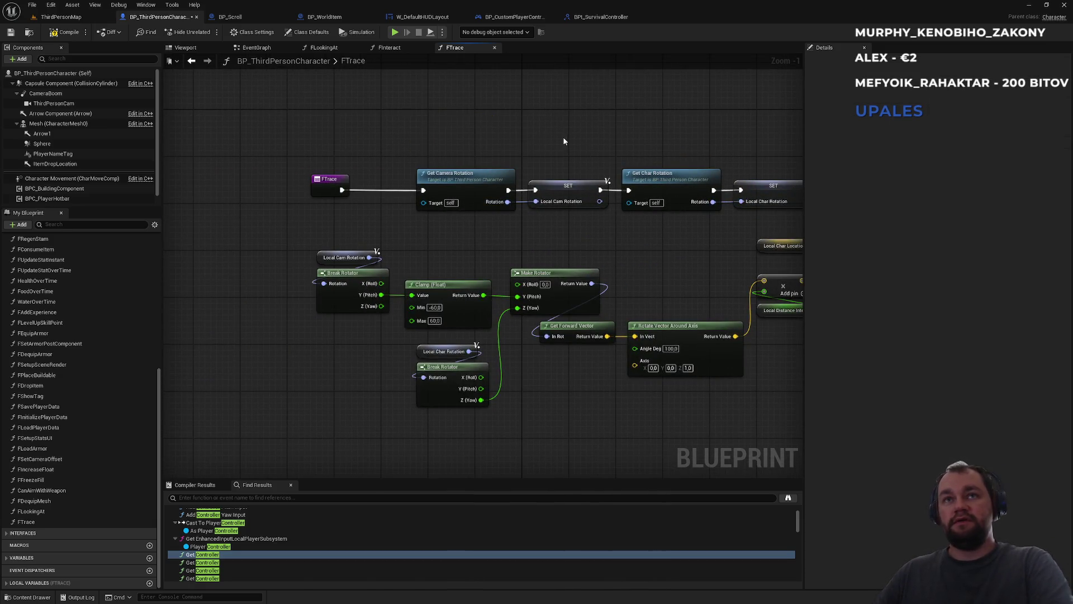
Add an FTrace input named Trace with type ETrace Type Query
click(330, 216)
drag(585, 160, 458, 180)
mouse_move(646, 267)
mouse_down()
mouse_move(662, 175)
mouse_move(655, 193)
mouse_up()
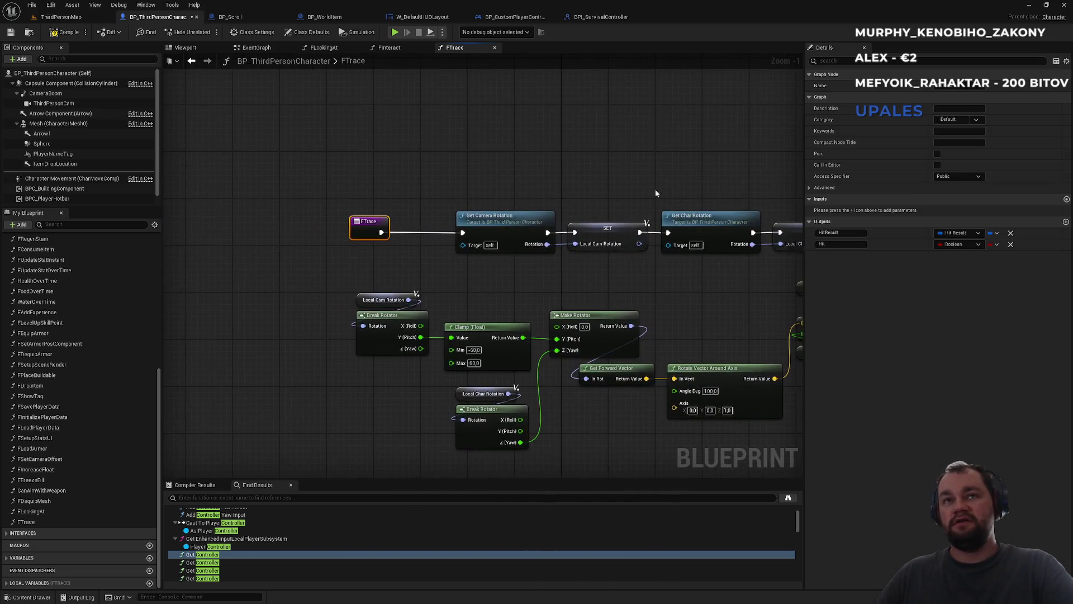
click(1066, 199)
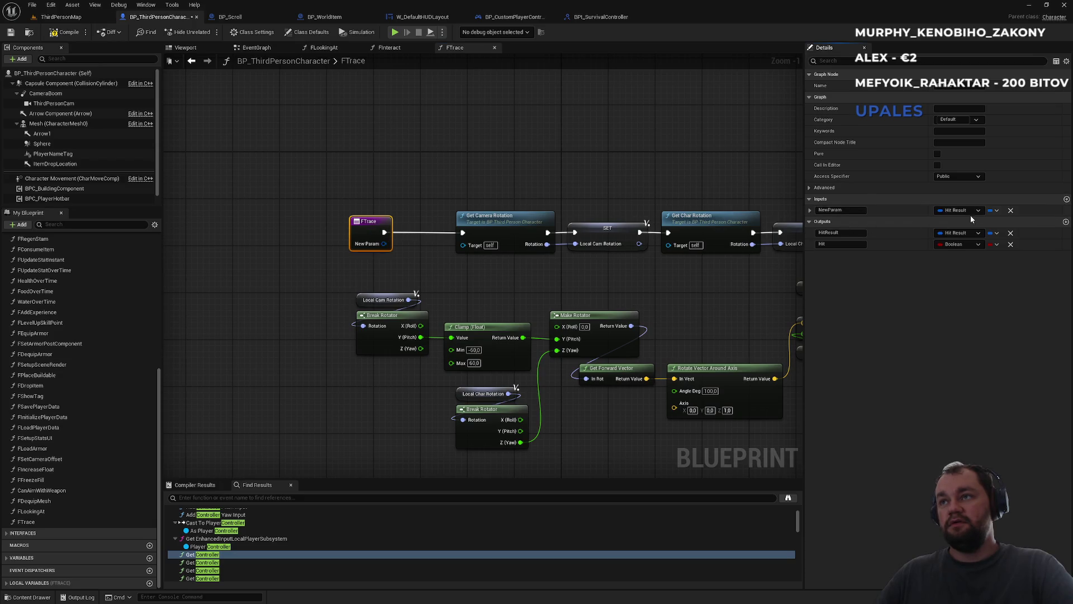
click(961, 211)
text(tracev)
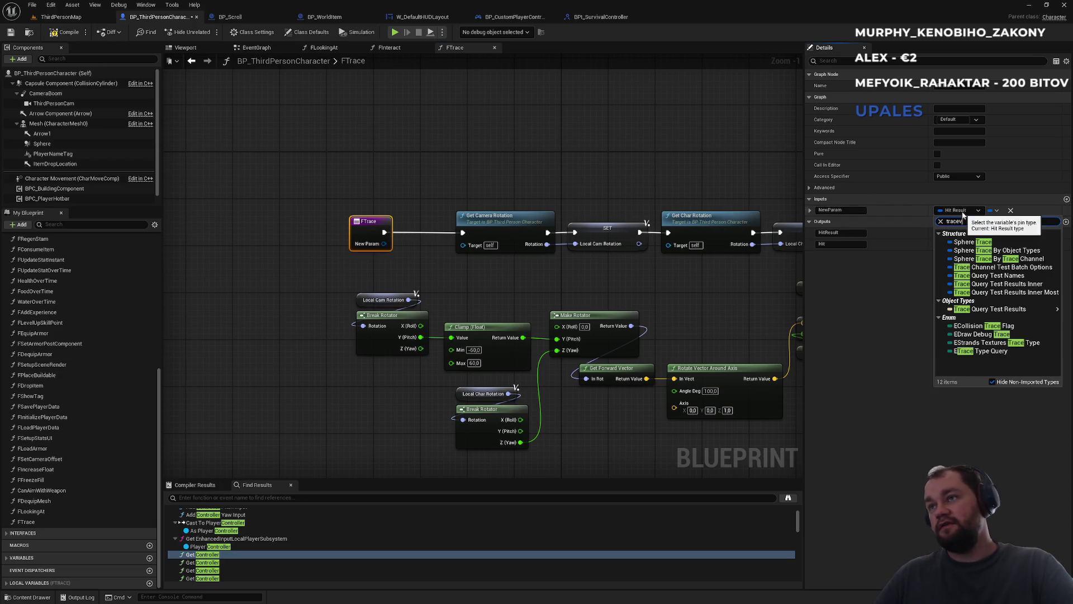
key(BackSpace)
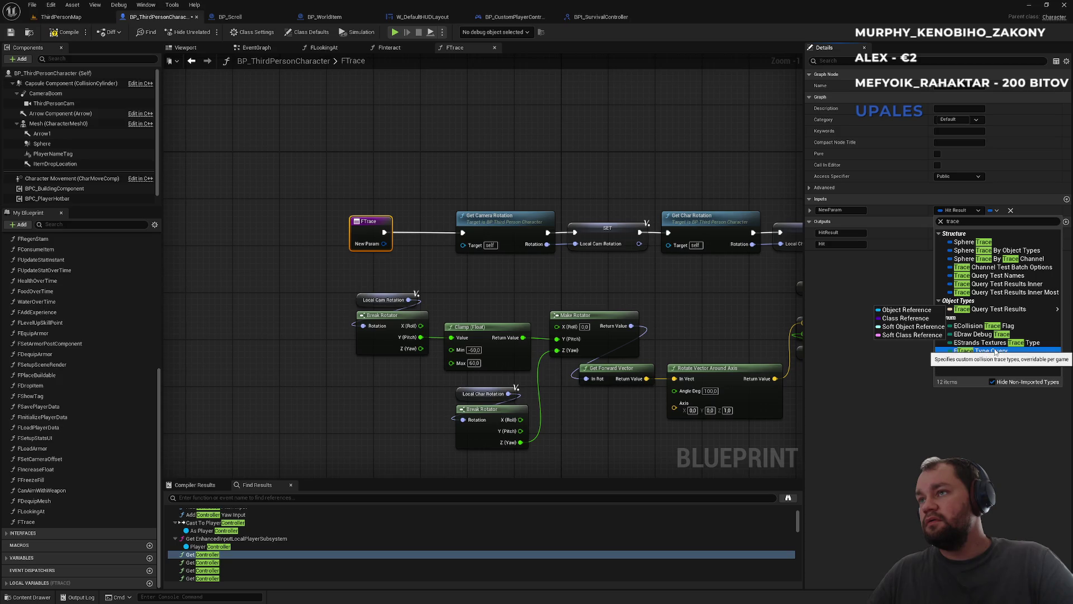
drag(782, 282, 365, 288)
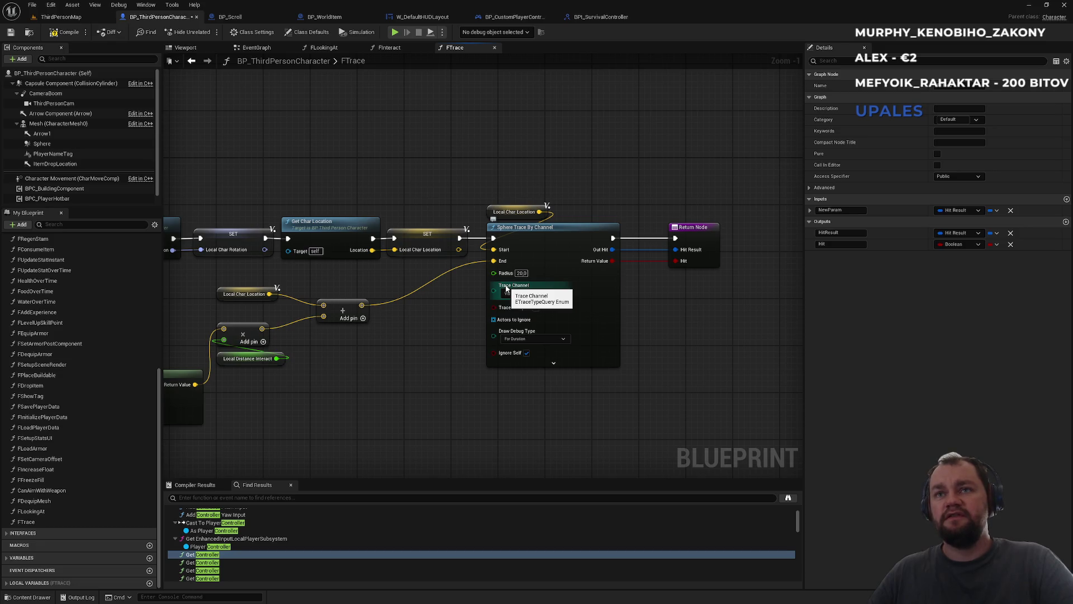
drag(447, 288, 719, 271)
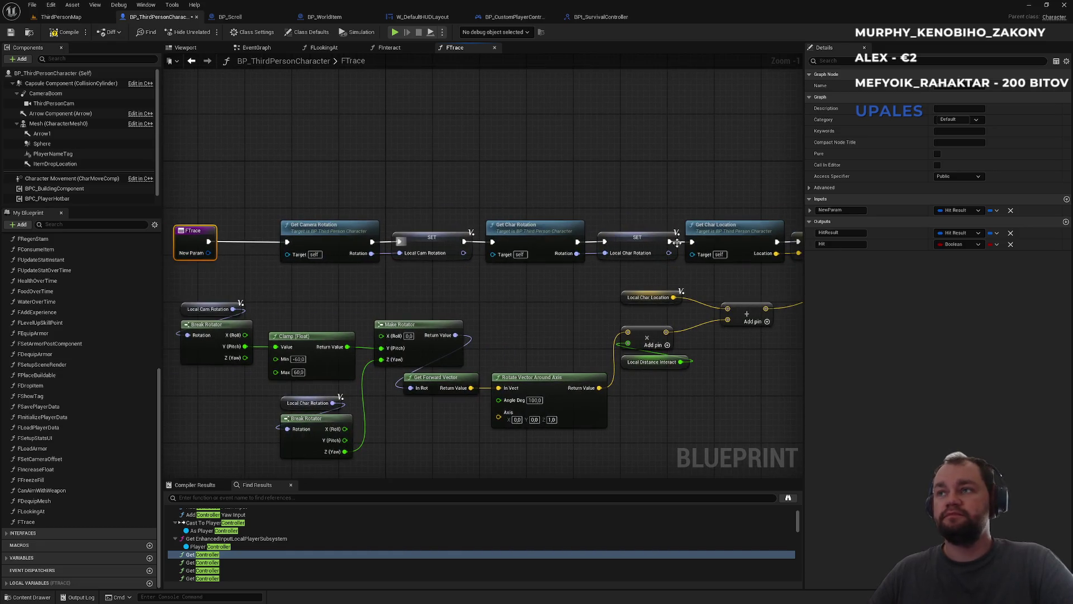
click(979, 211)
text(type)
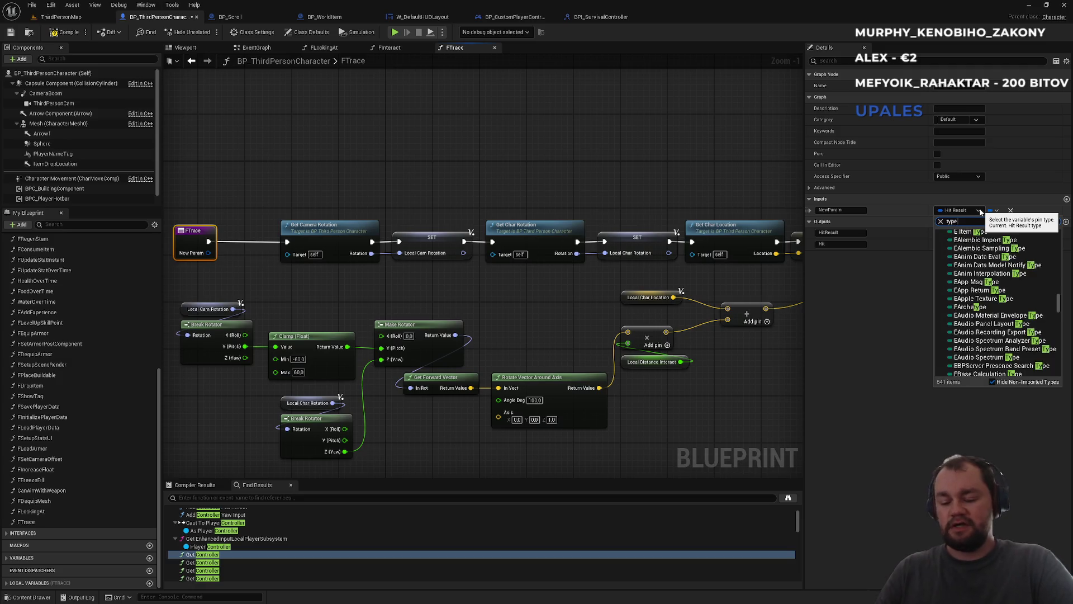
text(qu)
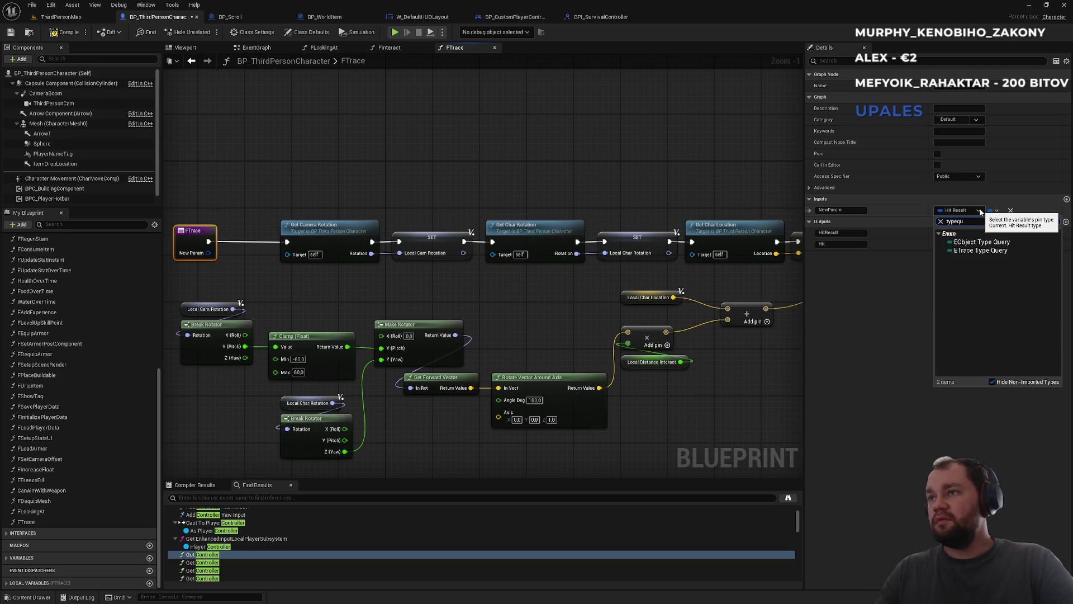
click(986, 251)
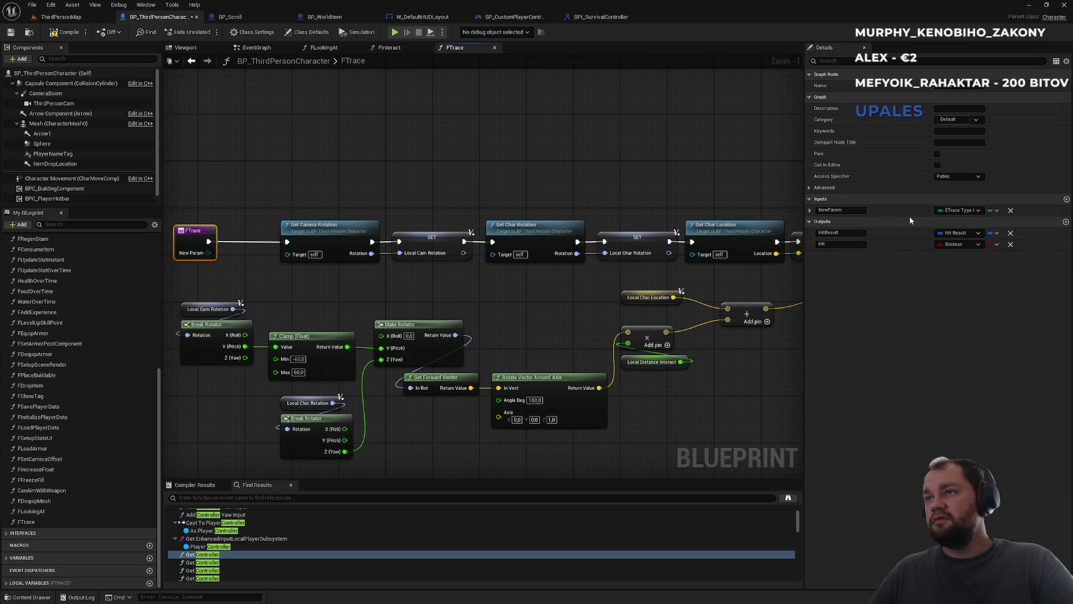
click(848, 211)
text(Trace)
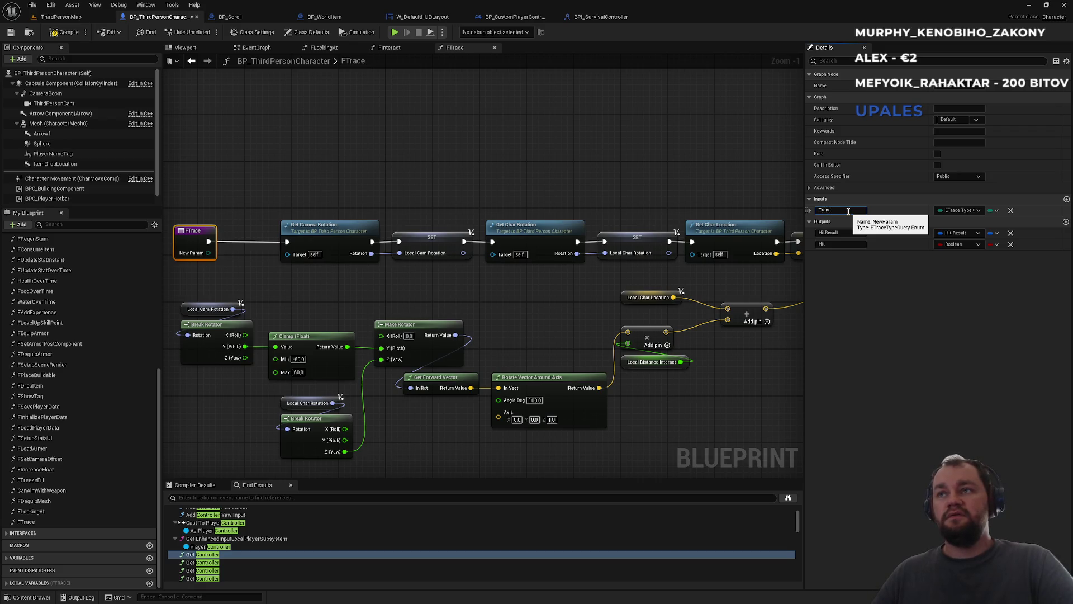
key(Return)
Connect the Trace input to Sphere Trace By Channel's Trace Channel and compile
mouse_move(208, 253)
mouse_down()
mouse_move(808, 293)
mouse_move(567, 303)
mouse_move(586, 288)
mouse_up()
click(586, 170)
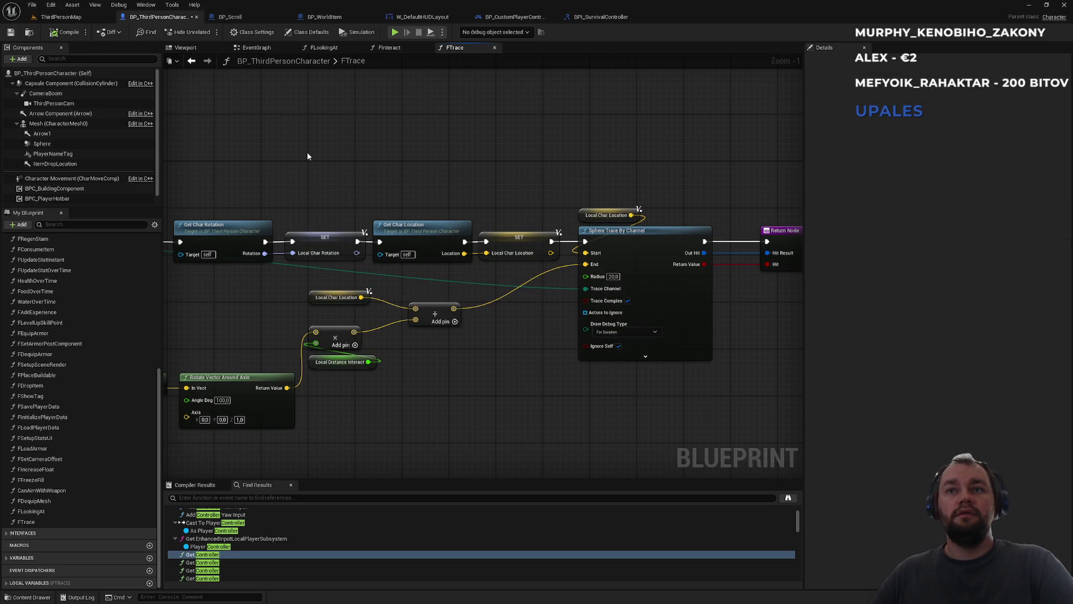
drag(379, 172, 659, 92)
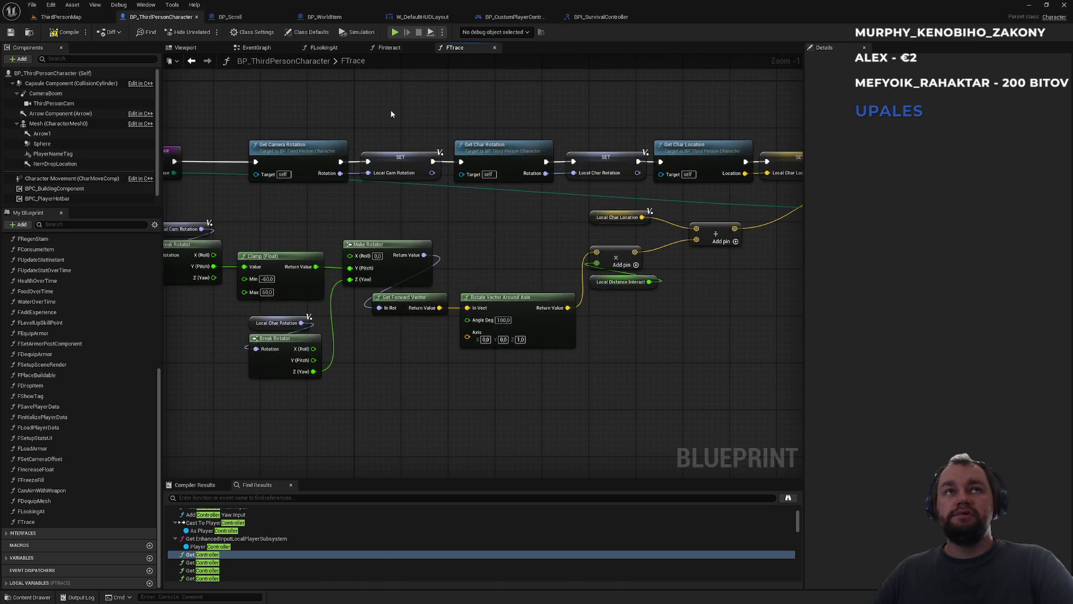
click(68, 34)
Tidy the rotation and location node pairs in FTrace, then switch back to FInteract
mouse_move(279, 118)
mouse_down()
mouse_move(360, 183)
mouse_move(442, 180)
mouse_move(369, 169)
mouse_up()
click(417, 119)
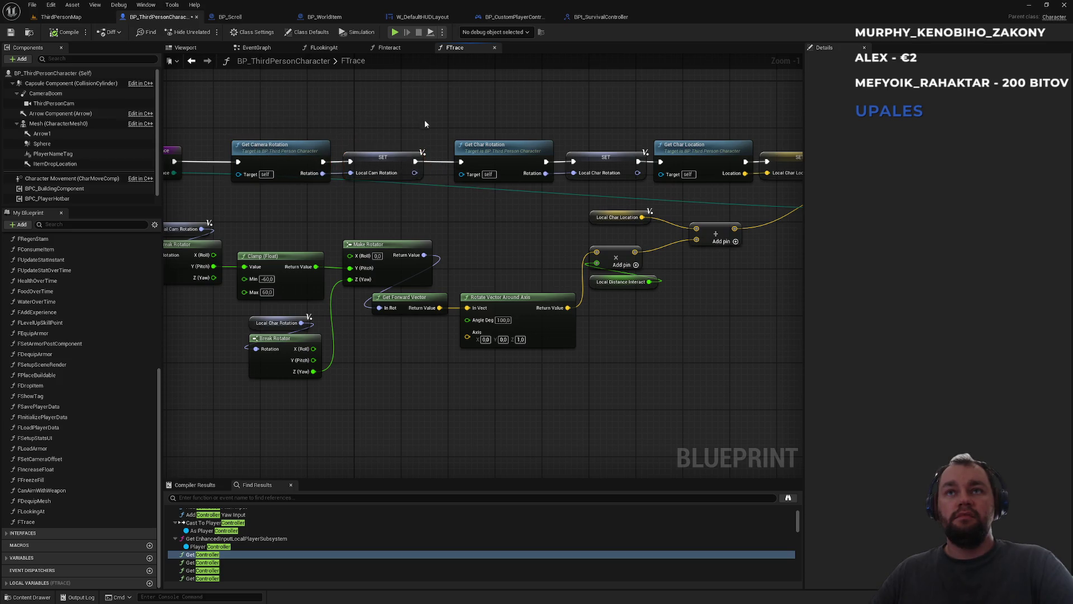
drag(518, 109, 620, 184)
drag(486, 144, 474, 144)
click(619, 132)
drag(619, 132, 452, 142)
drag(515, 126, 620, 170)
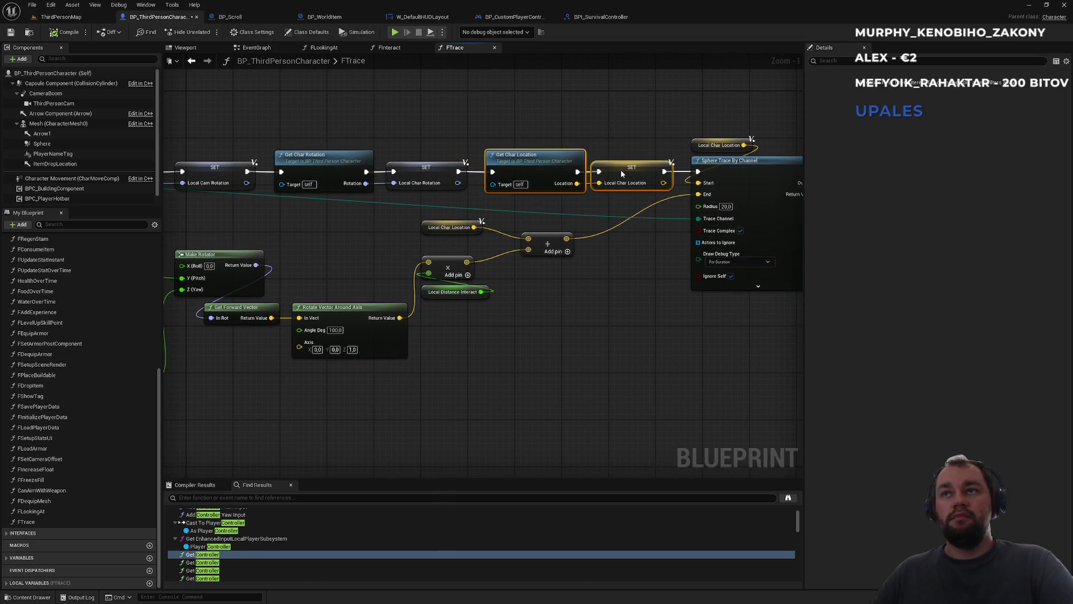
click(637, 123)
drag(637, 123, 656, 108)
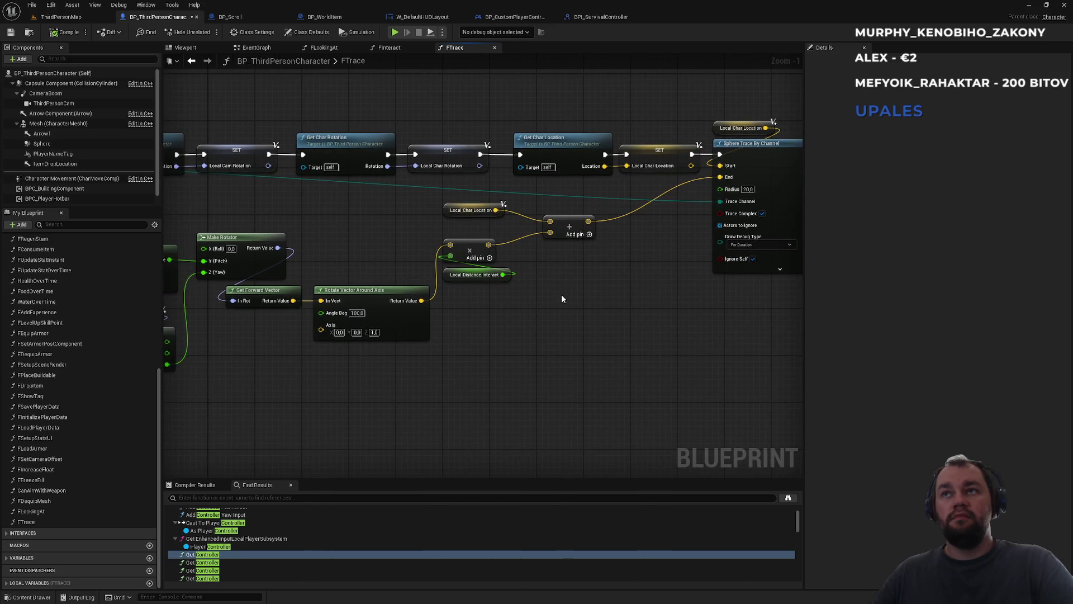
drag(627, 302, 336, 317)
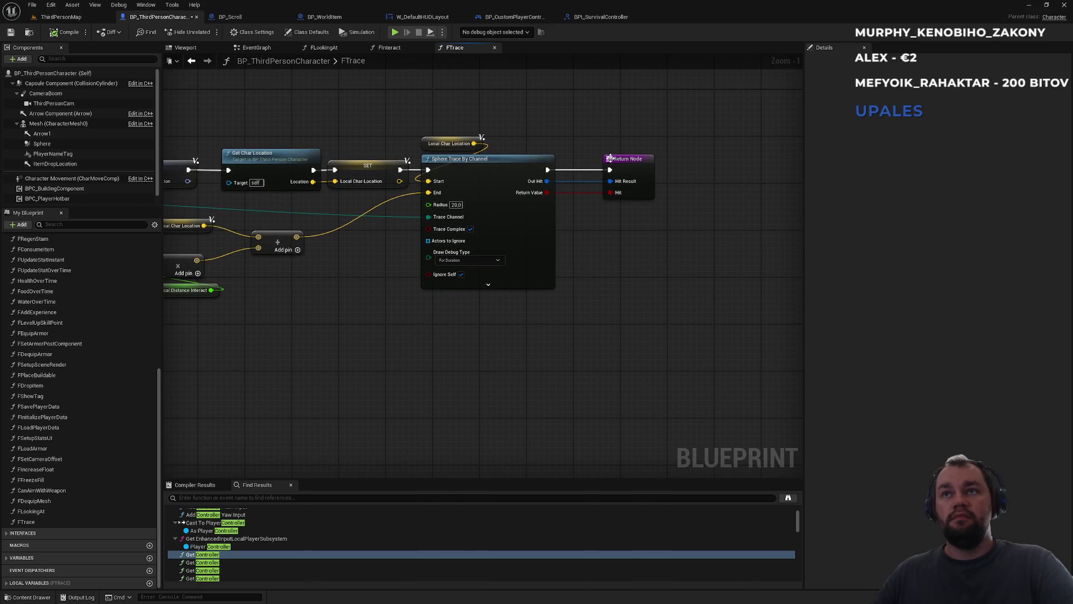
key(alt+Left)
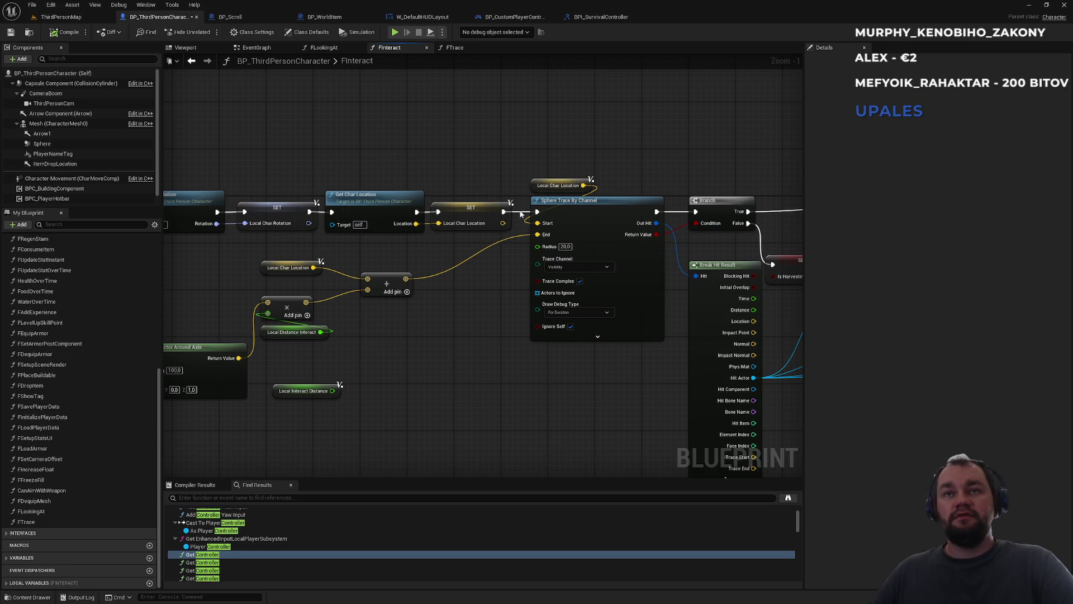
Open the FLookingAt graph and delete its comment box
scroll(438, 170, down, 2)
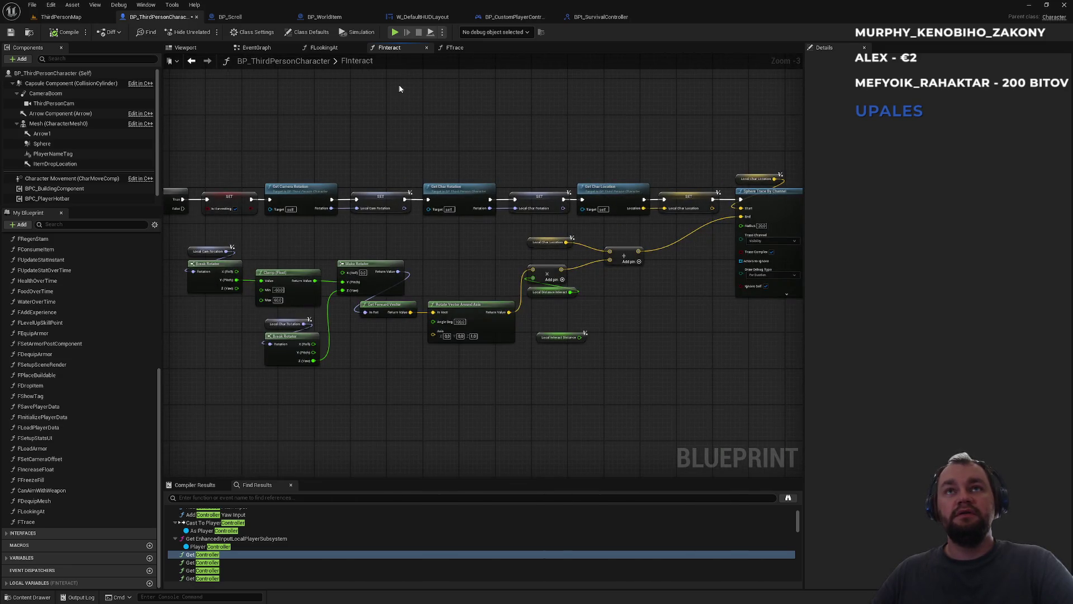
click(337, 50)
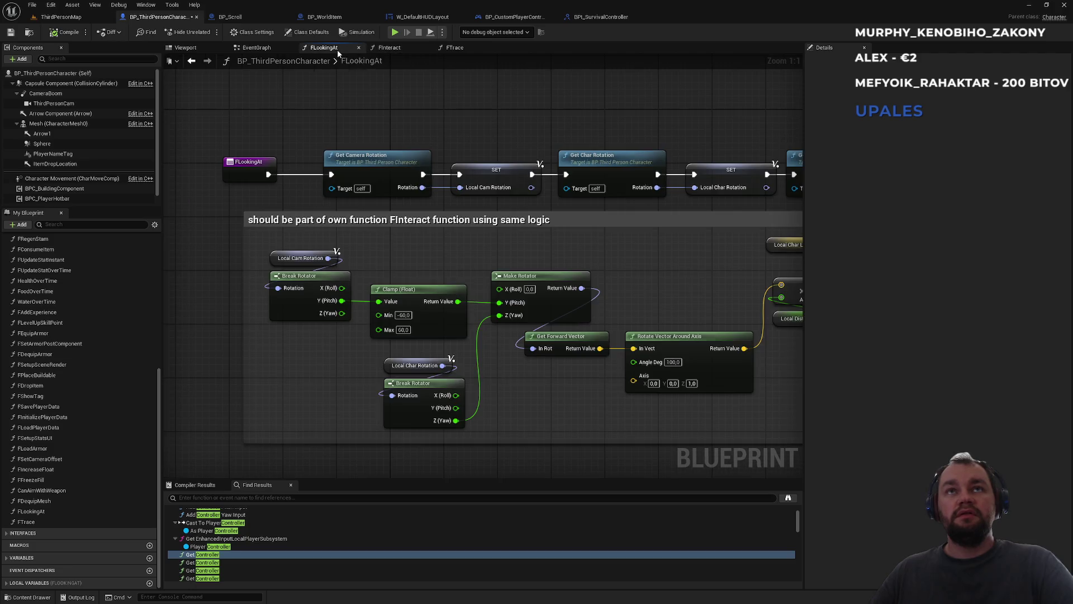
drag(524, 138, 438, 223)
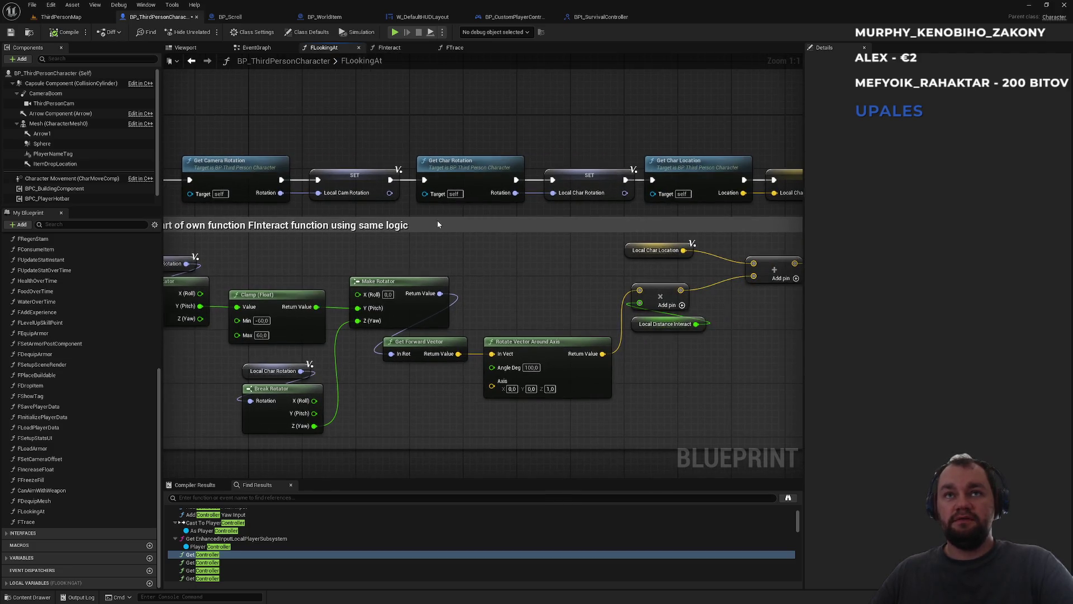
click(467, 228)
scroll(497, 243, down, 3)
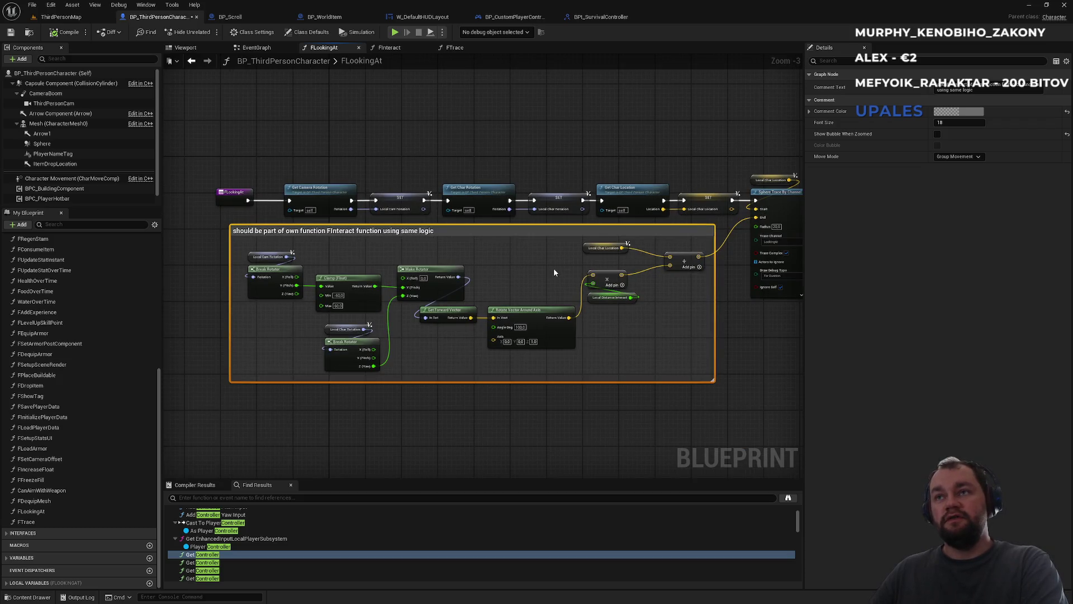
key(Delete)
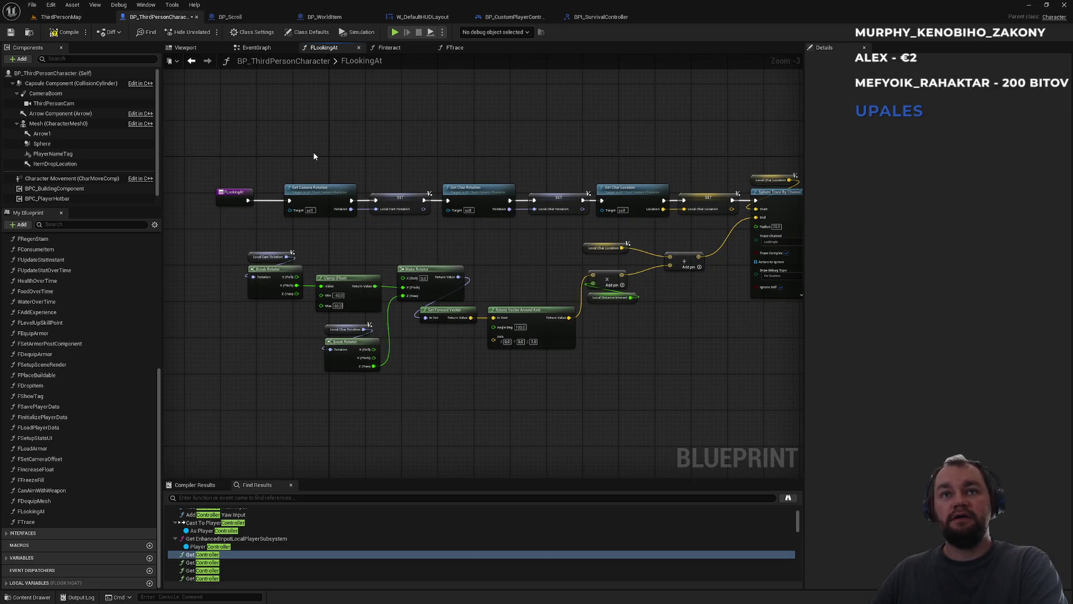
Delete FLookingAt's rotation, location, distance and Sphere Trace nodes and shift its entry node right
drag(246, 239, 718, 374)
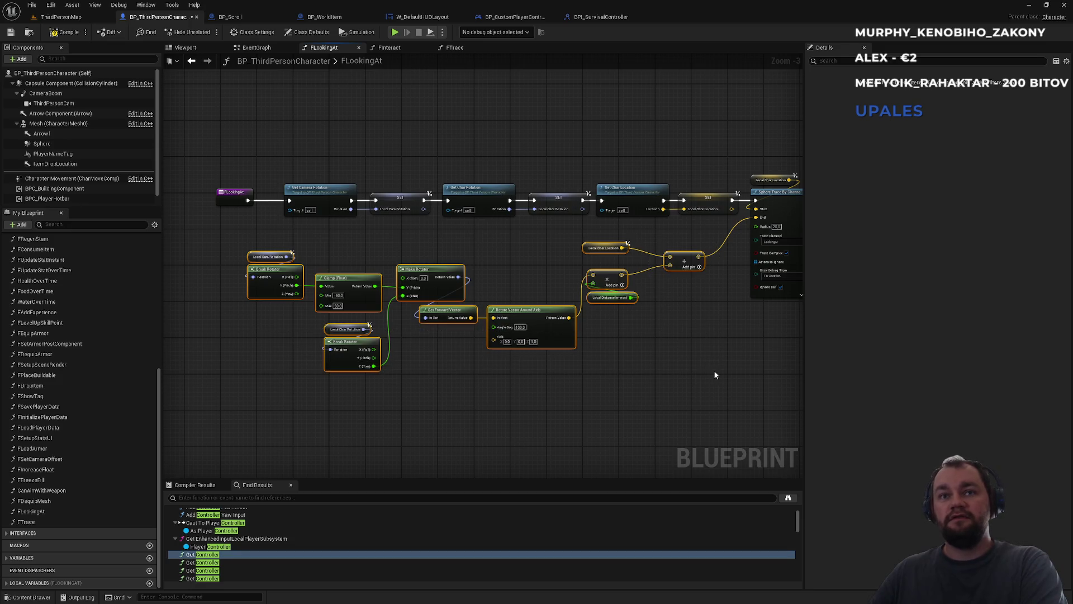
key(Delete)
mouse_move(328, 163)
mouse_down()
mouse_move(515, 258)
mouse_move(700, 261)
mouse_up()
key(Delete)
drag(569, 166, 640, 259)
mouse_move(509, 296)
mouse_down()
mouse_move(340, 295)
mouse_move(614, 269)
mouse_up()
key(Delete)
scroll(613, 268, down, 2)
drag(402, 224, 621, 239)
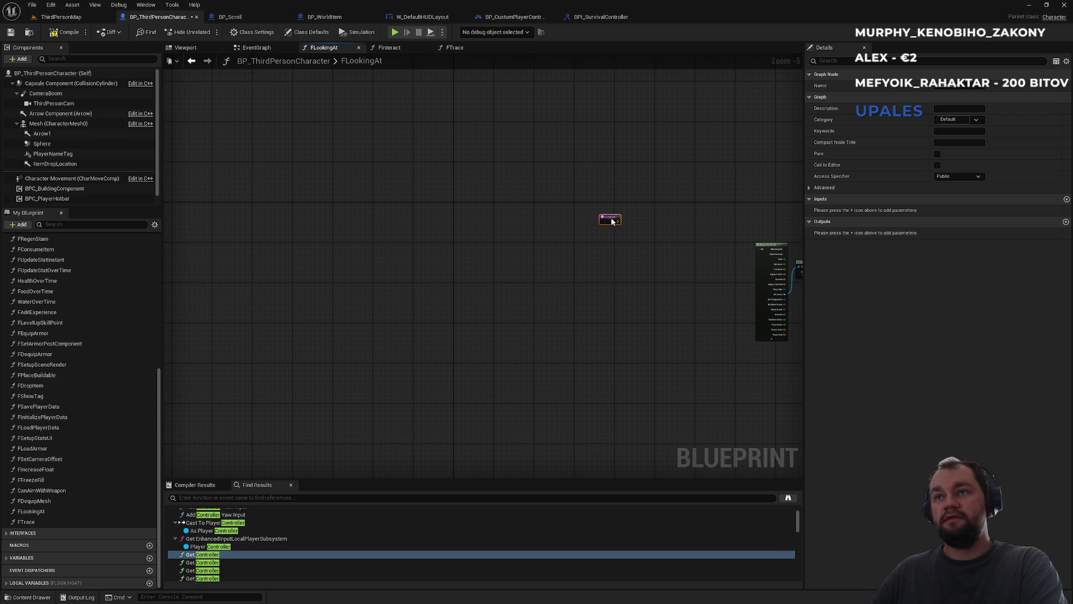
scroll(719, 211, up, 4)
mouse_move(719, 211)
mouse_down()
mouse_move(297, 245)
mouse_move(404, 222)
mouse_up()
Add an FTrace call on LookingAt, feed Hit Result to Break Hit Result and exec to the cast, then compile
text(ftra)
key(Return)
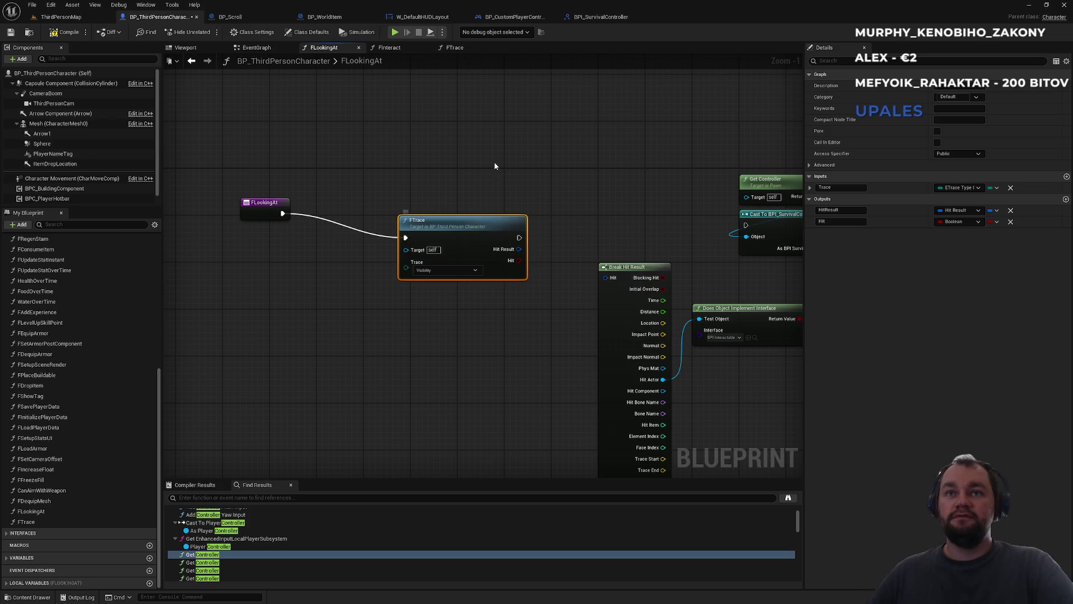
click(446, 270)
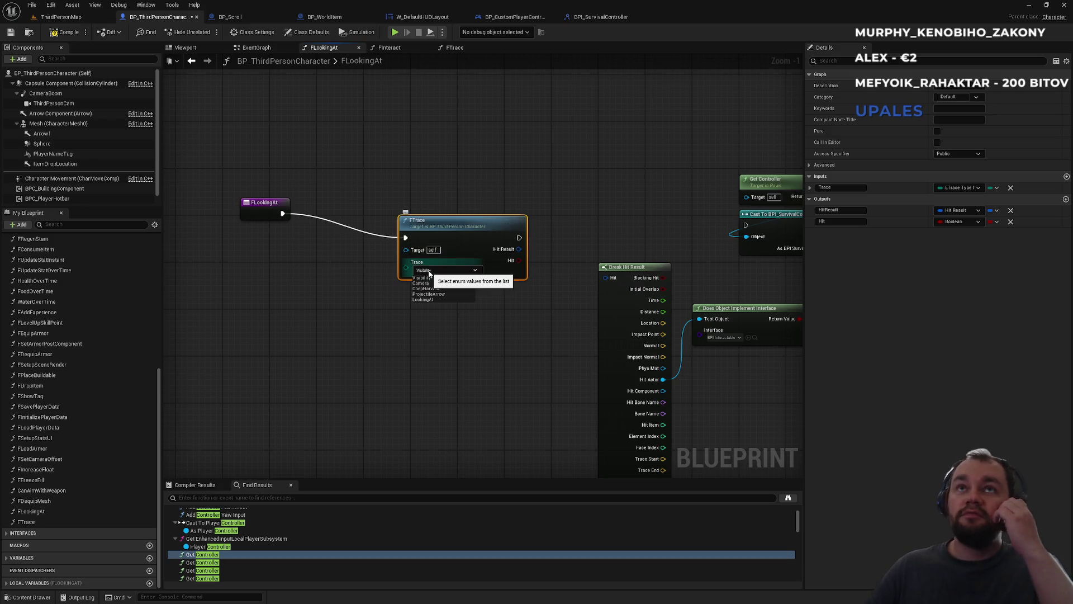
mouse_move(519, 260)
mouse_down()
mouse_move(558, 295)
mouse_move(606, 281)
mouse_move(521, 249)
mouse_move(748, 229)
mouse_up()
click(547, 212)
drag(493, 229, 528, 222)
drag(263, 206, 381, 215)
drag(592, 173, 337, 161)
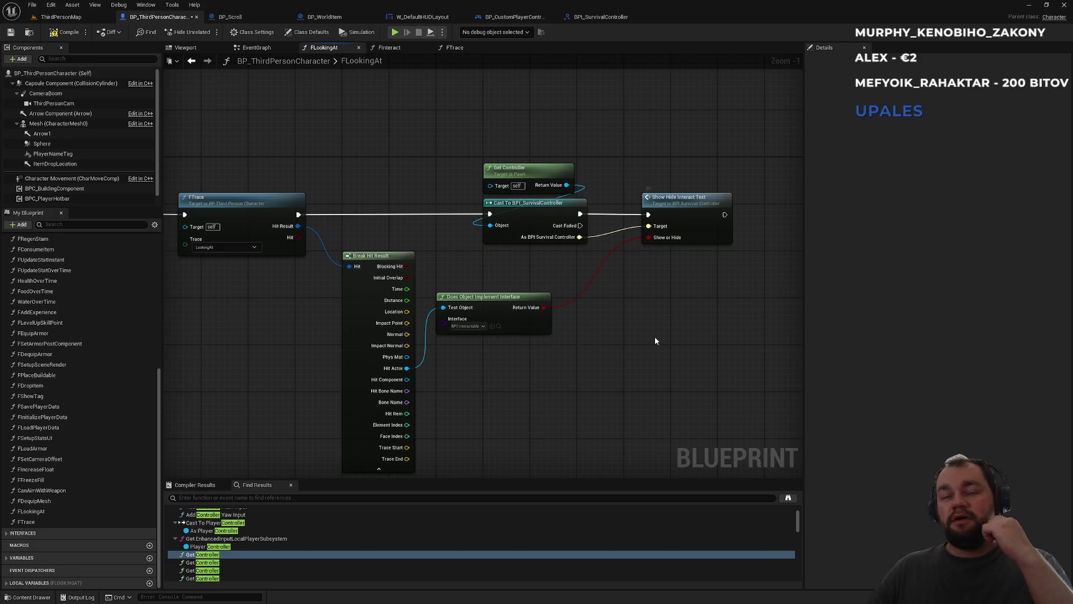
drag(526, 363, 632, 295)
drag(201, 168, 273, 206)
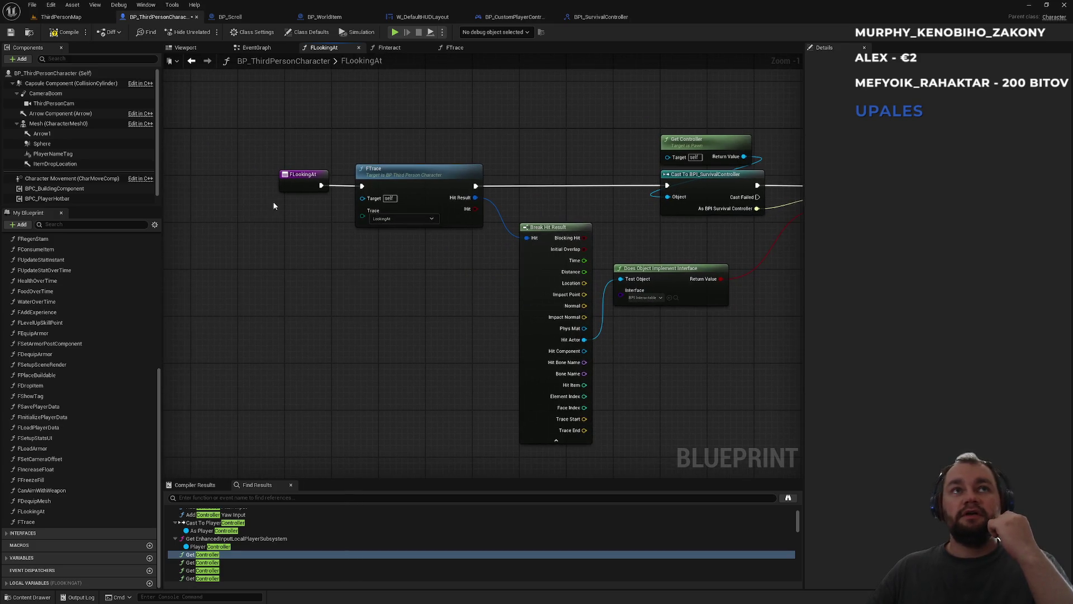
click(64, 34)
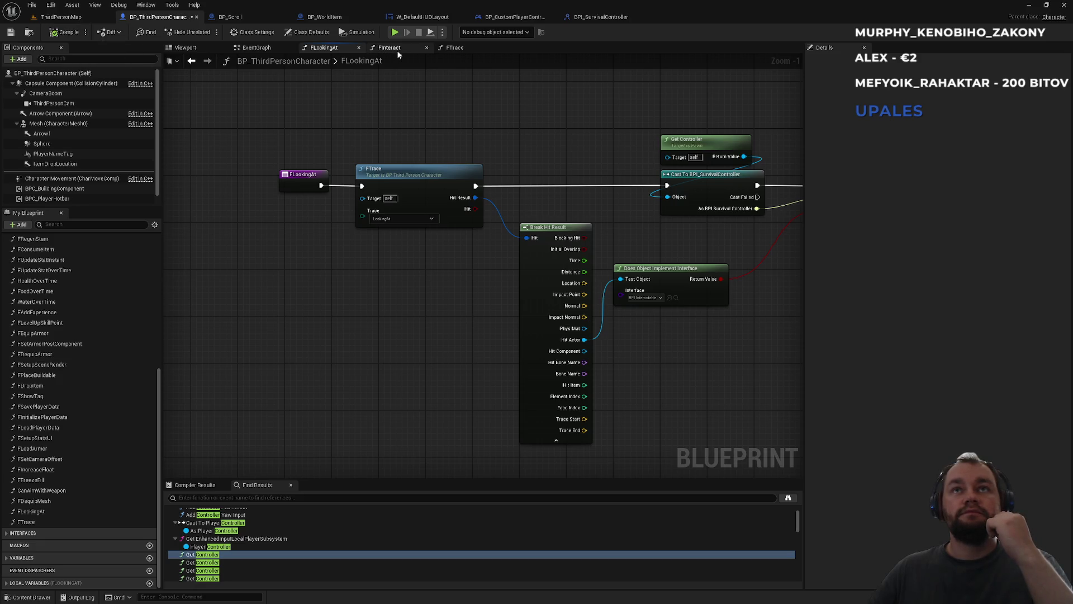
In FInteract, disconnect the old sphere trace from SET and the Branch, then move the trace nodes upward
click(405, 49)
drag(475, 279, 582, 282)
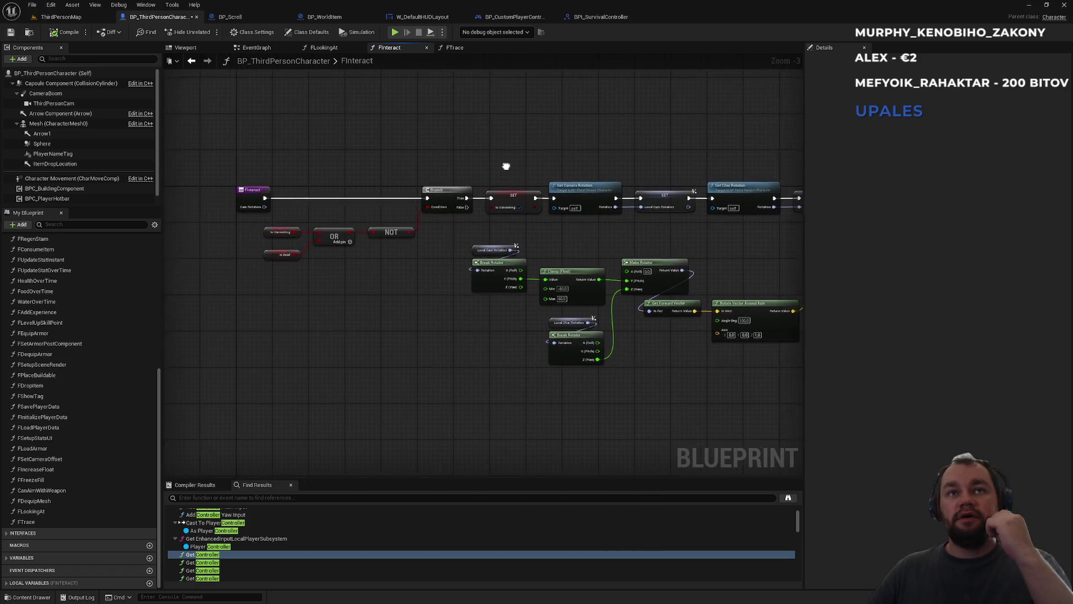
drag(535, 166, 453, 172)
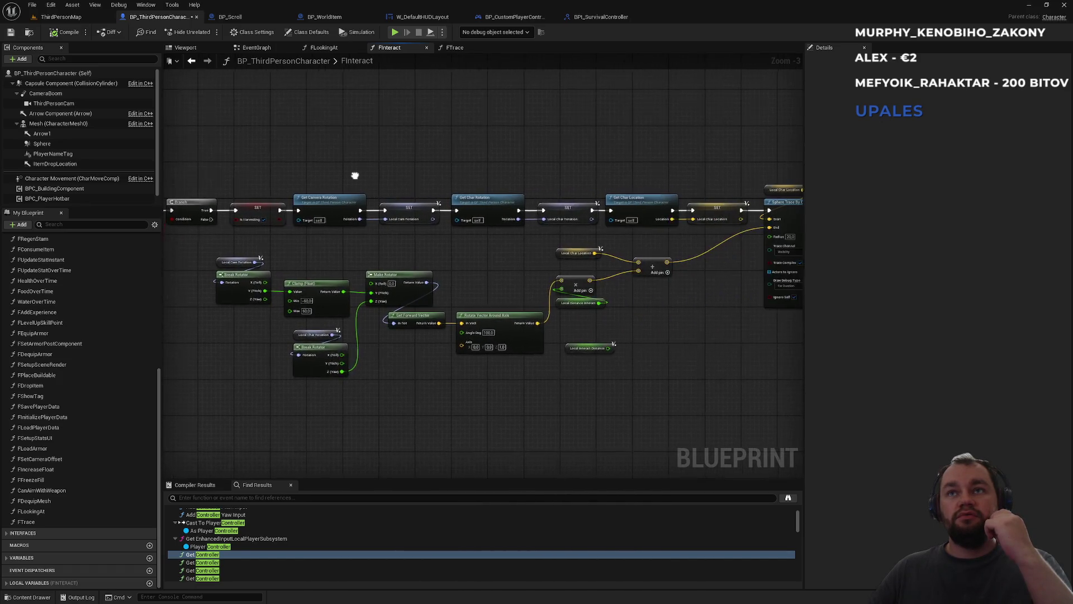
alt+click(293, 211)
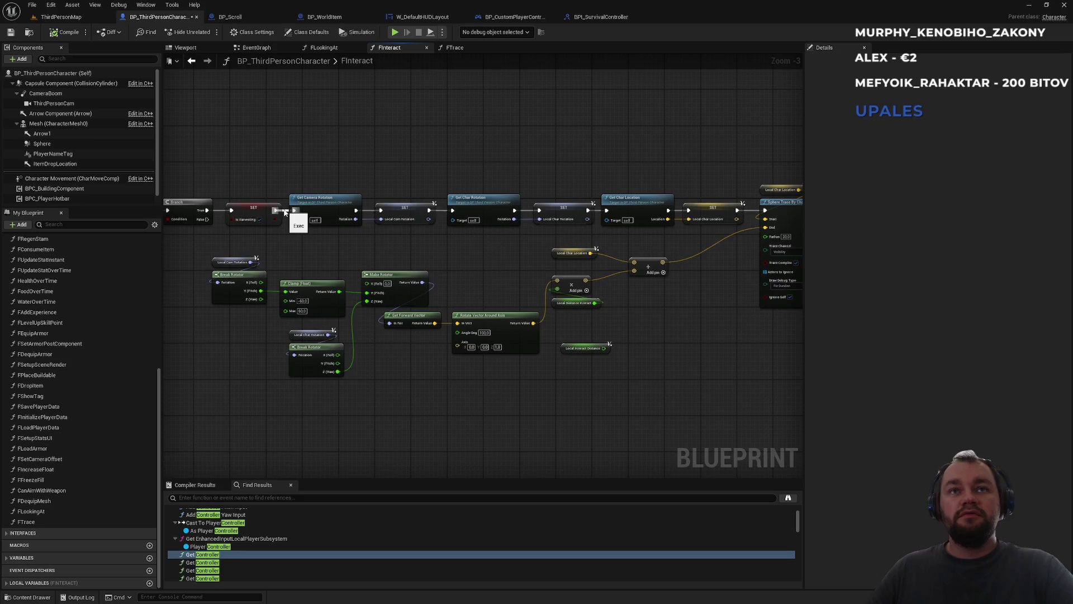
mouse_move(714, 269)
mouse_down()
mouse_move(642, 283)
mouse_move(445, 267)
mouse_up()
alt+click(612, 210)
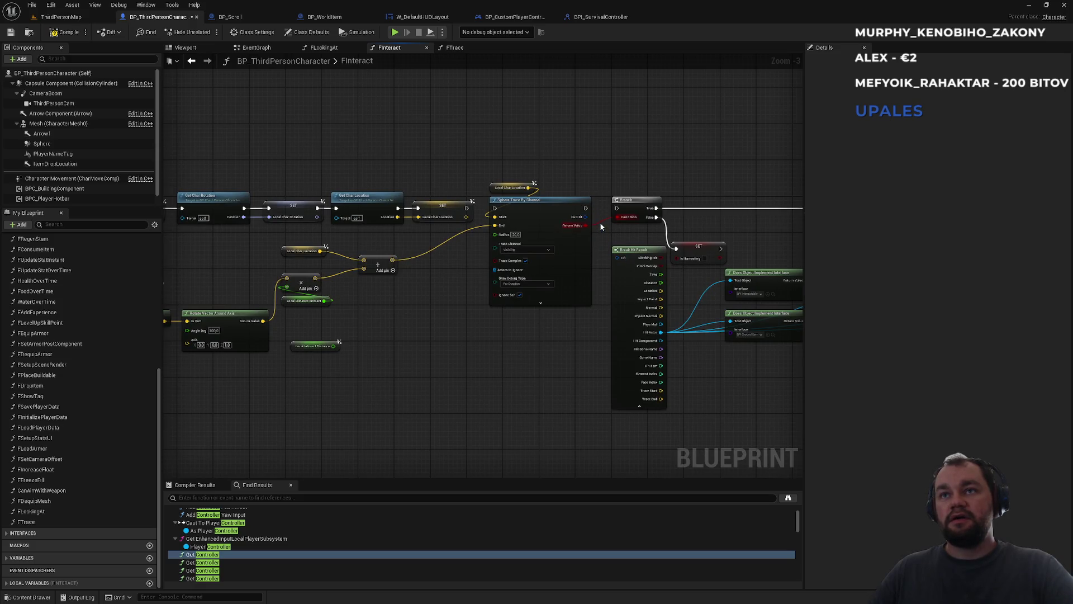
drag(599, 221, 670, 141)
scroll(575, 188, down, 2)
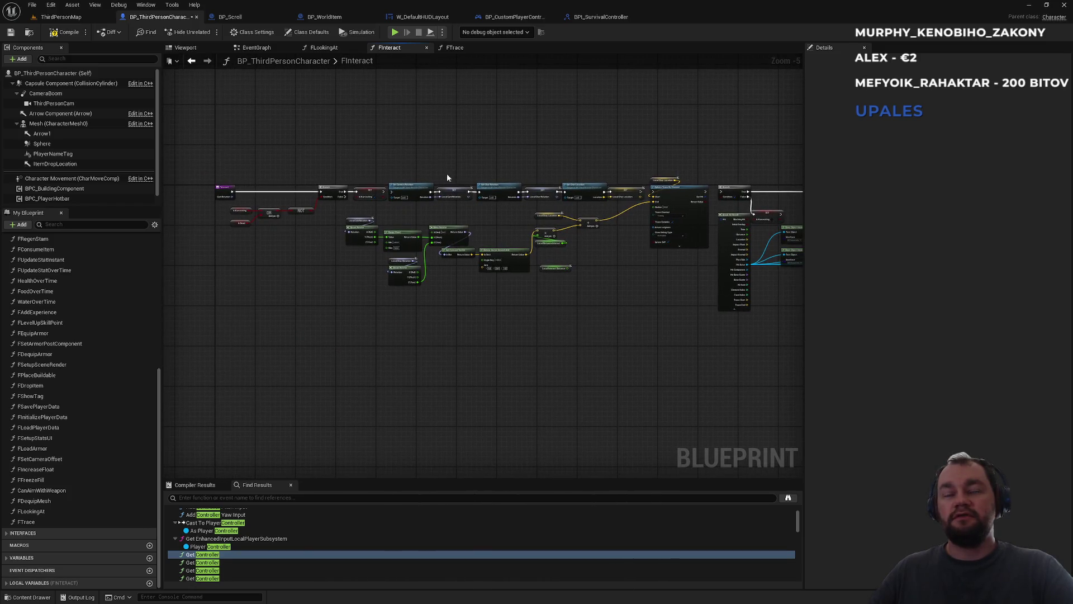
mouse_move(408, 151)
mouse_down()
mouse_move(528, 281)
mouse_move(680, 337)
mouse_up()
mouse_move(415, 184)
mouse_down()
mouse_move(437, 140)
mouse_move(460, 182)
mouse_move(431, 140)
mouse_up()
click(543, 349)
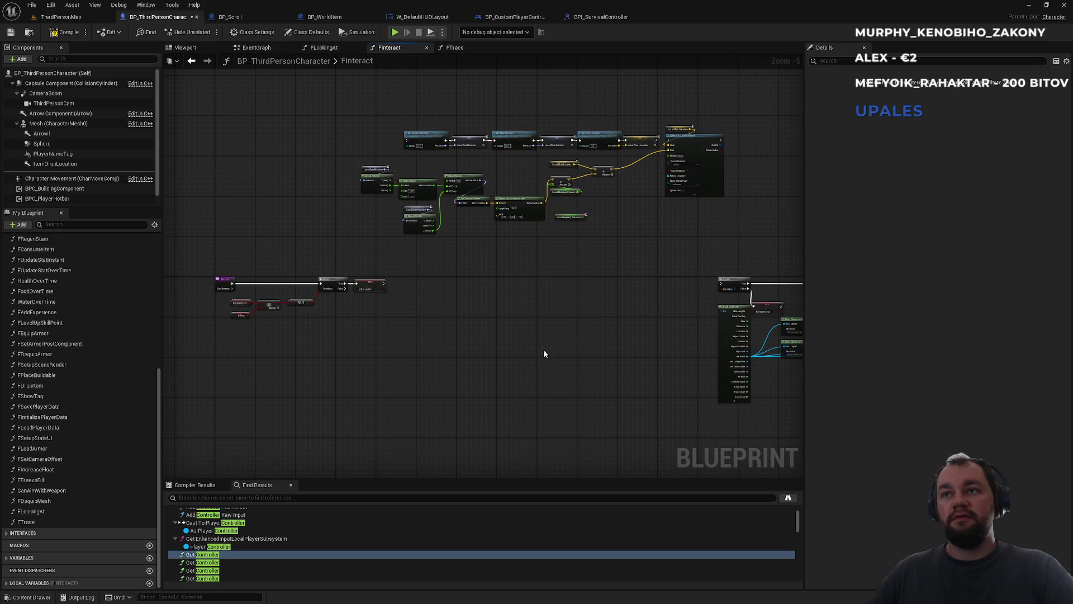
scroll(421, 322, up, 2)
Add an FTrace call after the Is Harvesting SET node
mouse_move(251, 267)
mouse_down()
mouse_move(376, 283)
mouse_move(368, 272)
mouse_up()
text(ft)
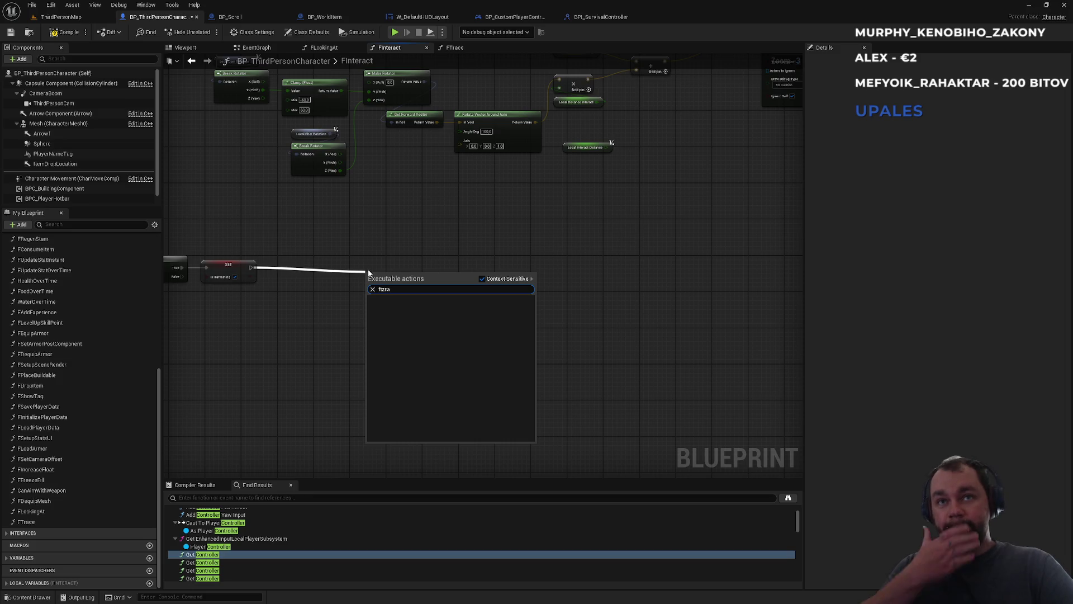
key(BackSpace)
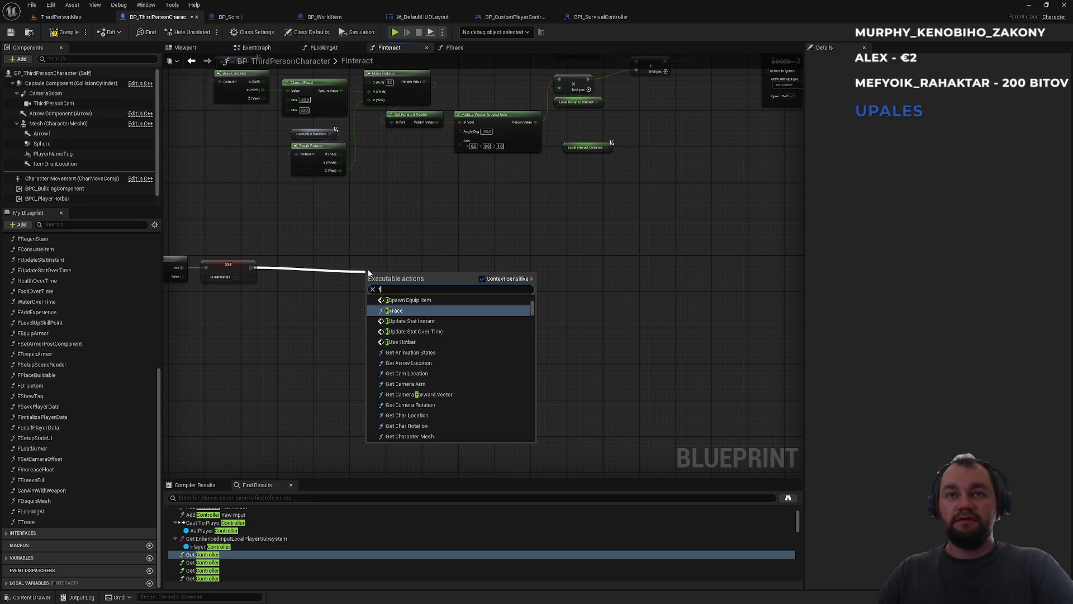
click(391, 310)
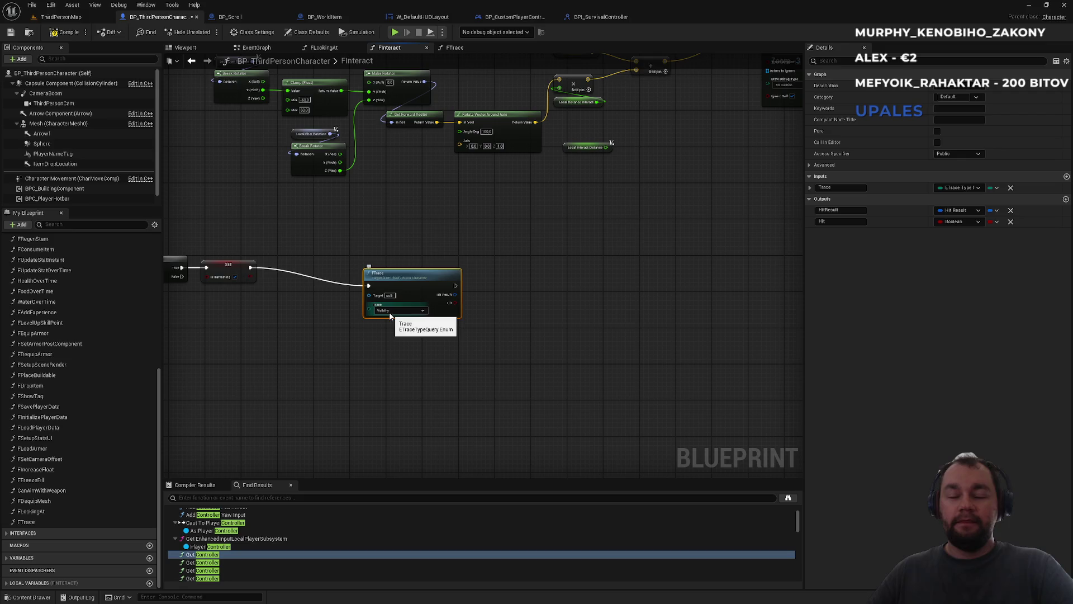
click(457, 209)
drag(457, 209, 374, 353)
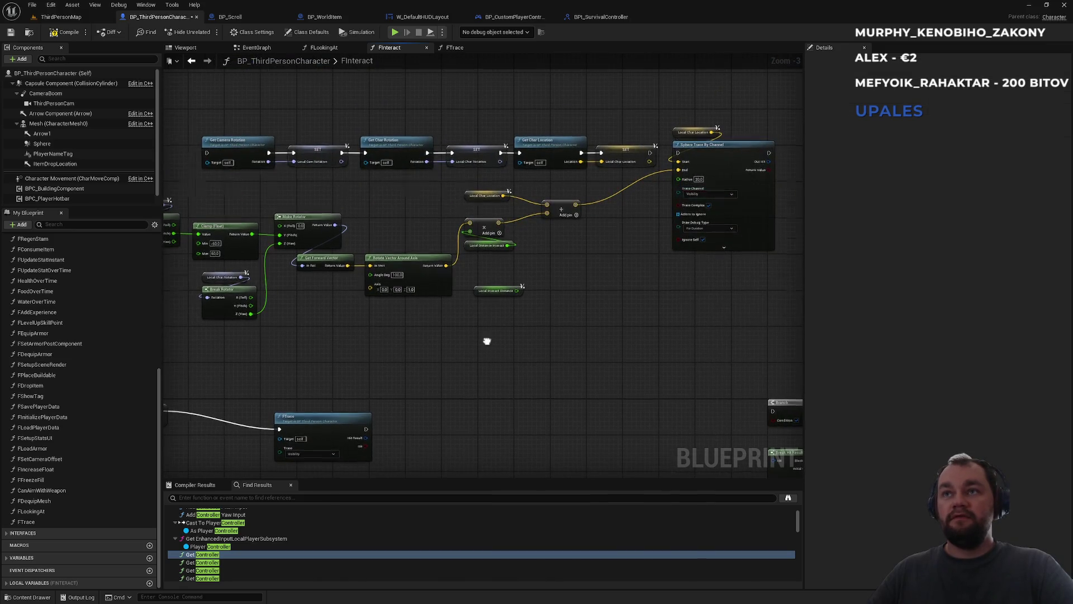
drag(713, 188, 750, 124)
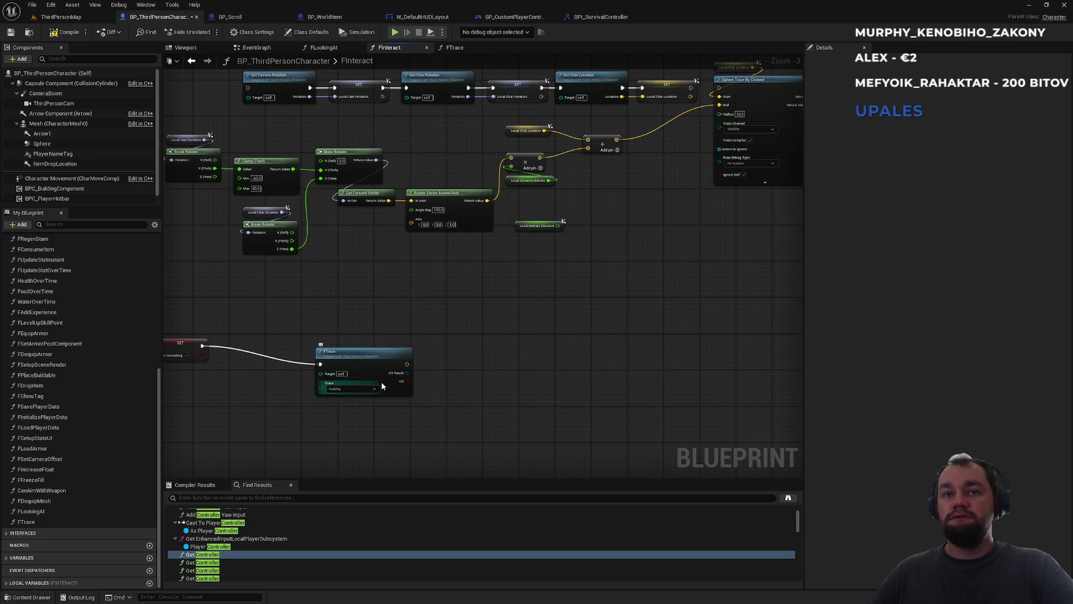
Wire FTrace's Hit into the Branch condition and its exec into the Branch, then return to ThirdPersonMap
drag(381, 381, 387, 367)
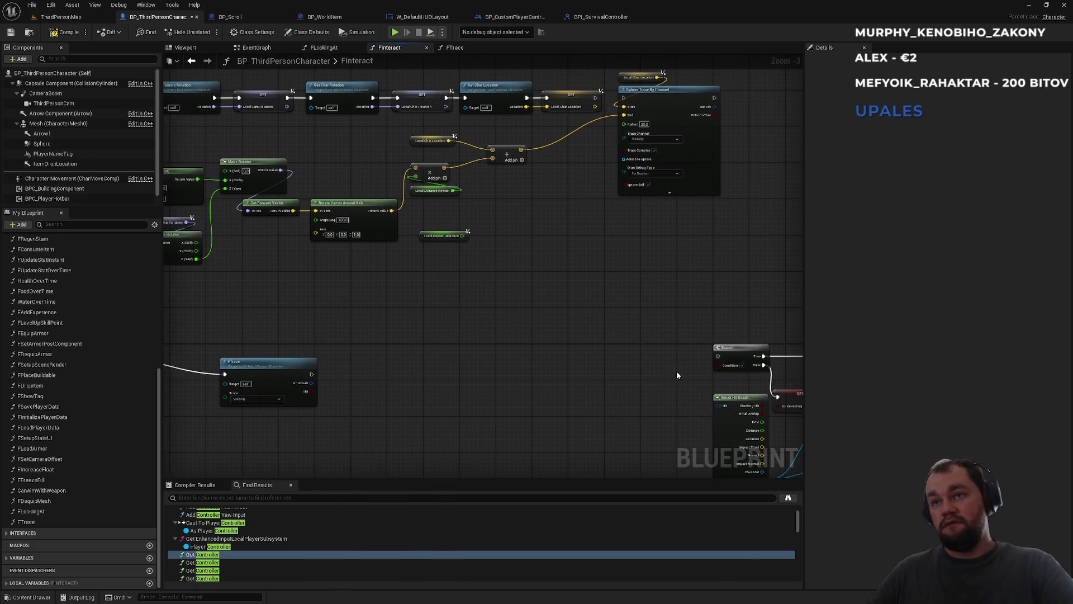
mouse_move(721, 367)
mouse_down()
mouse_move(327, 416)
mouse_move(307, 392)
mouse_up()
mouse_move(719, 356)
mouse_down()
mouse_move(628, 368)
mouse_move(311, 373)
mouse_up()
mouse_move(427, 321)
mouse_down()
mouse_move(426, 302)
mouse_move(295, 286)
mouse_move(297, 274)
mouse_move(557, 262)
mouse_move(563, 283)
mouse_move(699, 286)
mouse_up()
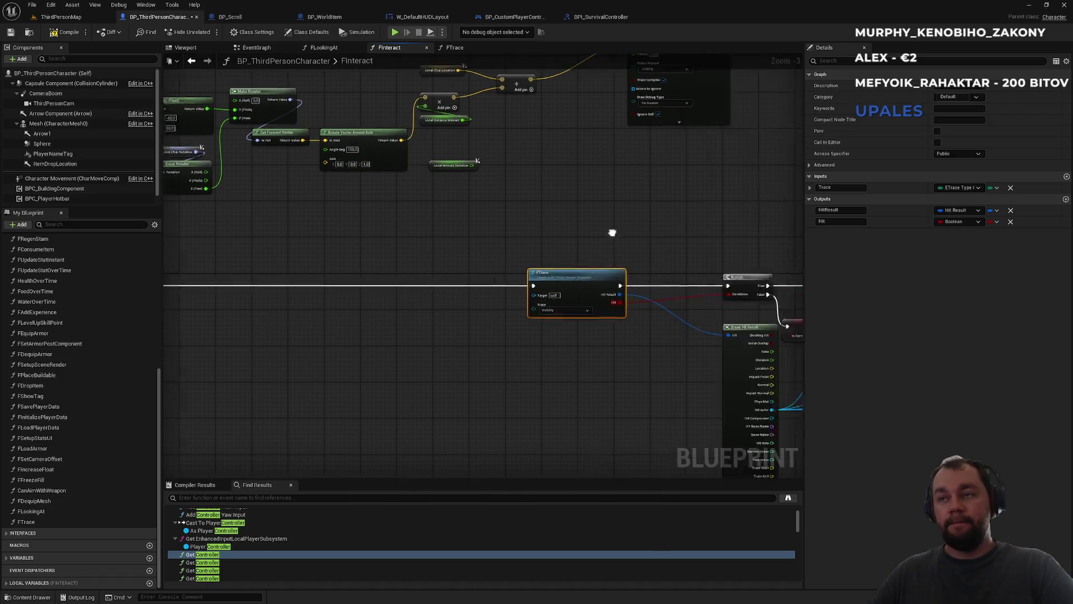
click(507, 278)
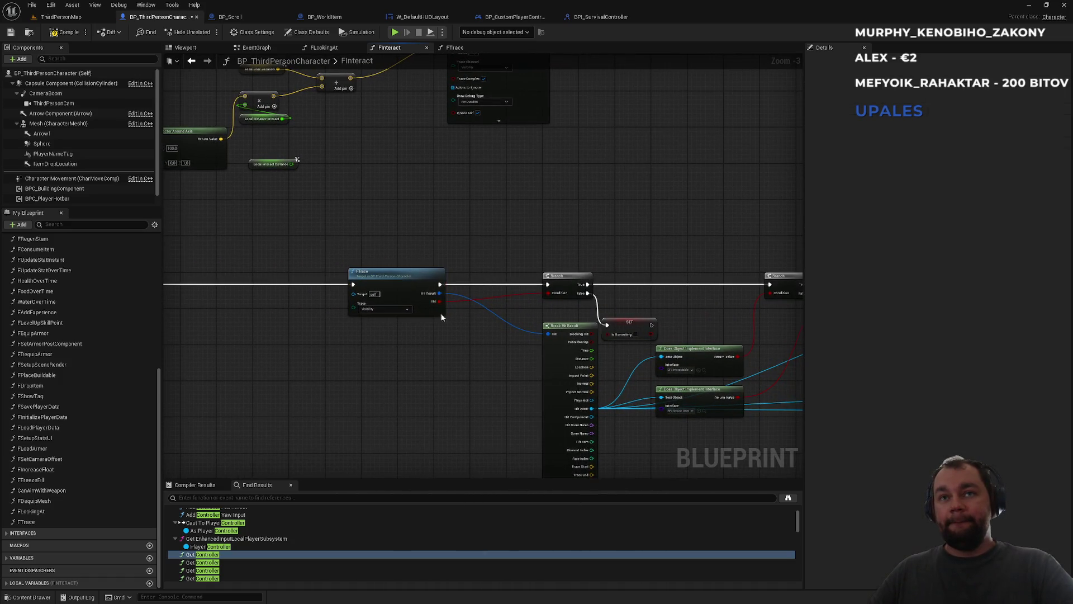
drag(468, 367, 500, 362)
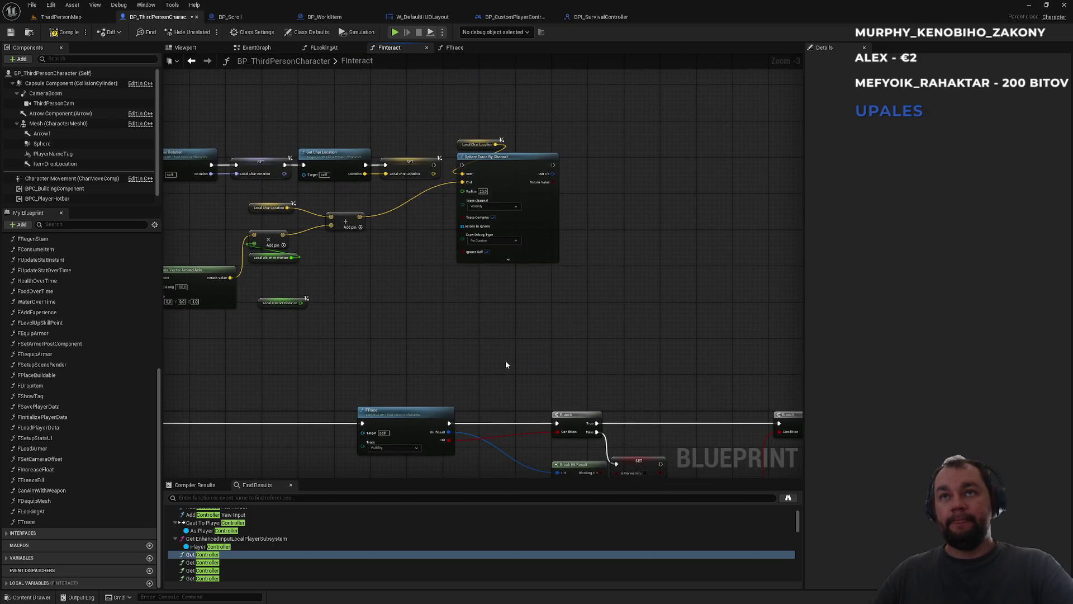
drag(503, 359, 435, 255)
click(62, 16)
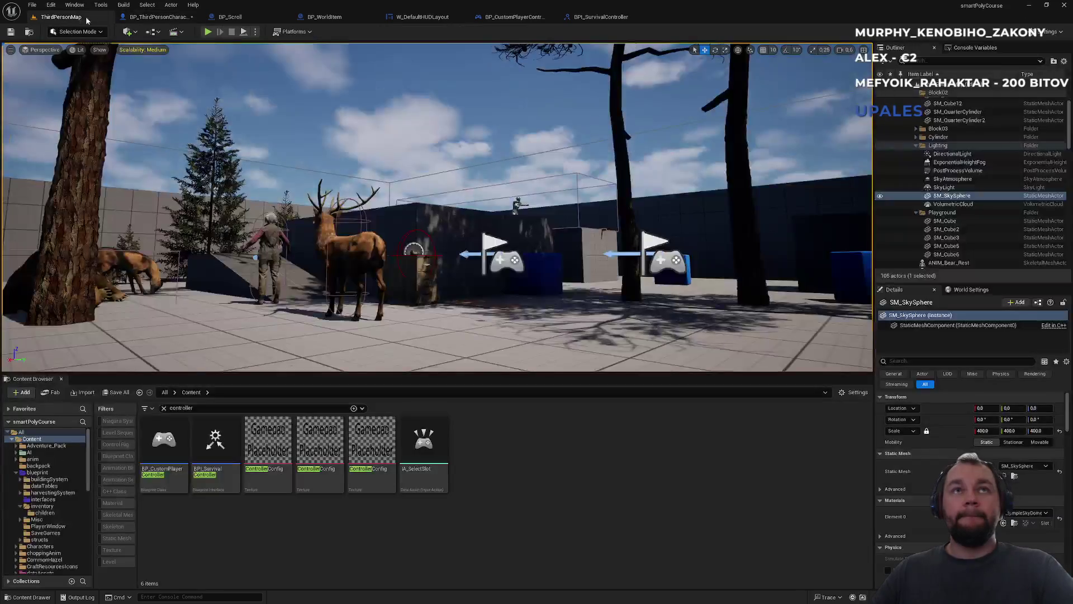
Start a play session, toggle the inventory, and drop a raw steak beside the character
click(207, 33)
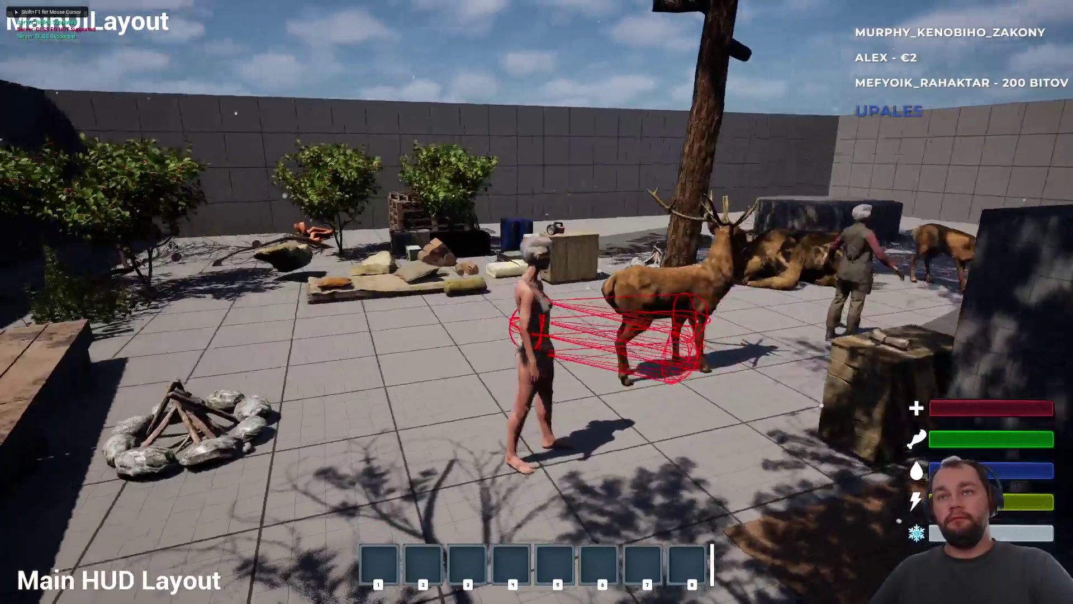
key(Tab)
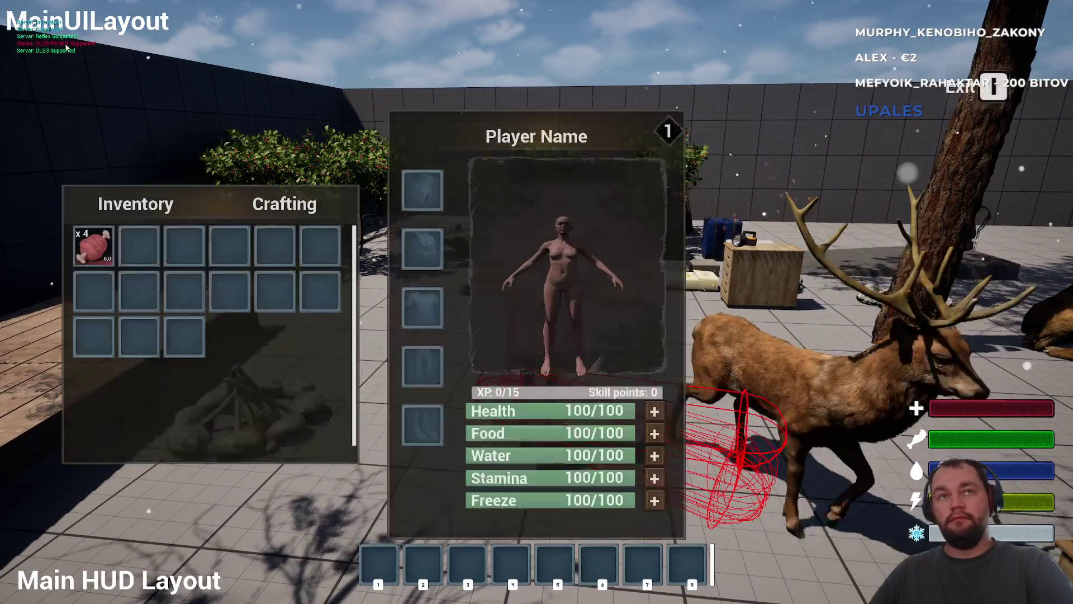
key(Tab)
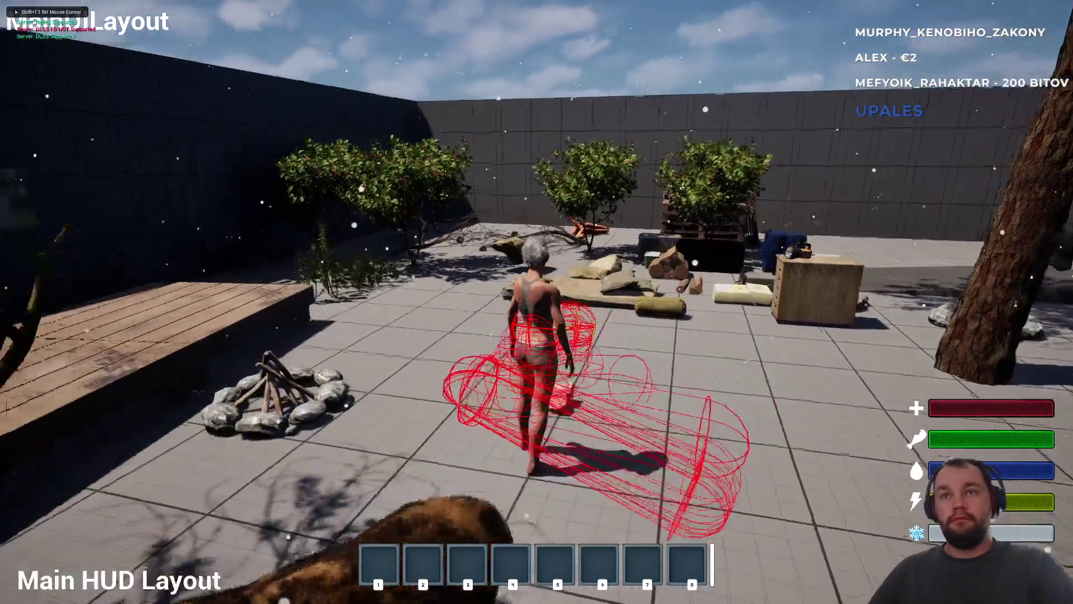
key(e)
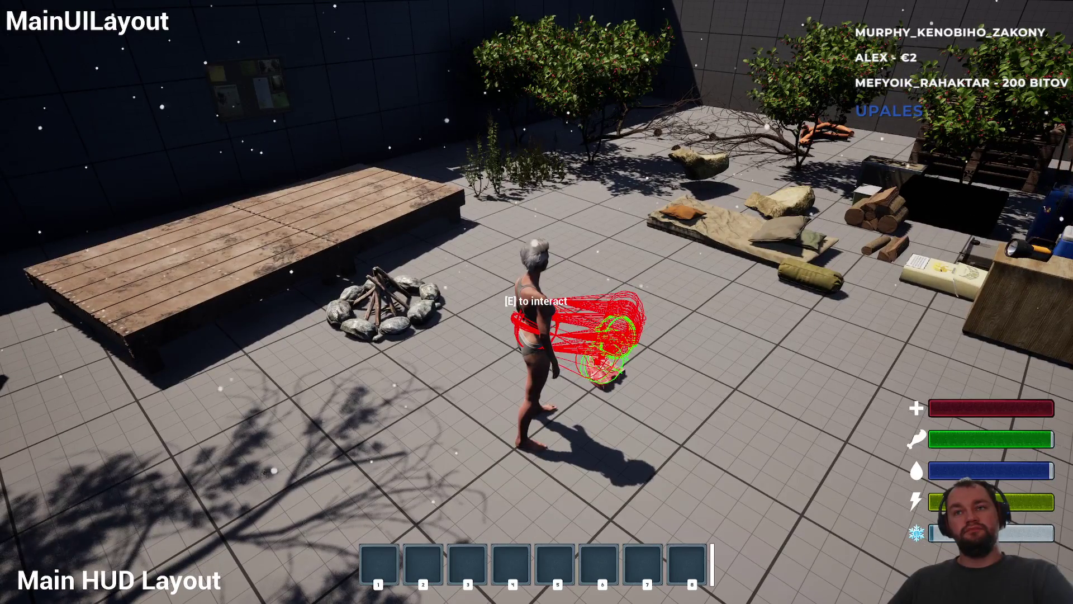
Toggle the debug camera view with the semicolon key, then bring up the in-game console
key(semicolon)
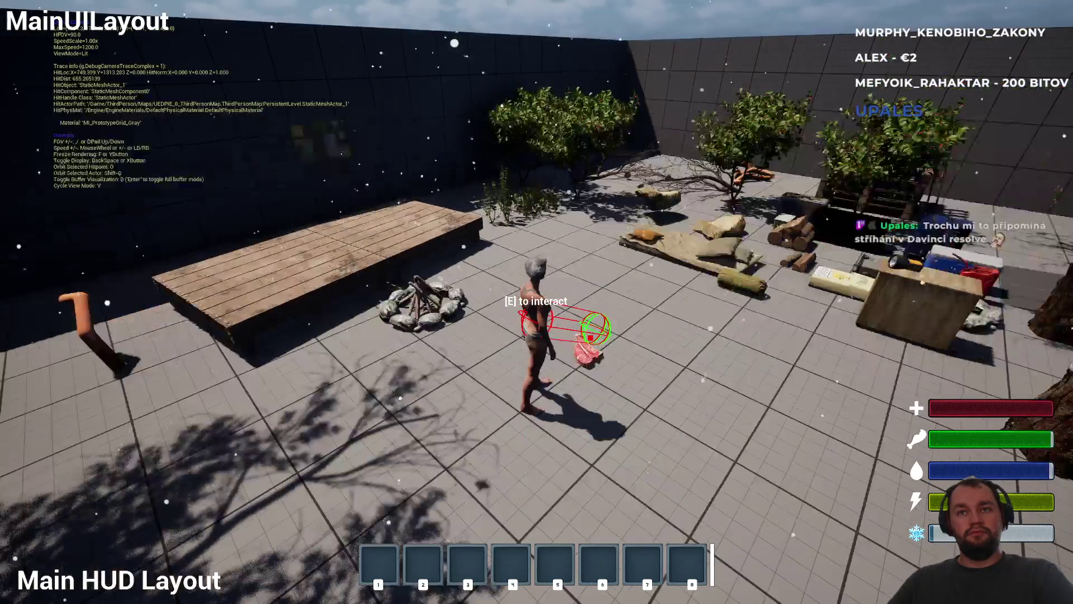
key(BackSpace)
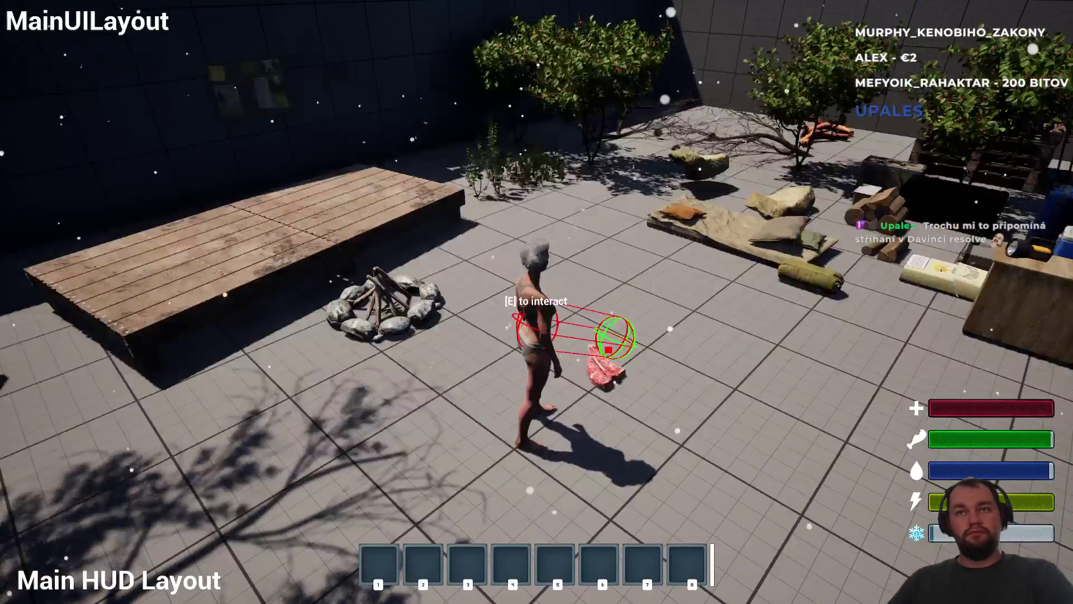
key(BackSpace)
key(grave)
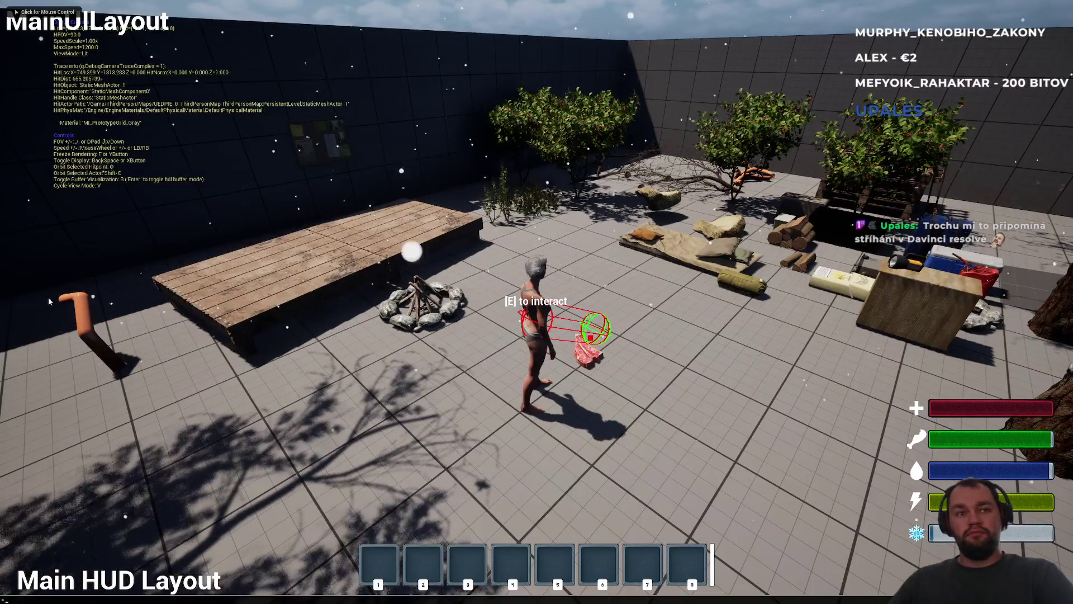
Run 'show col' to display collision shapes and fly the debug camera around the steak
text(show )
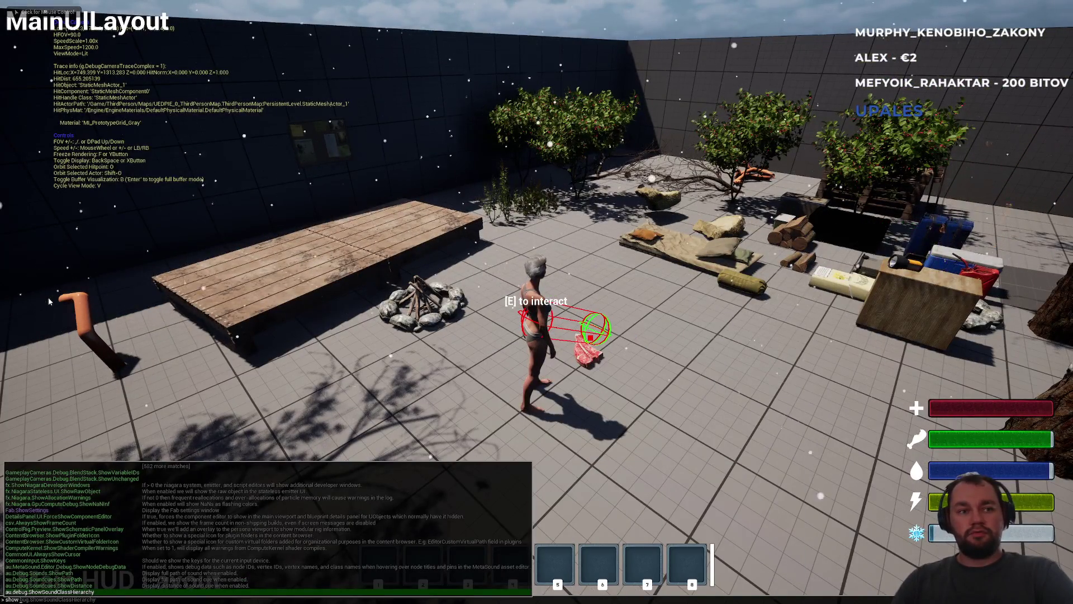
text(collision)
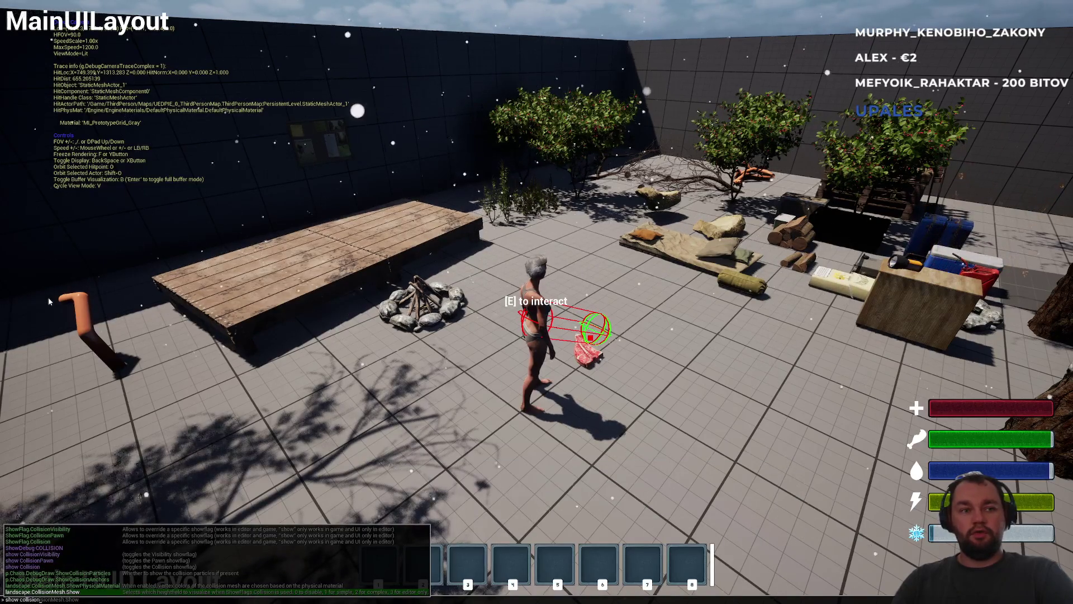
key(Return)
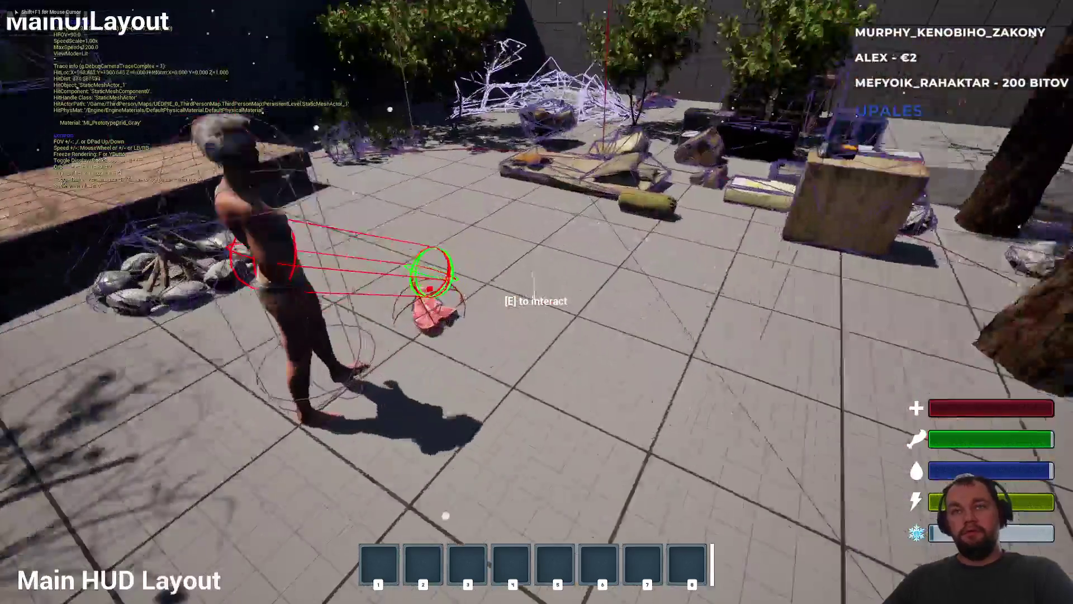
key(w)
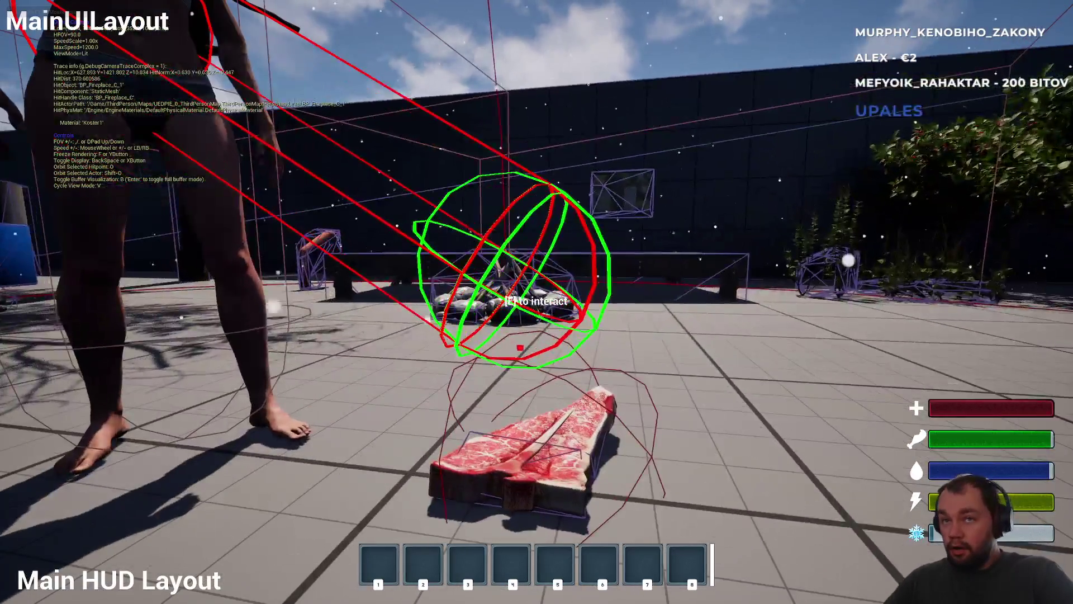
key(a)
key(a)
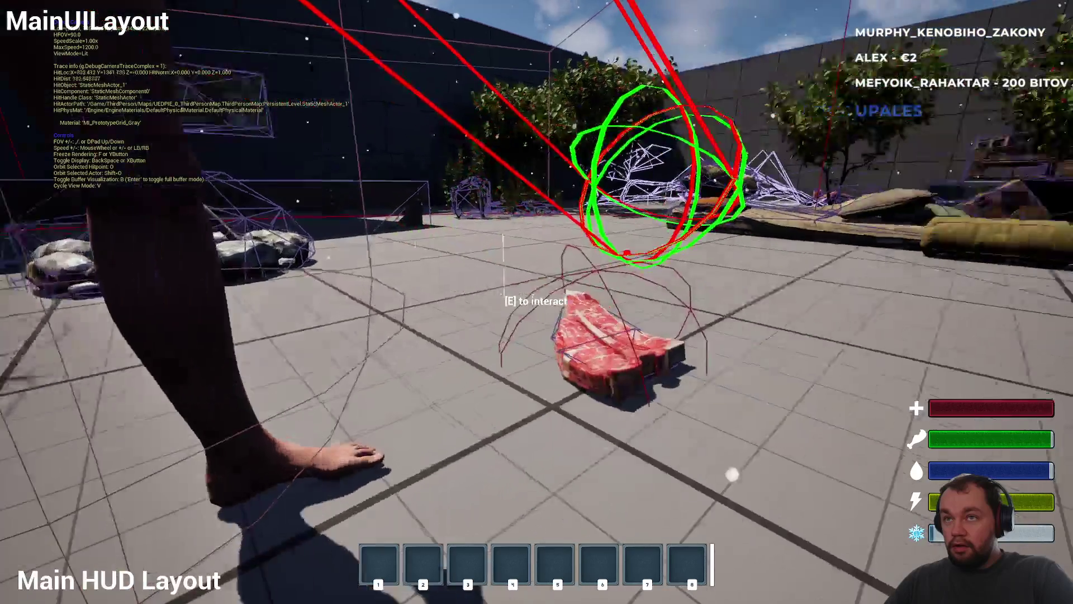
key(w)
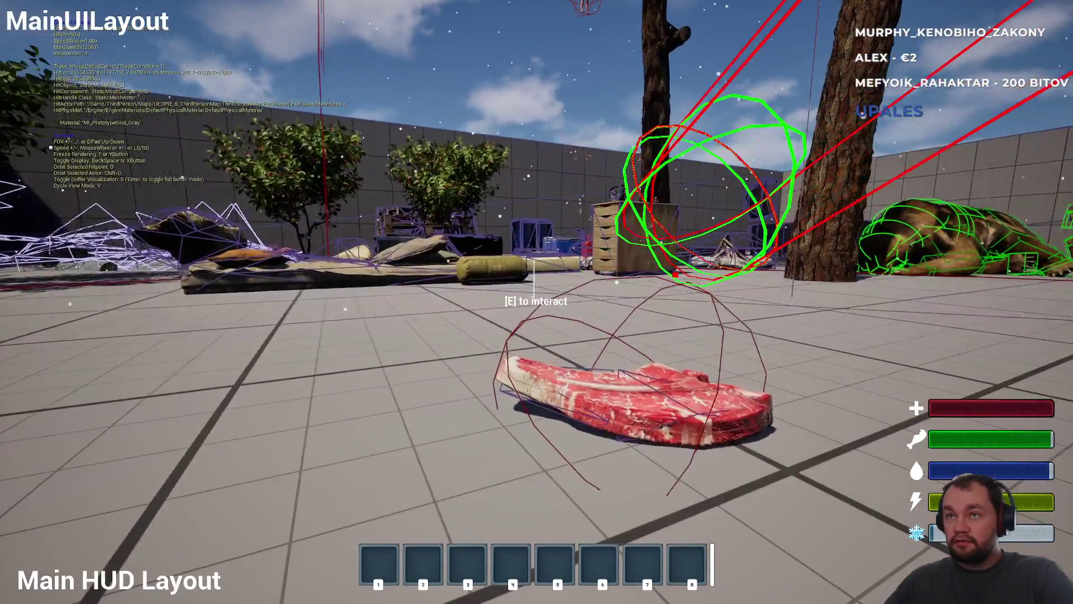
key(d)
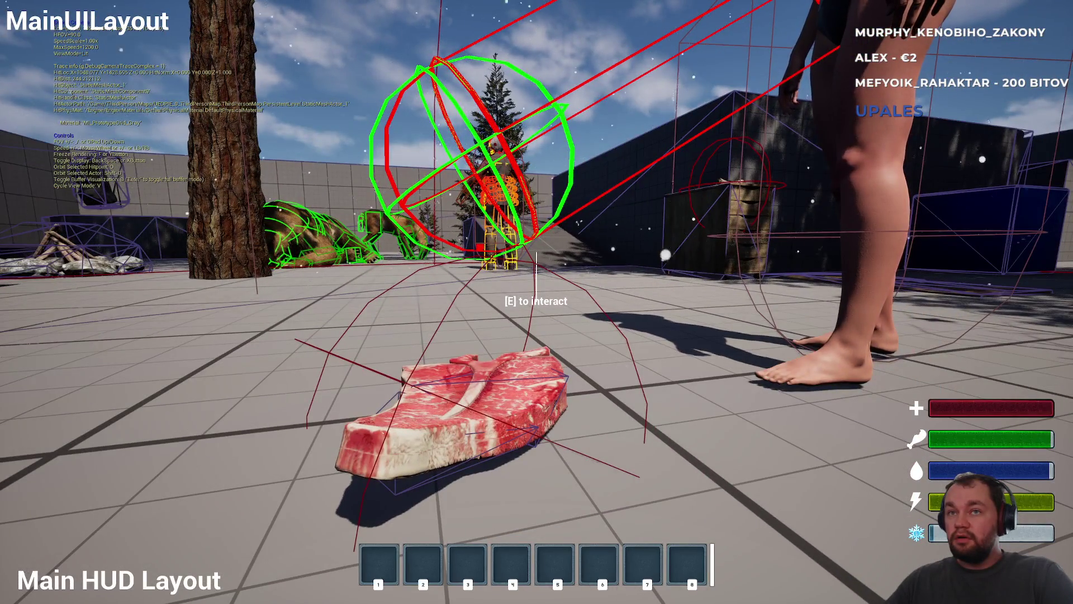
key(w)
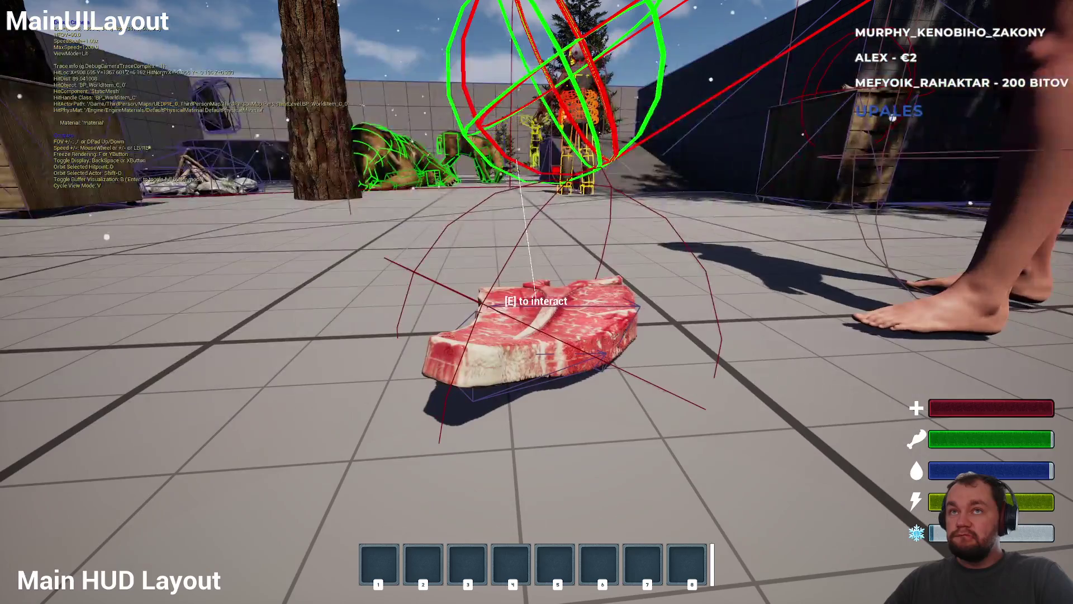
key(s)
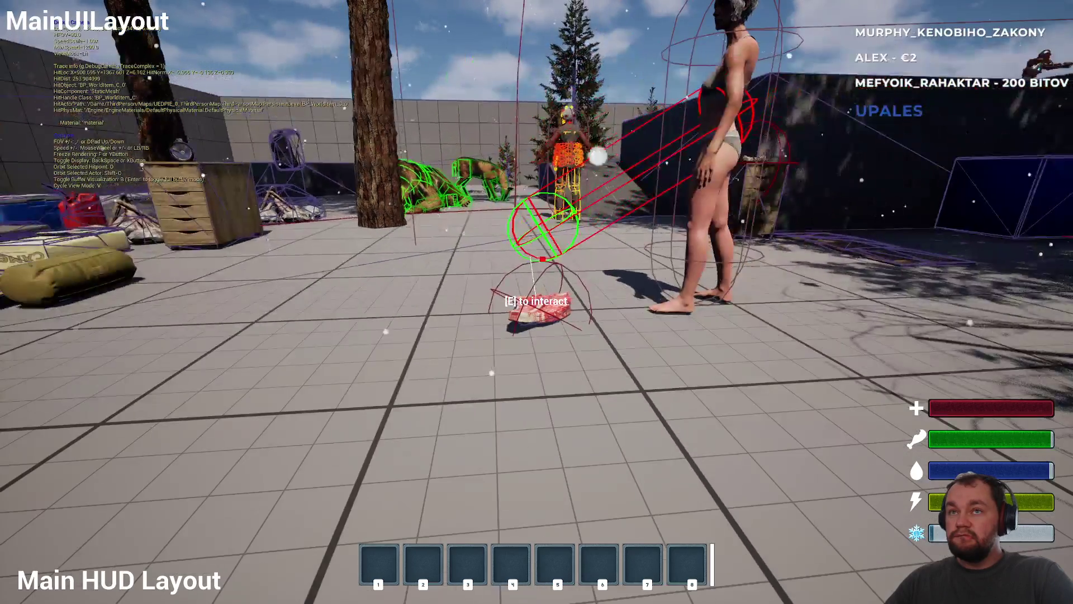
key(w)
key(s)
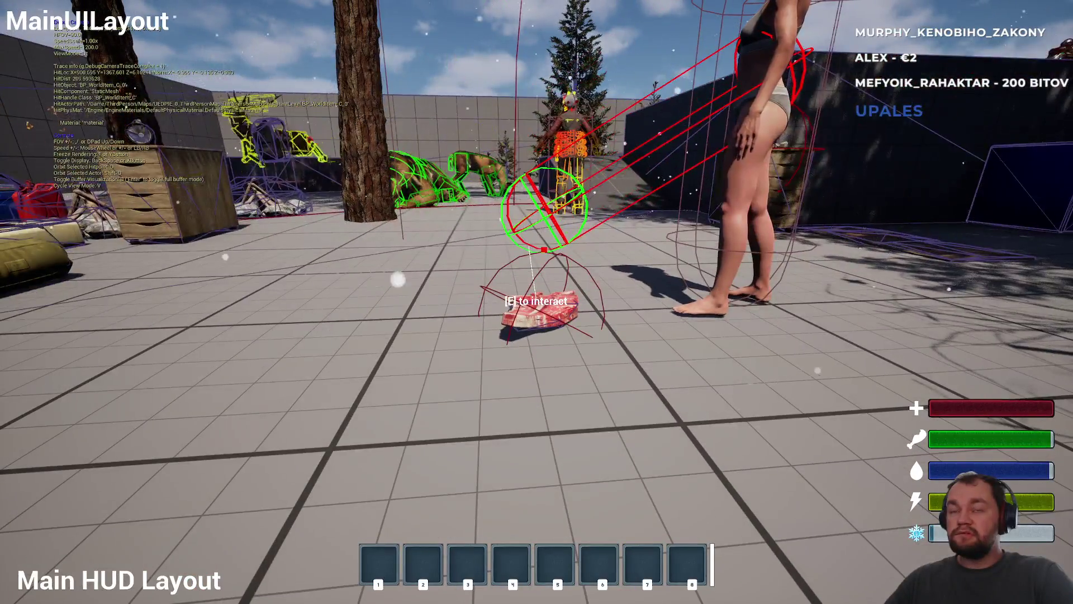
Switch between game and debug cameras near the steak, then exit fullscreen with Shift+F1/F11
key(grave)
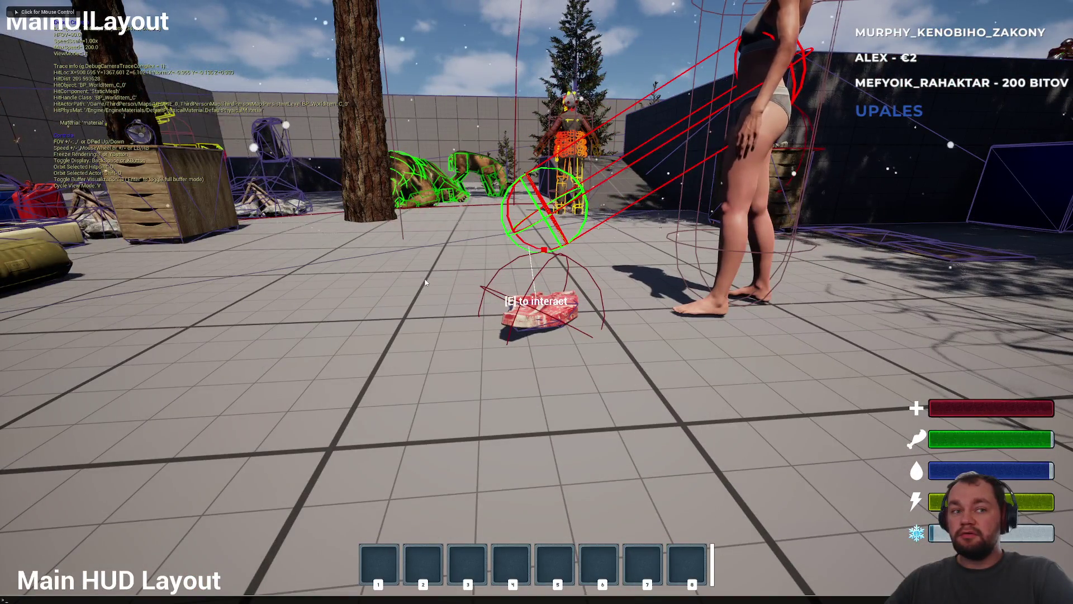
key(grave)
click(424, 282)
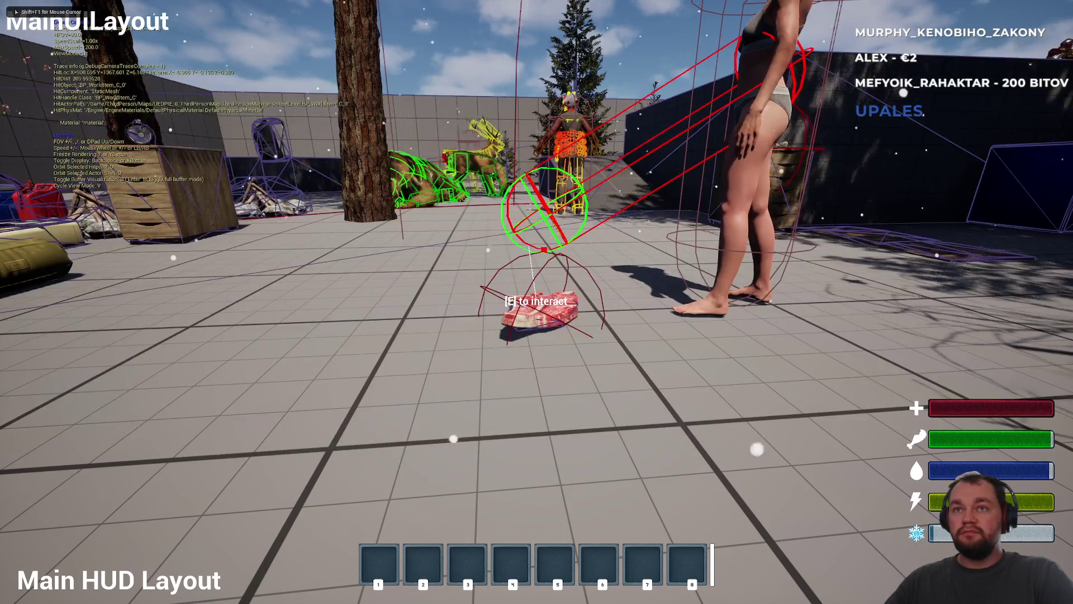
key(semicolon)
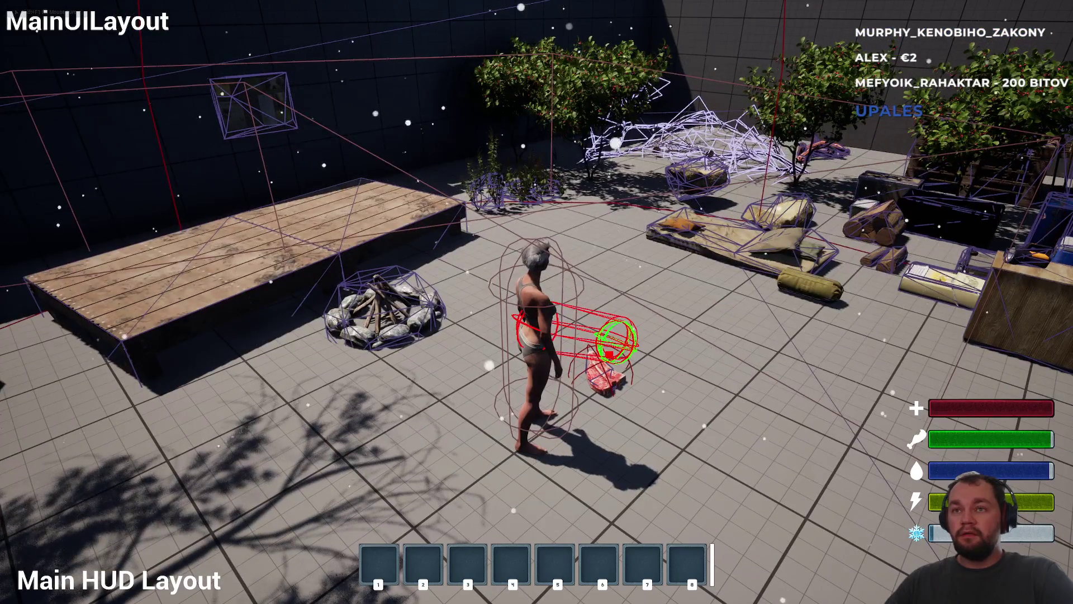
key(semicolon)
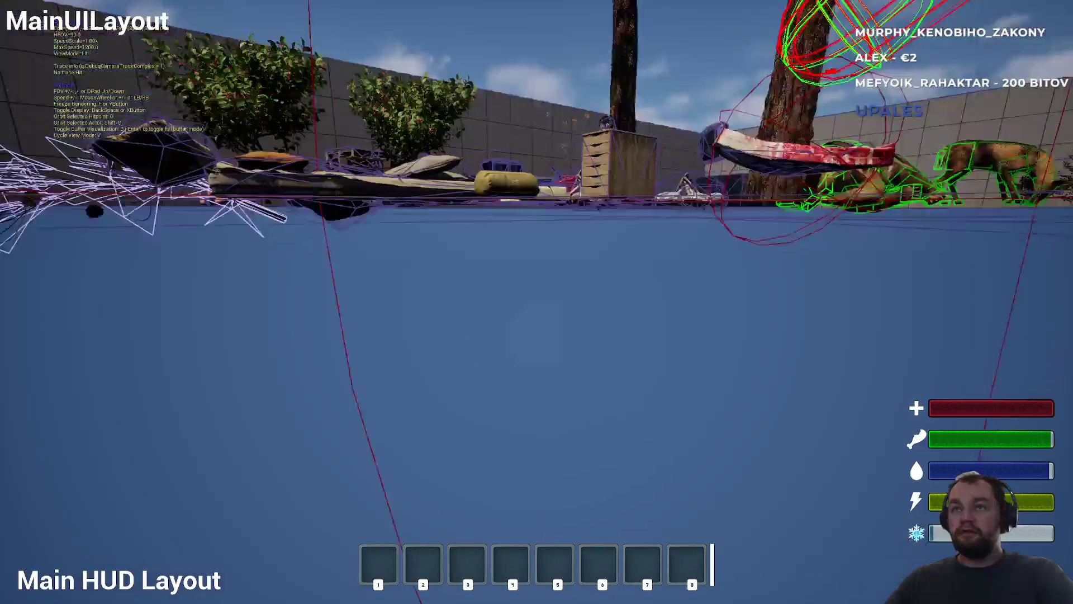
key(w)
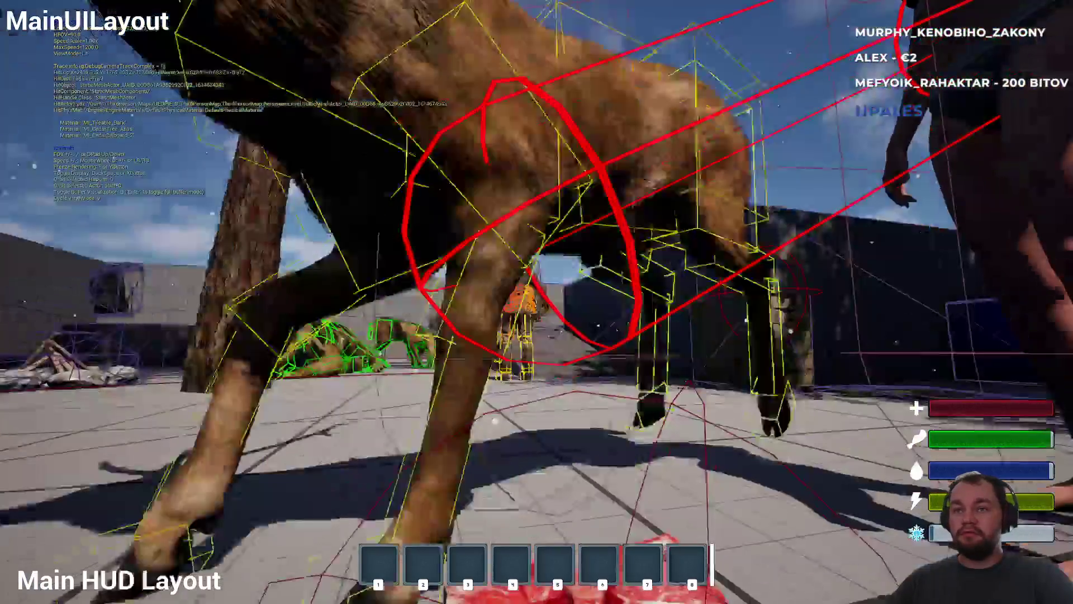
key(semicolon)
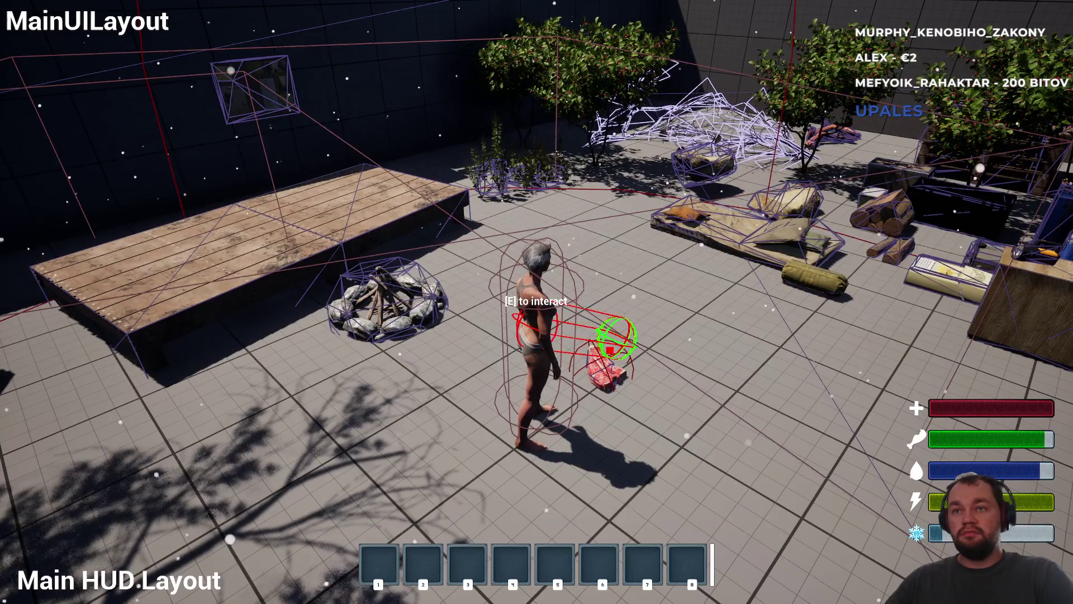
key(semicolon)
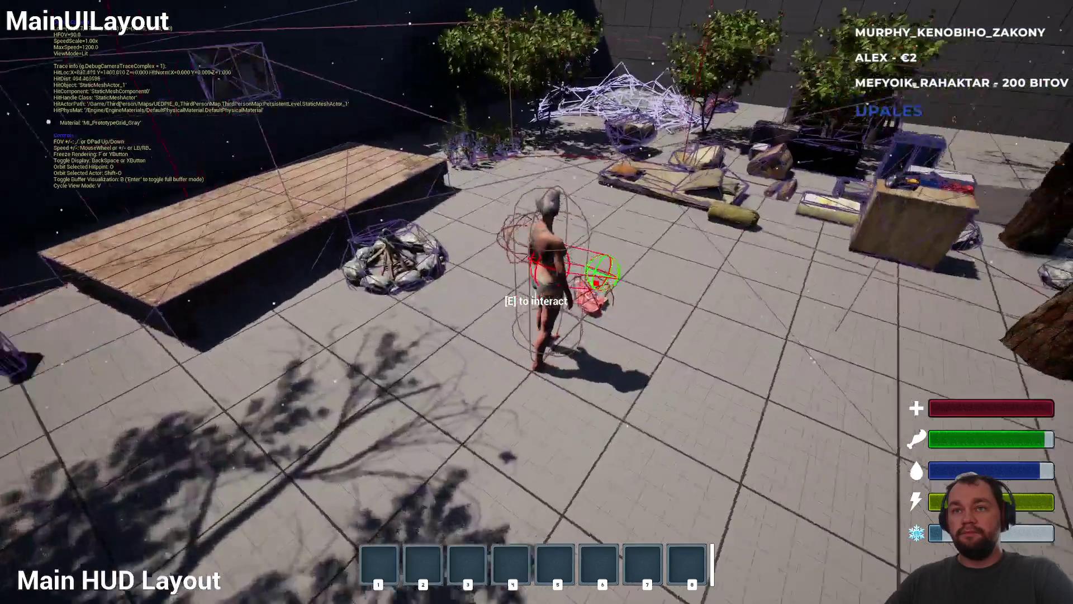
key(w)
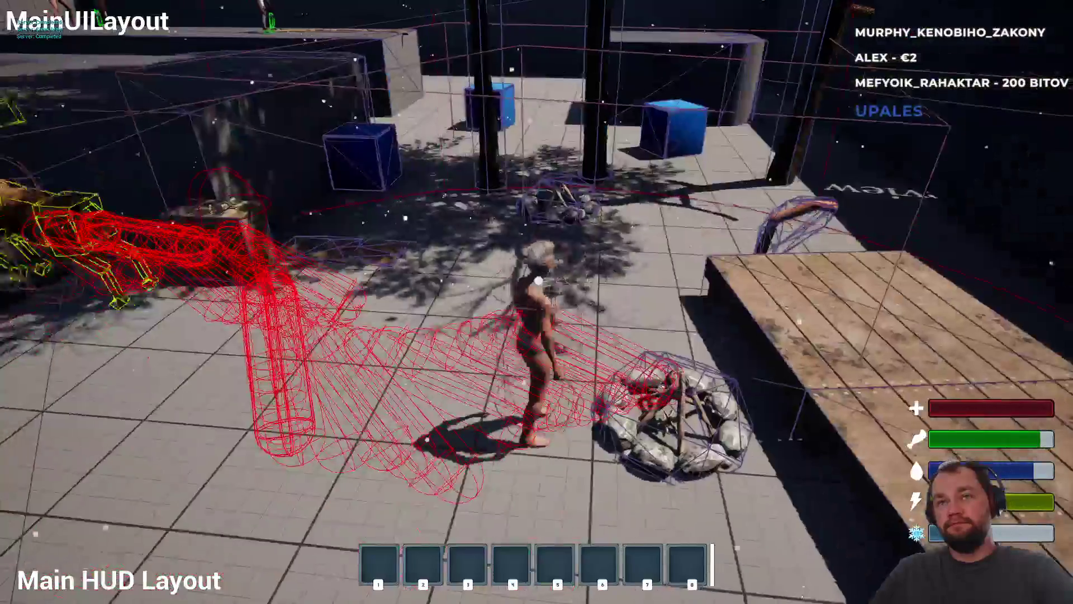
key(shift+F1)
key(F11)
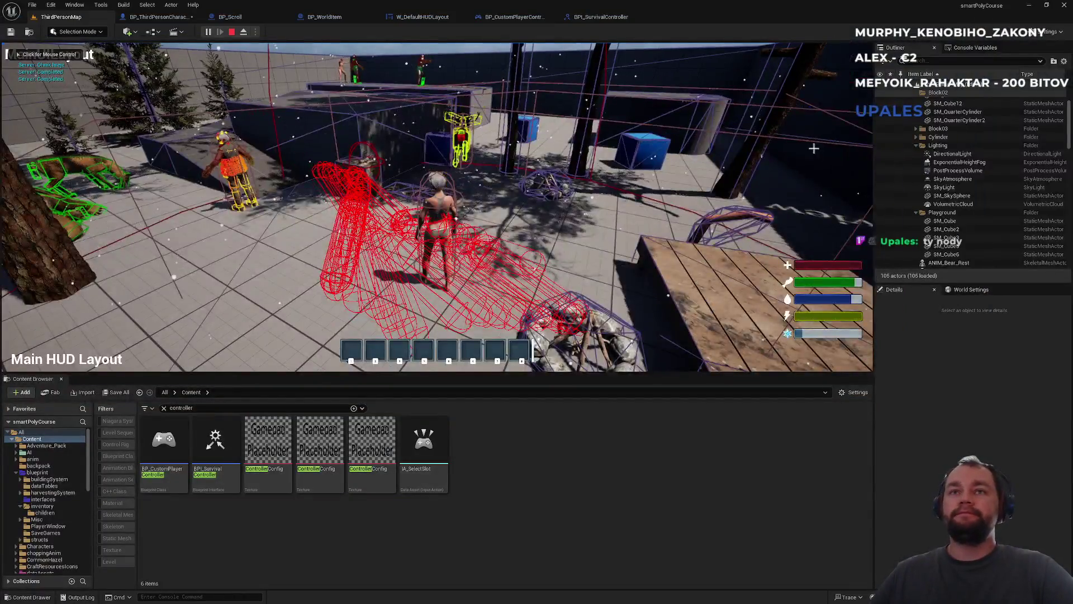
Stop the play session and show BP_CustomPlayerController's Event Graph via the BPI_SurvivalController tab
key(Escape)
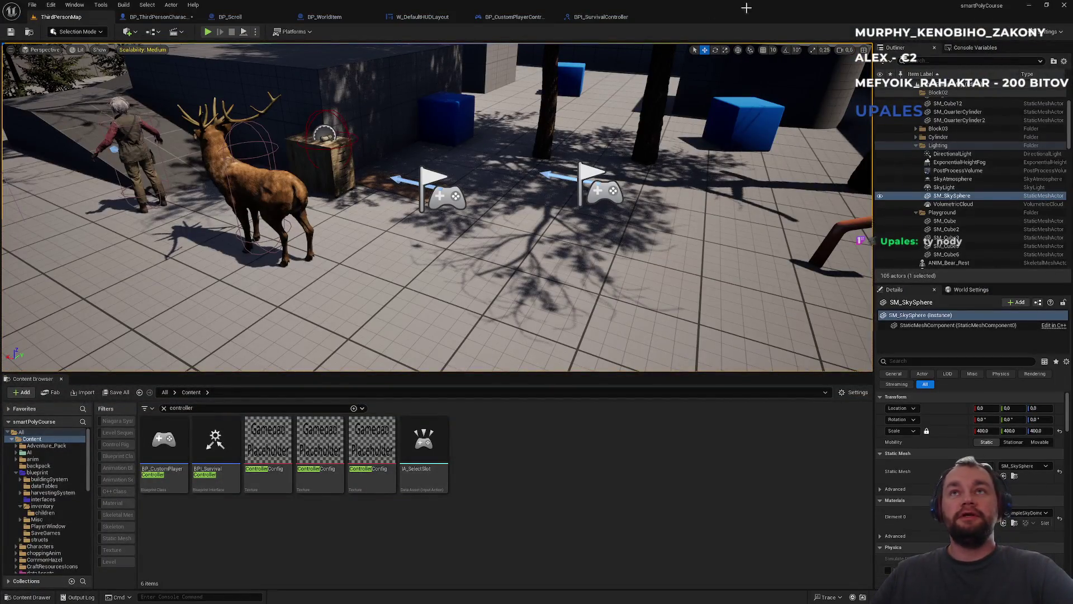
click(627, 18)
click(527, 18)
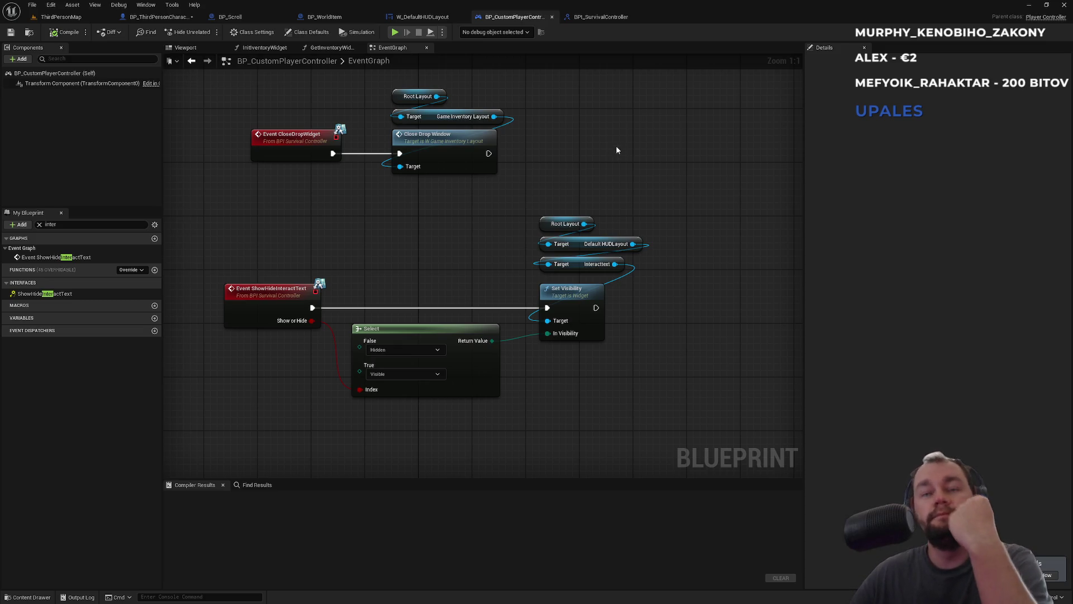
Move the Select node feeding Interact Text visibility slightly lower
drag(419, 234, 473, 204)
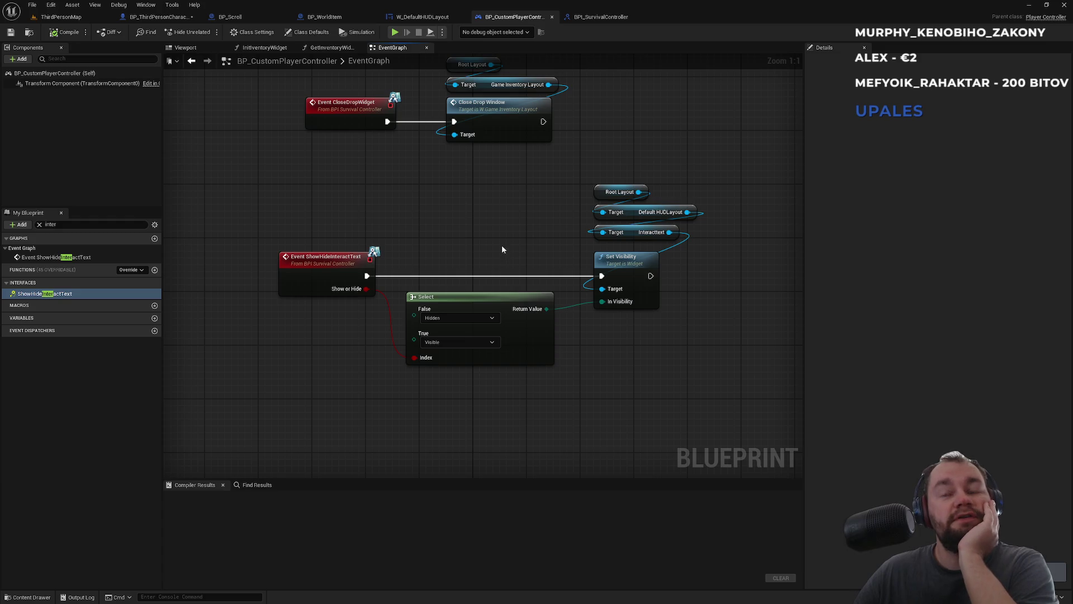
drag(468, 302, 474, 316)
click(467, 304)
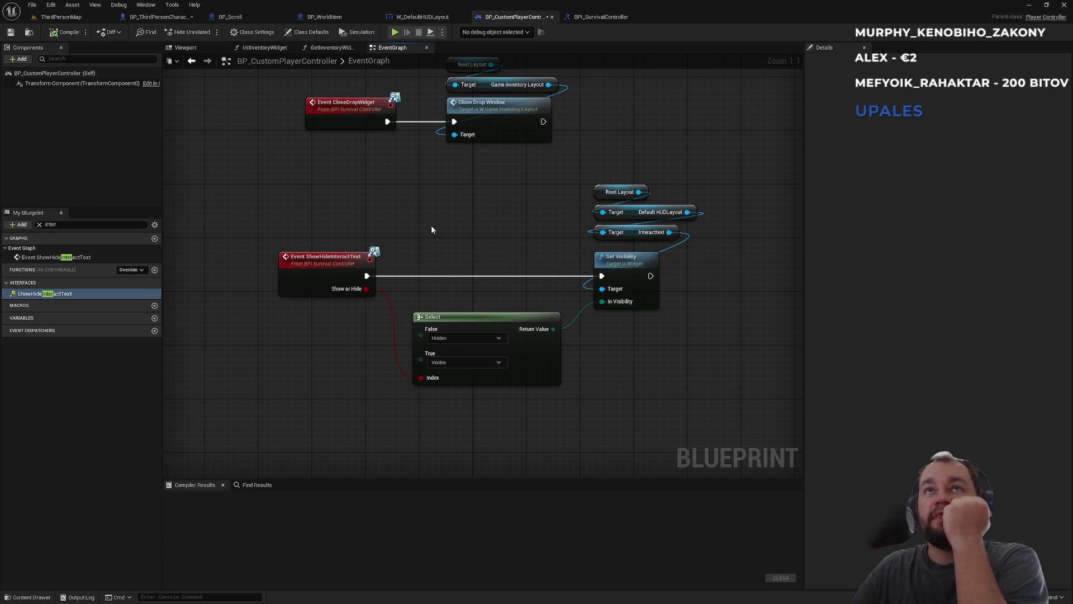
Glance at the W_DefaultHUDLayout widget, then switch to the BP_WorldItem blueprint
click(429, 18)
click(504, 17)
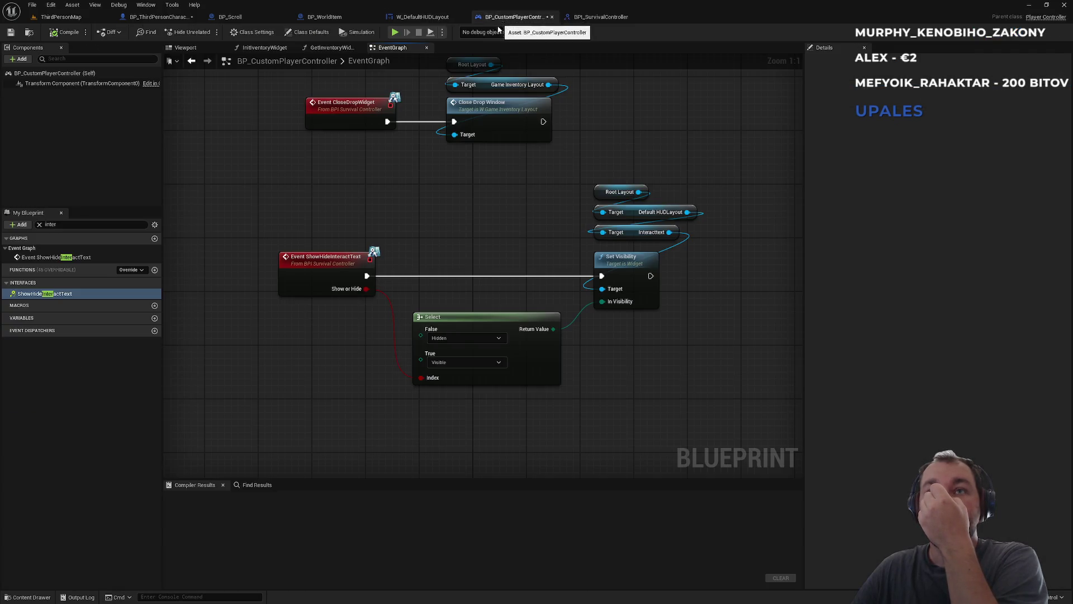
click(429, 22)
click(335, 18)
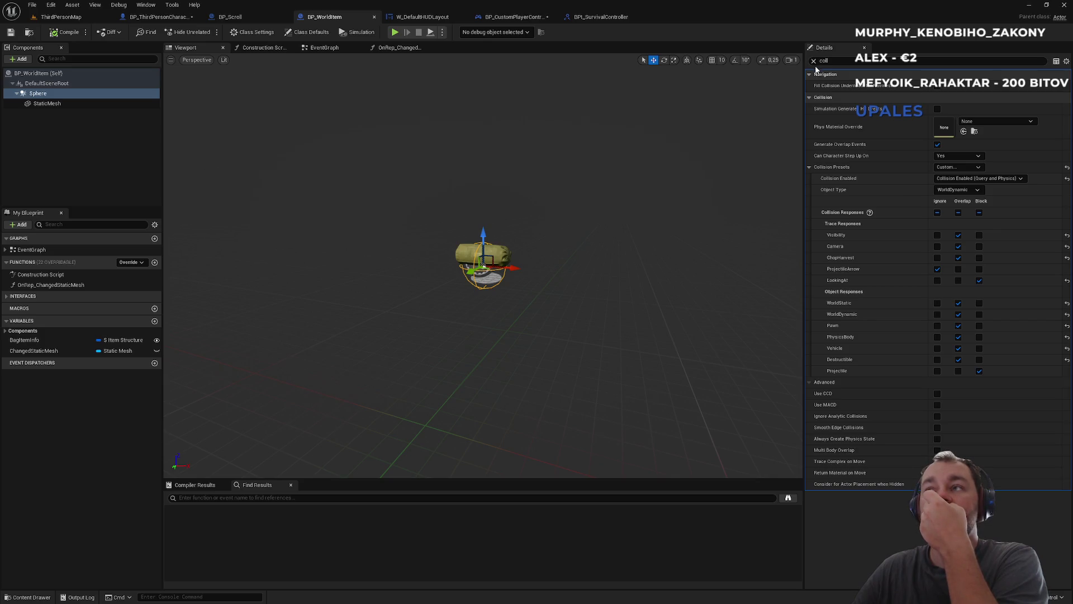
Check collision on StaticMesh, the actor itself and Sphere, then view BP_WorldItem's EventGraph
click(73, 106)
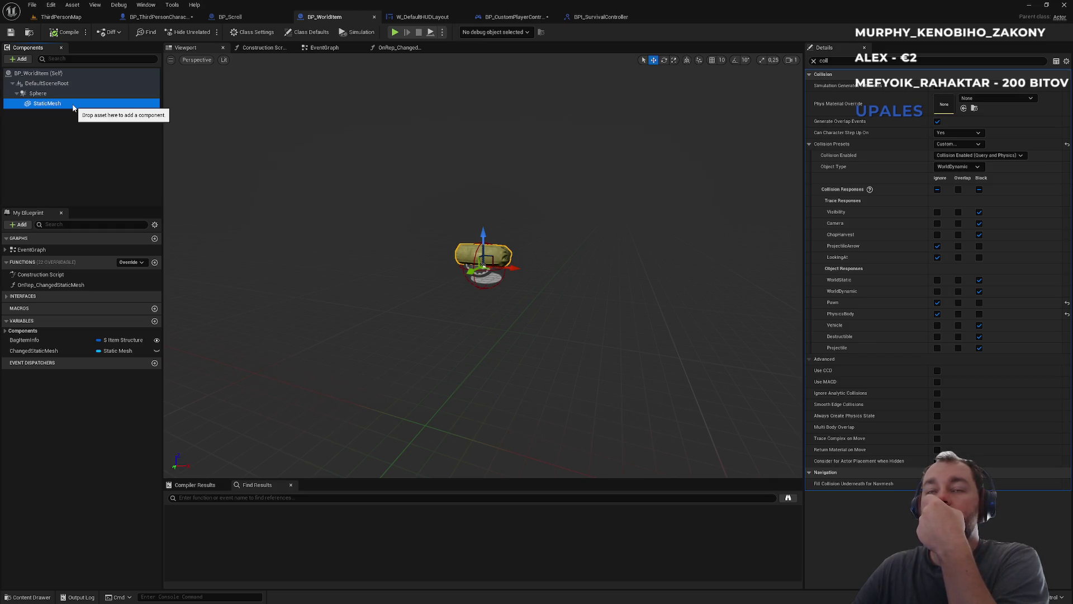
click(63, 73)
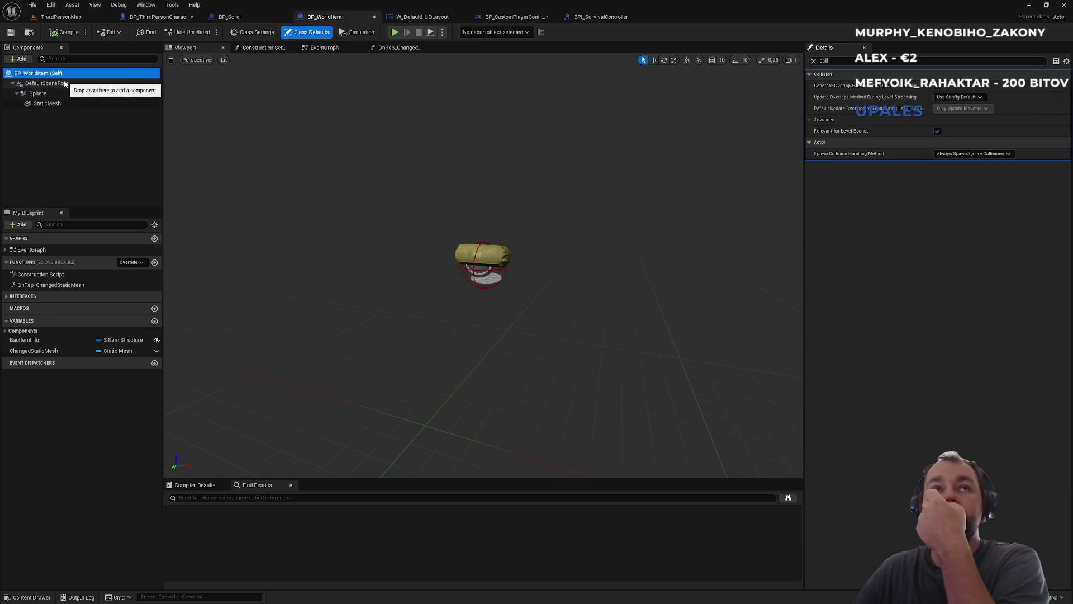
click(64, 82)
click(57, 94)
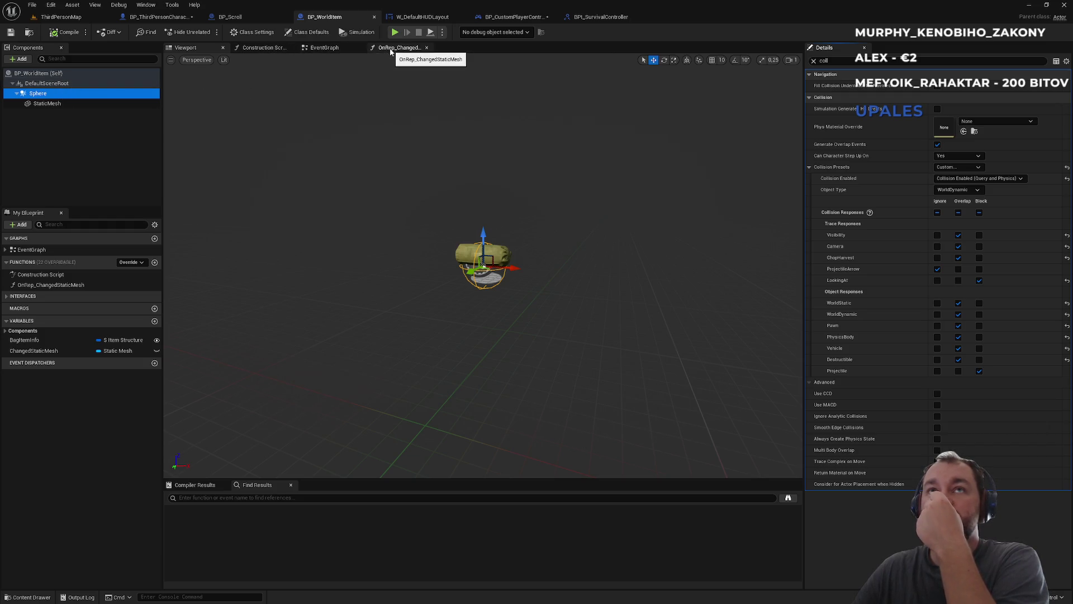
click(398, 48)
click(329, 48)
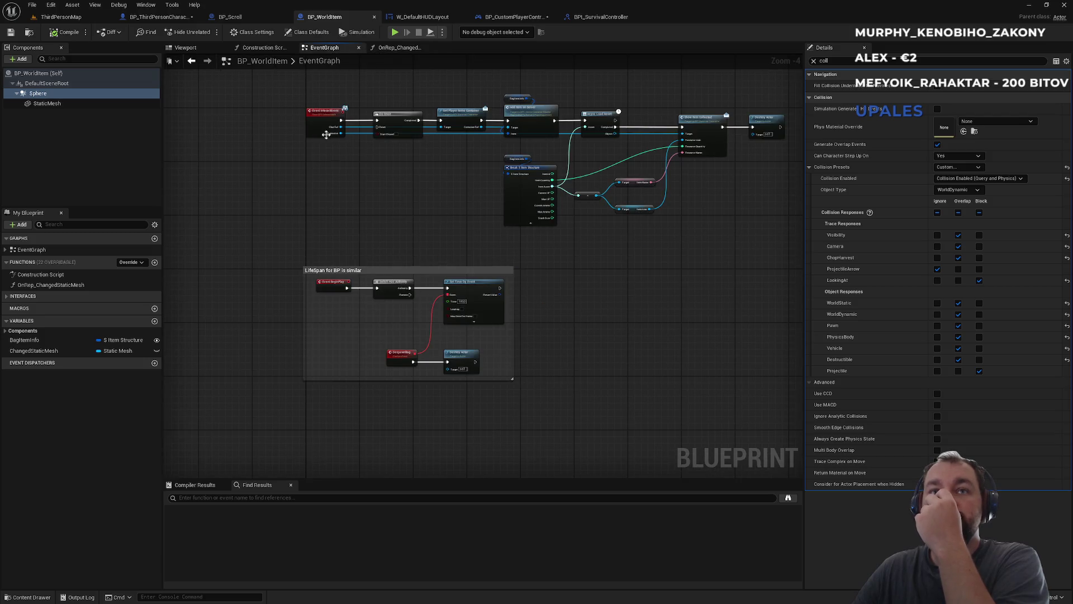
Follow Event InteractEvent through Async Load Asset and Show Item Collected to Destroy Actor, then check the Viewport
scroll(358, 162, up, 1)
scroll(374, 253, up, 3)
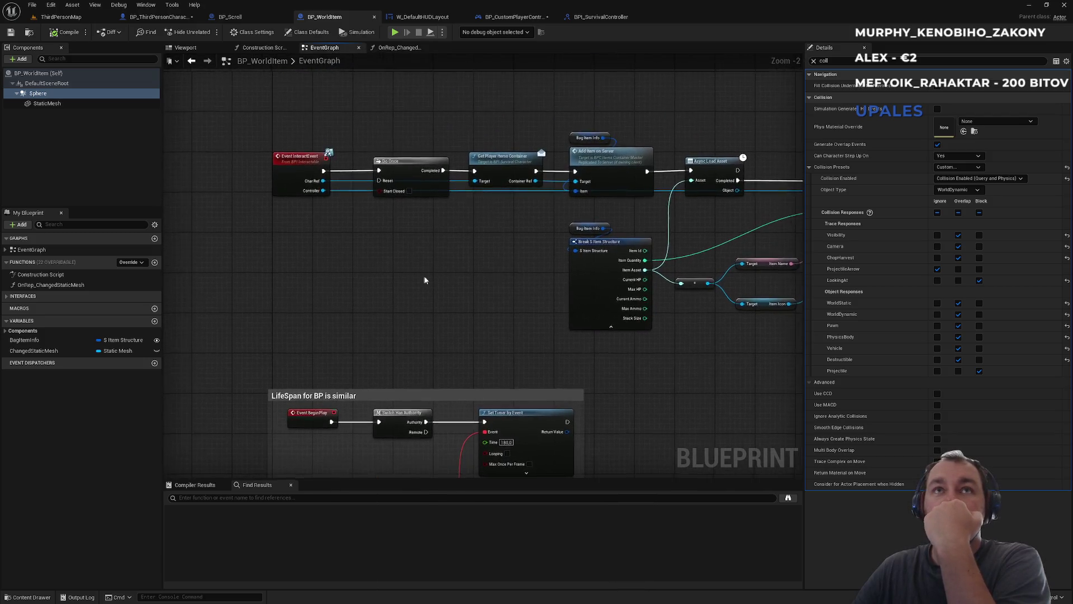
drag(455, 229, 337, 236)
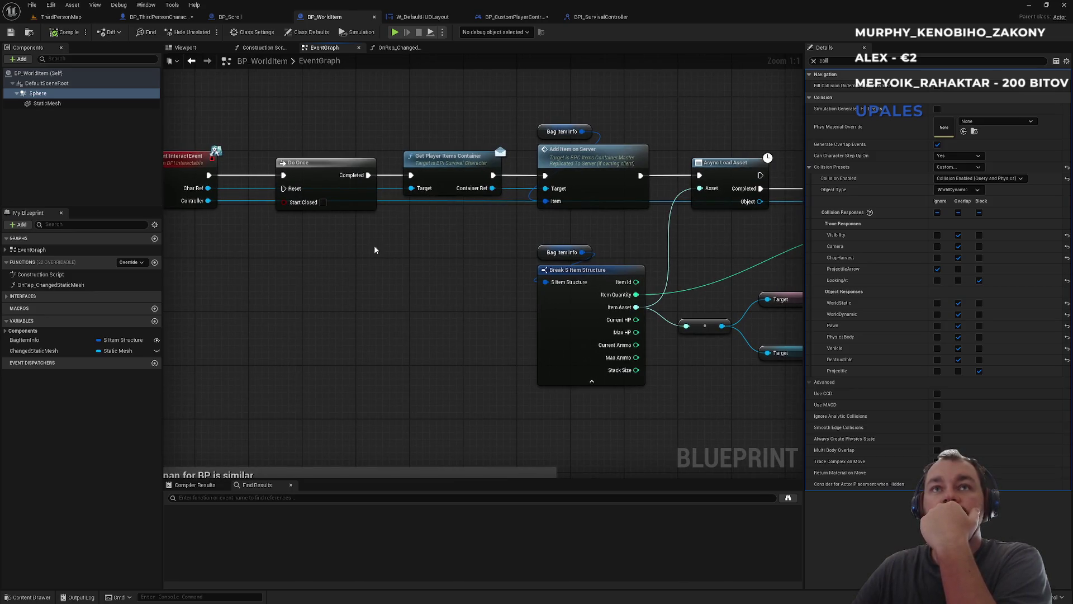
drag(337, 251, 420, 261)
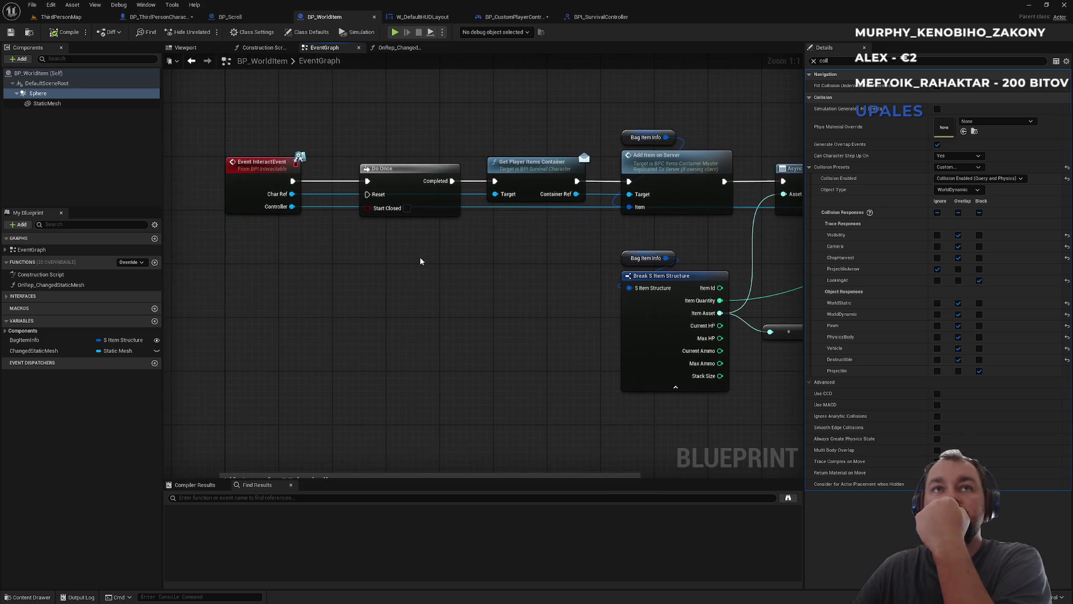
drag(507, 264, 317, 271)
drag(570, 276, 370, 280)
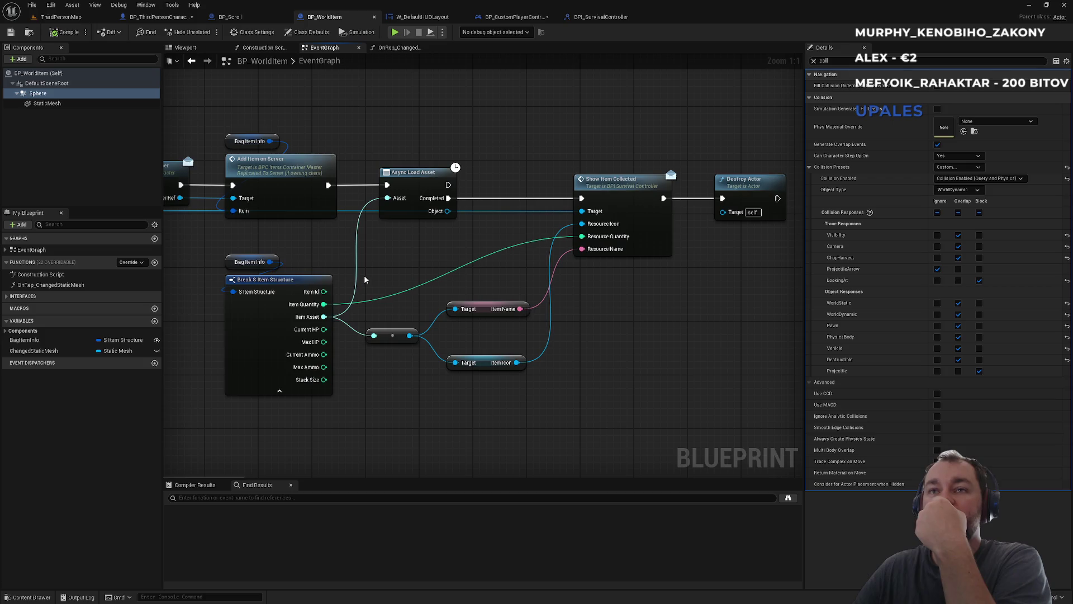
drag(360, 263, 559, 277)
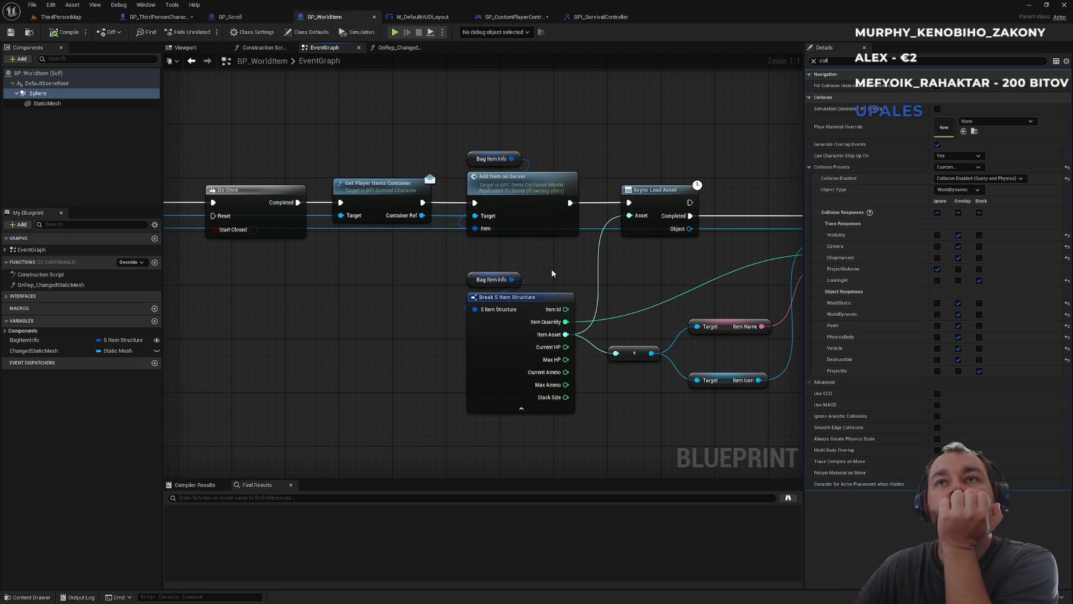
drag(533, 266, 593, 291)
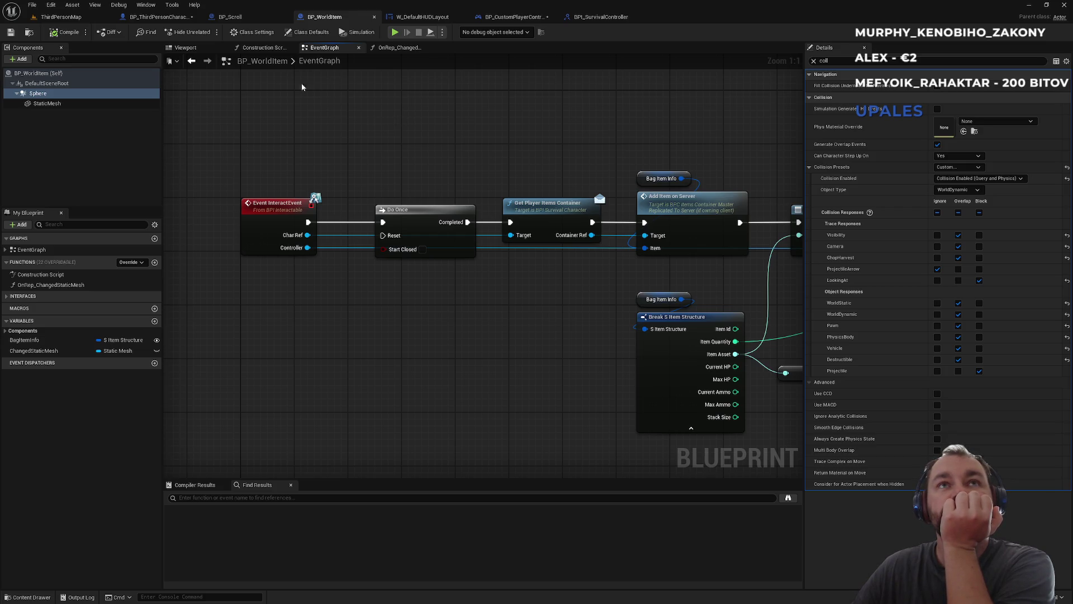
click(190, 48)
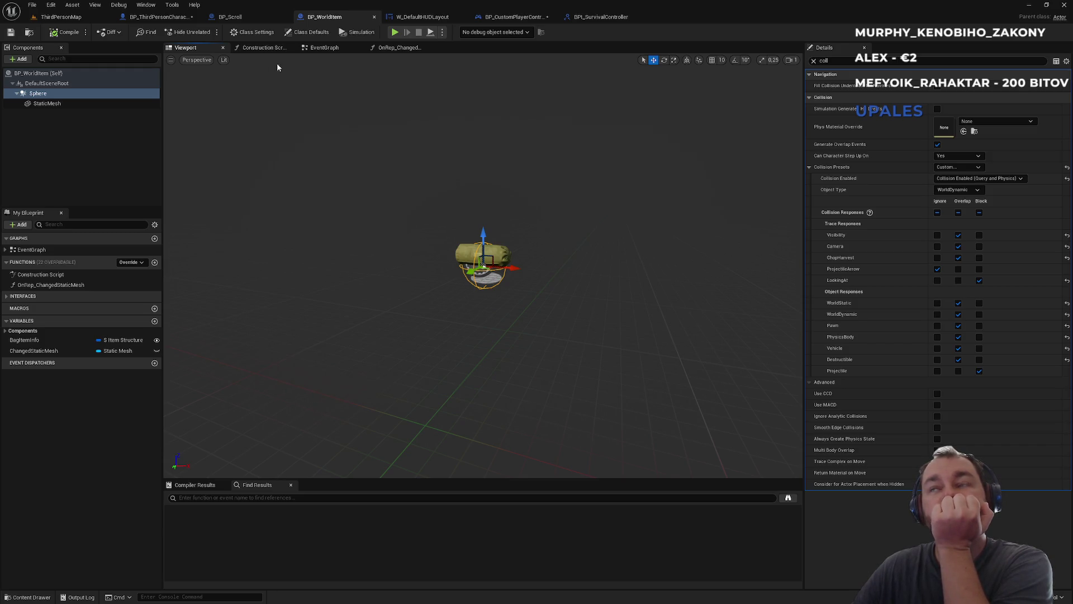
click(159, 16)
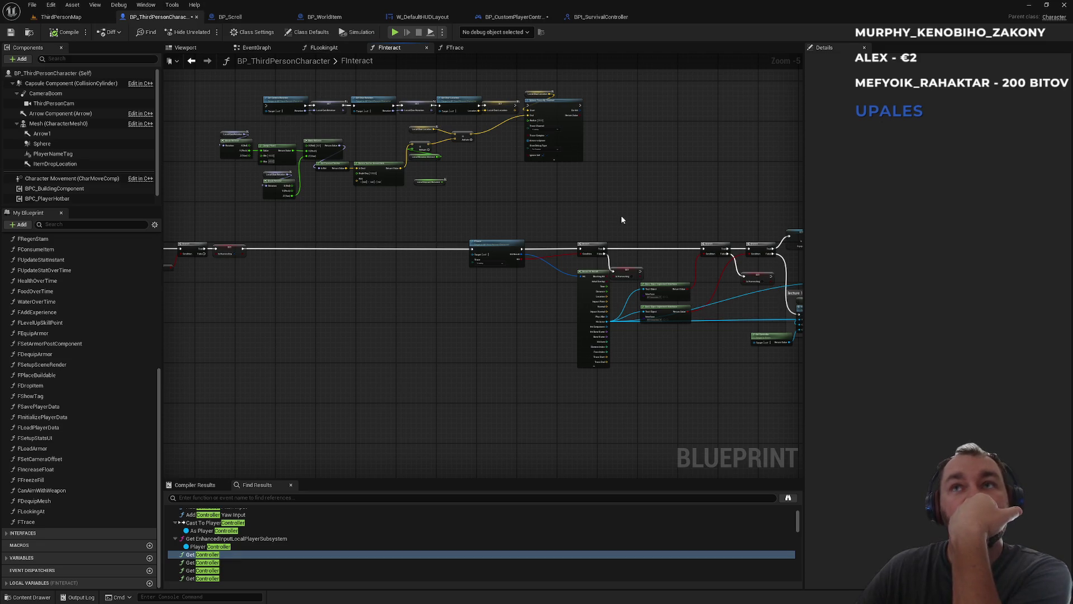
Review FInteract's trace call, BPI_Interactable/BPI_GroundItem checks and Interact Event call, then switch to BP_WorldItem
scroll(632, 235, up, 4)
mouse_move(625, 264)
mouse_down()
mouse_move(611, 276)
mouse_move(509, 183)
mouse_up()
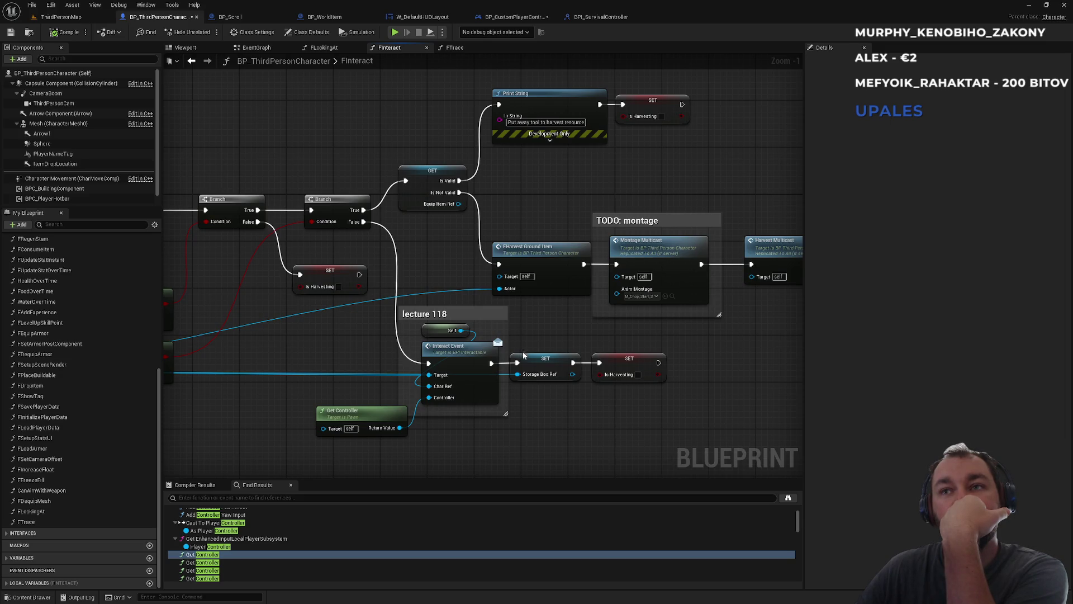
drag(423, 239, 692, 253)
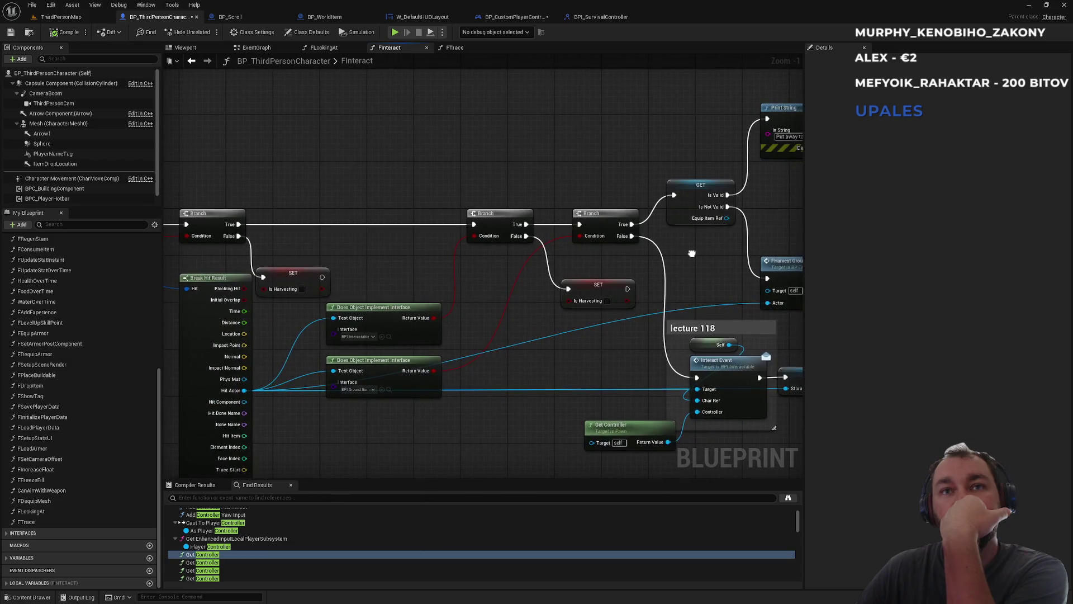
mouse_move(255, 351)
mouse_down()
mouse_move(586, 332)
mouse_move(447, 318)
mouse_up()
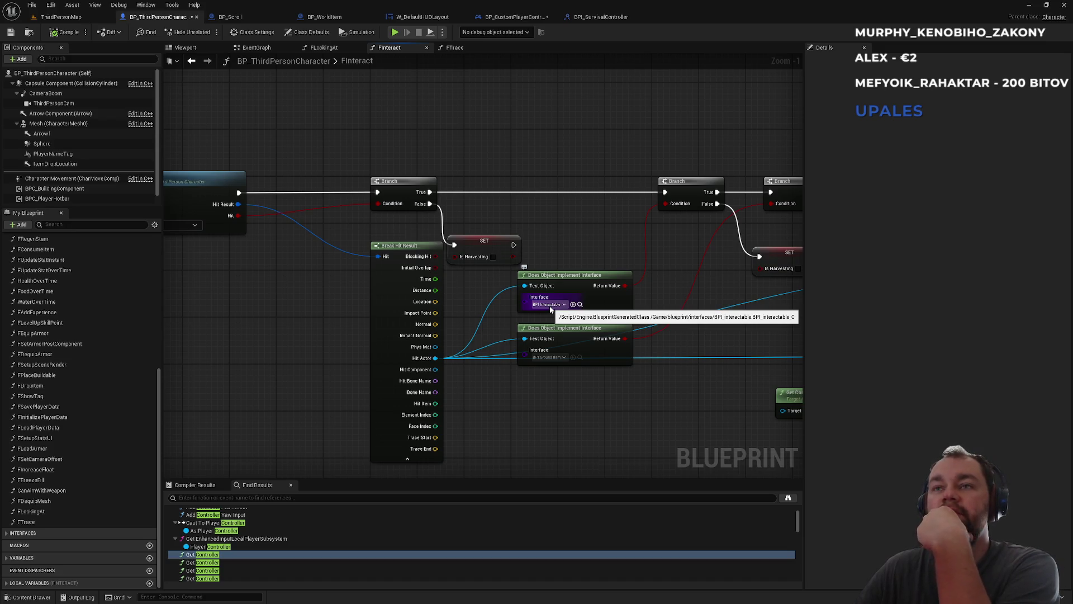
drag(633, 204, 515, 237)
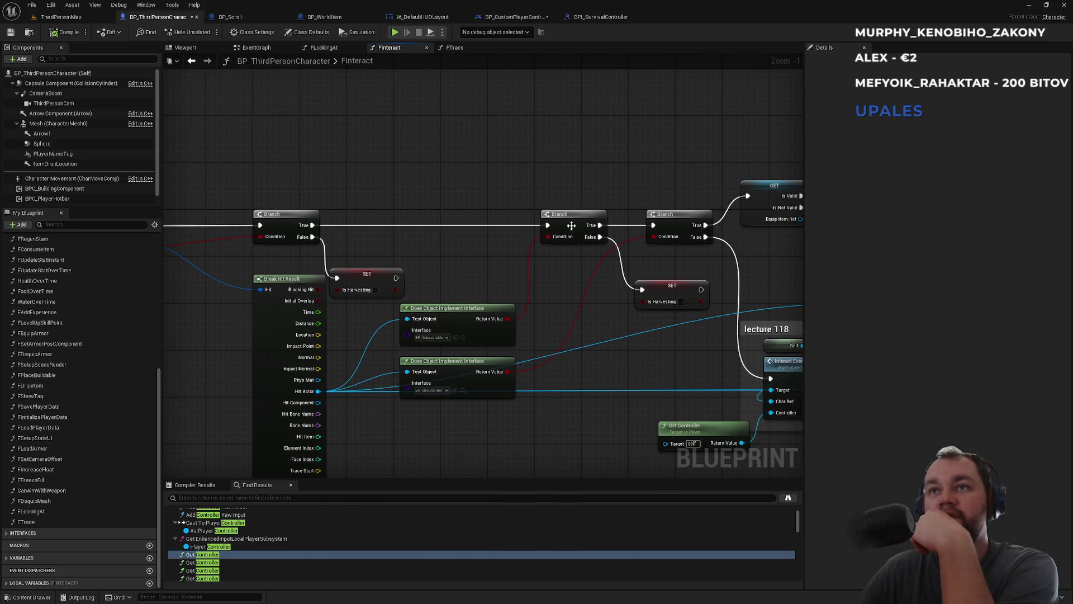
drag(648, 182, 439, 206)
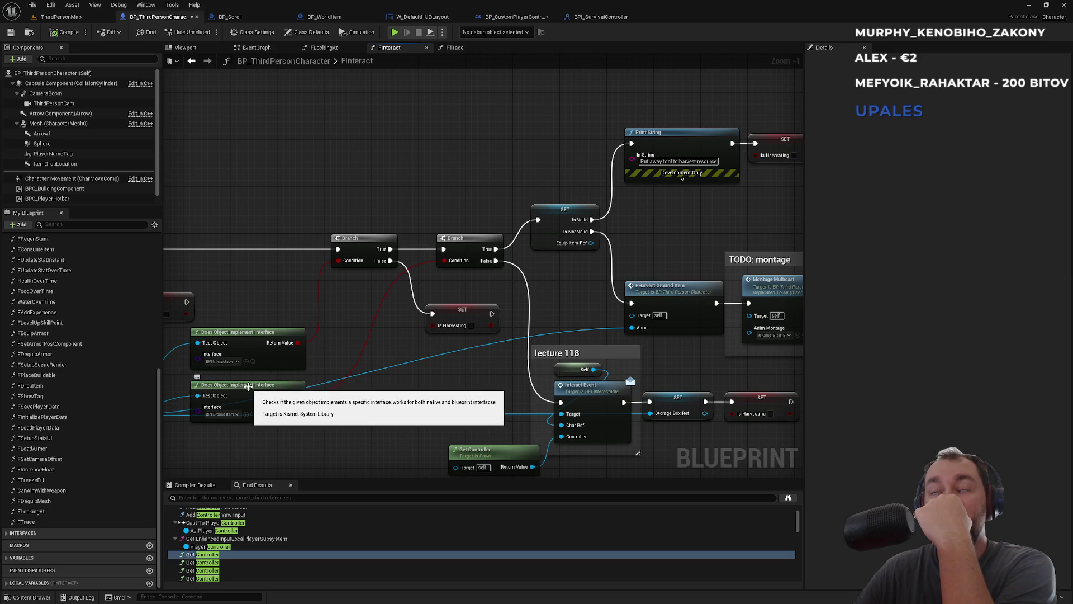
click(323, 18)
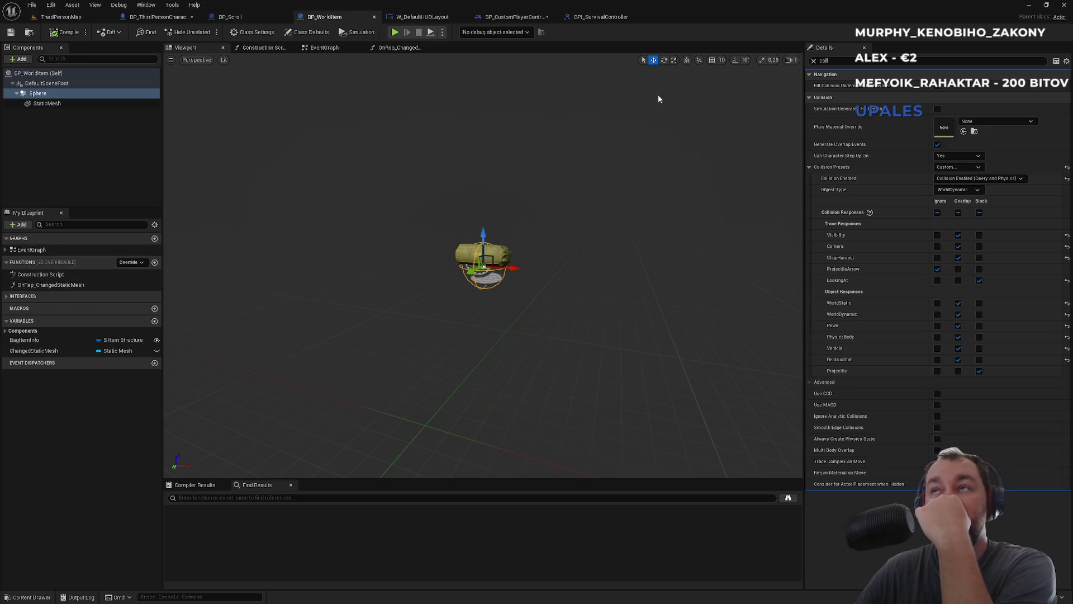
Clear the Details filter and confirm in Class Settings that BPI Interactable is implemented
click(814, 61)
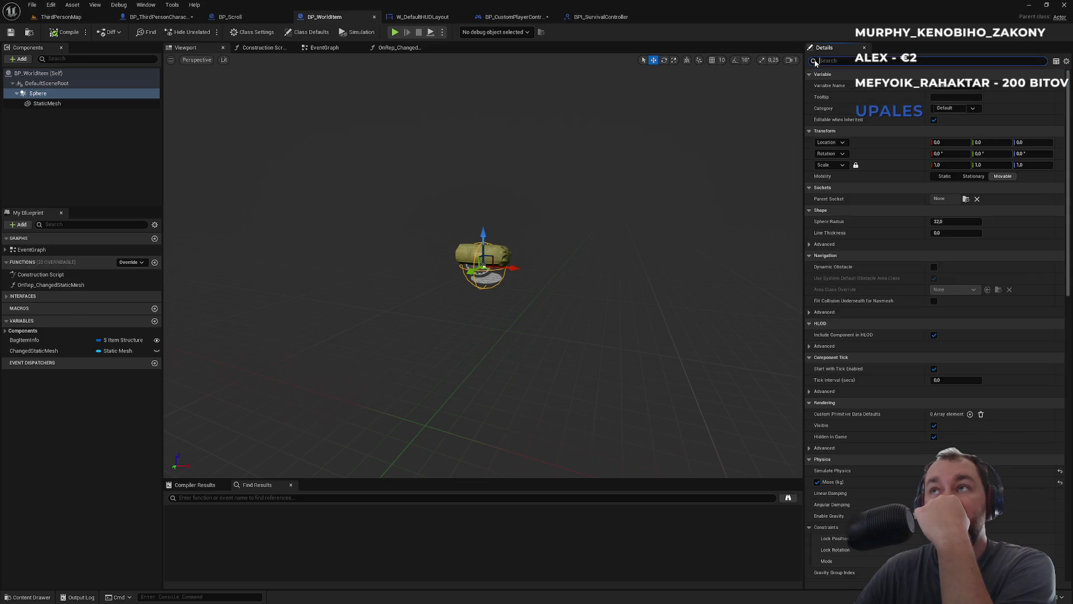
click(265, 34)
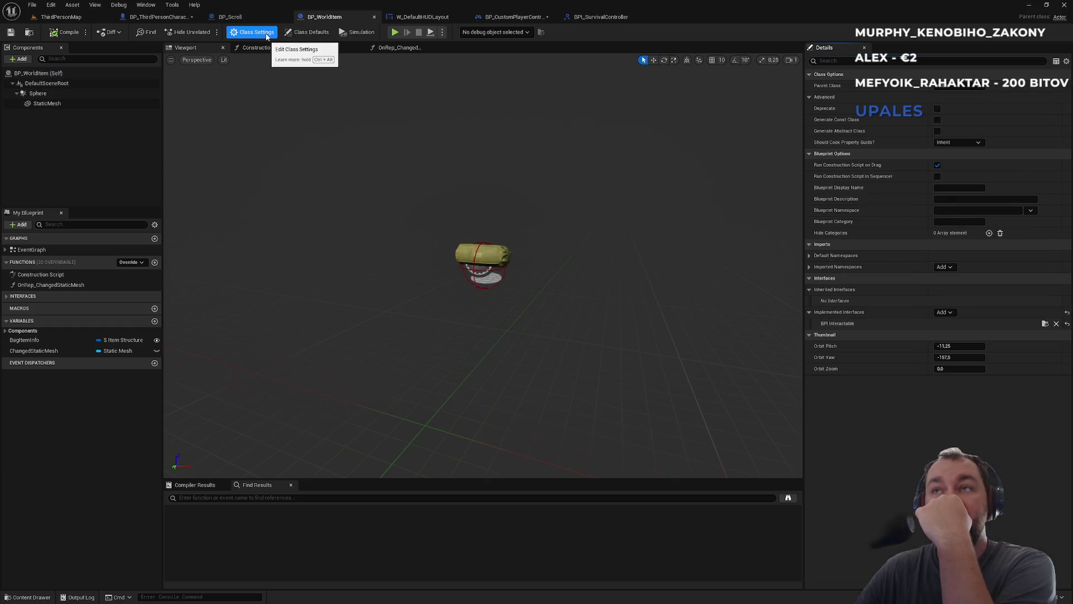
click(309, 34)
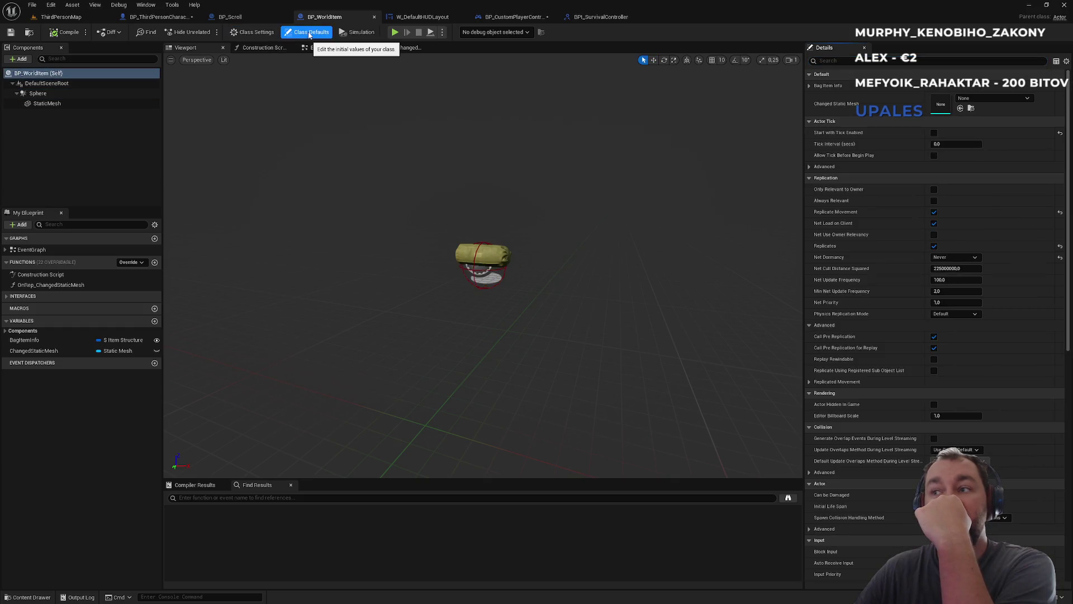
click(253, 32)
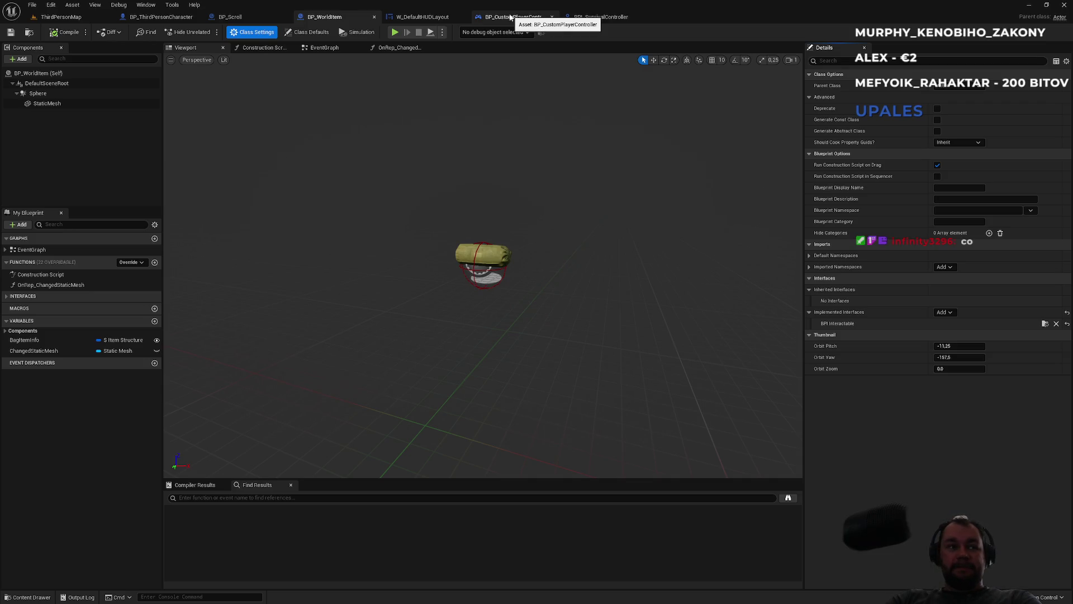
click(509, 18)
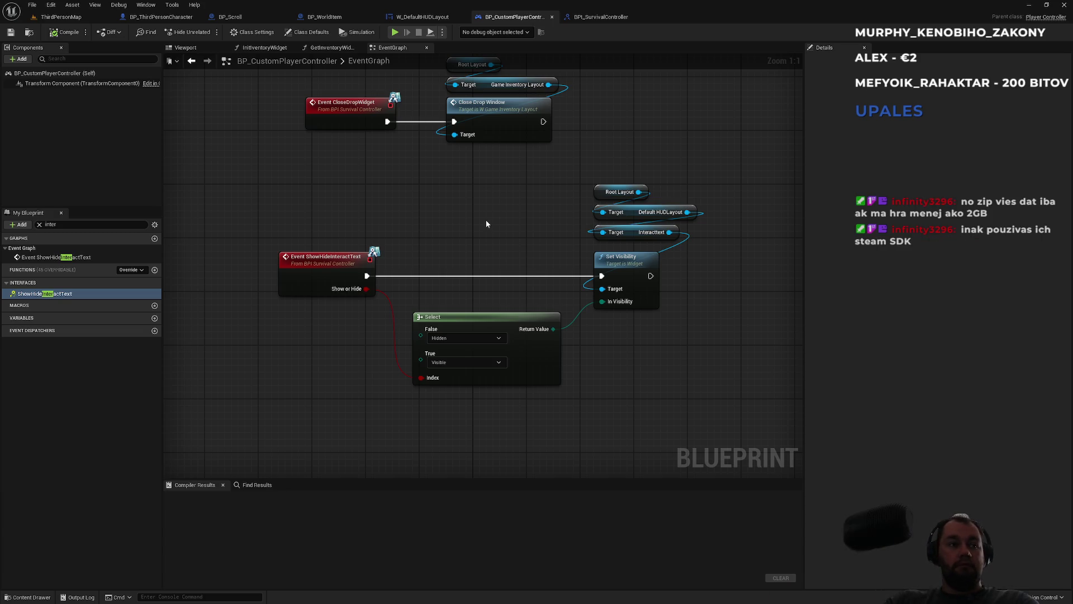
Inspect the ShowHideInteractText event, then cycle through BP_WorldItem and BP_Scroll back to FInteract
right_click(305, 292)
click(338, 234)
drag(313, 216, 365, 240)
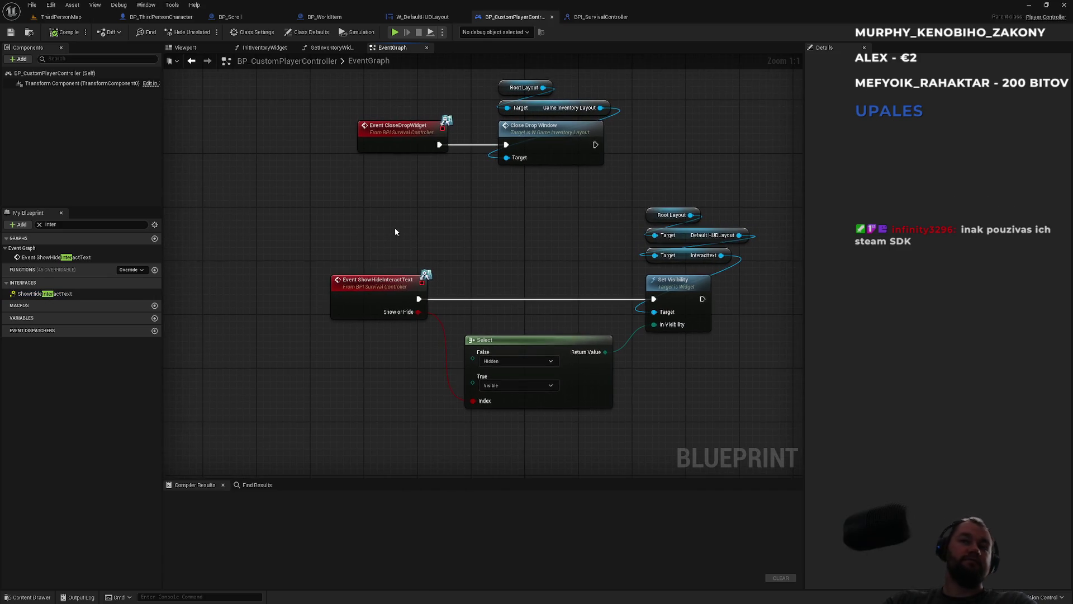
click(425, 17)
click(324, 16)
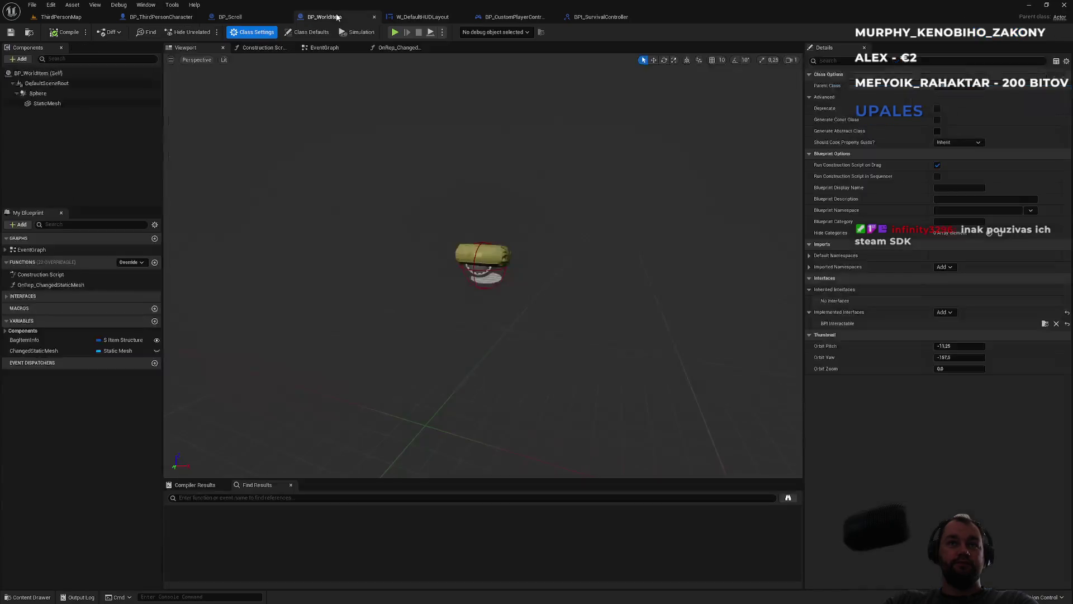
click(240, 17)
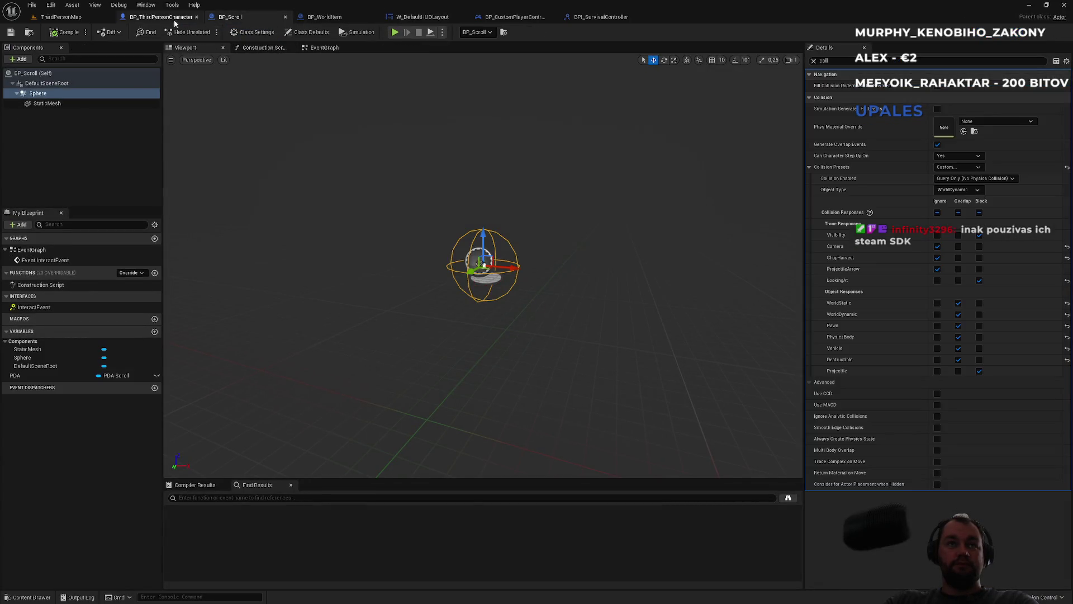
click(174, 19)
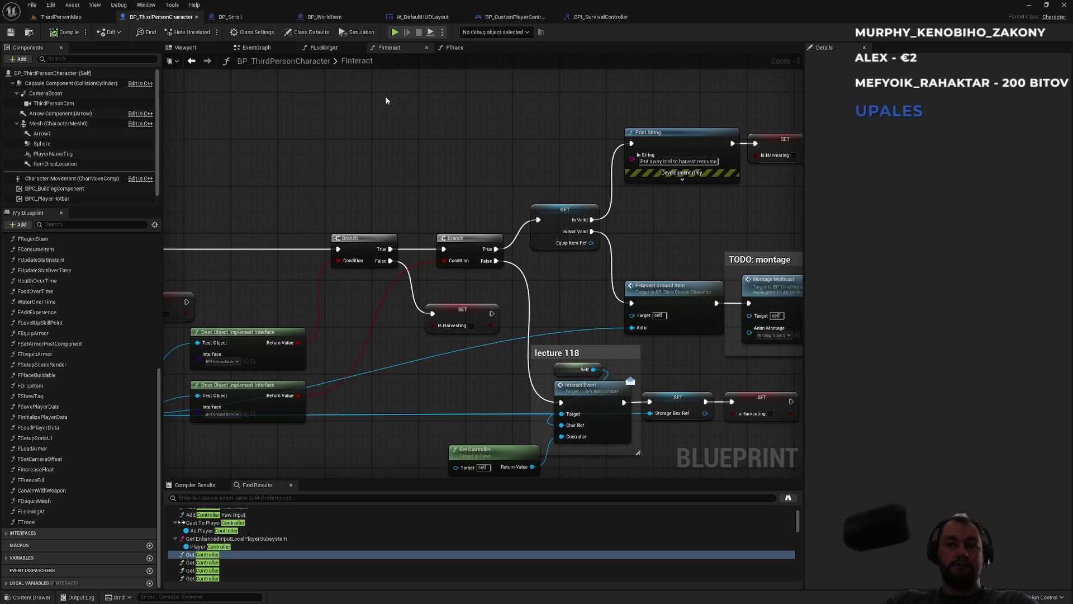
mouse_move(391, 151)
mouse_down()
mouse_move(598, 94)
mouse_move(468, 144)
mouse_up()
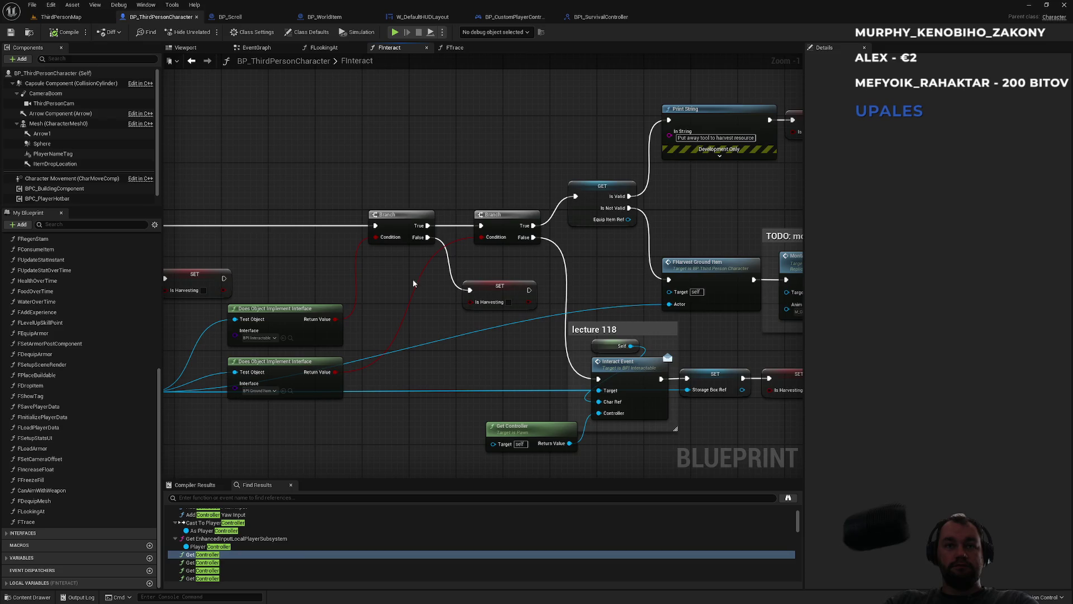
mouse_move(406, 187)
mouse_down()
mouse_move(553, 185)
mouse_move(618, 200)
mouse_move(751, 172)
mouse_up()
scroll(619, 199, down, 2)
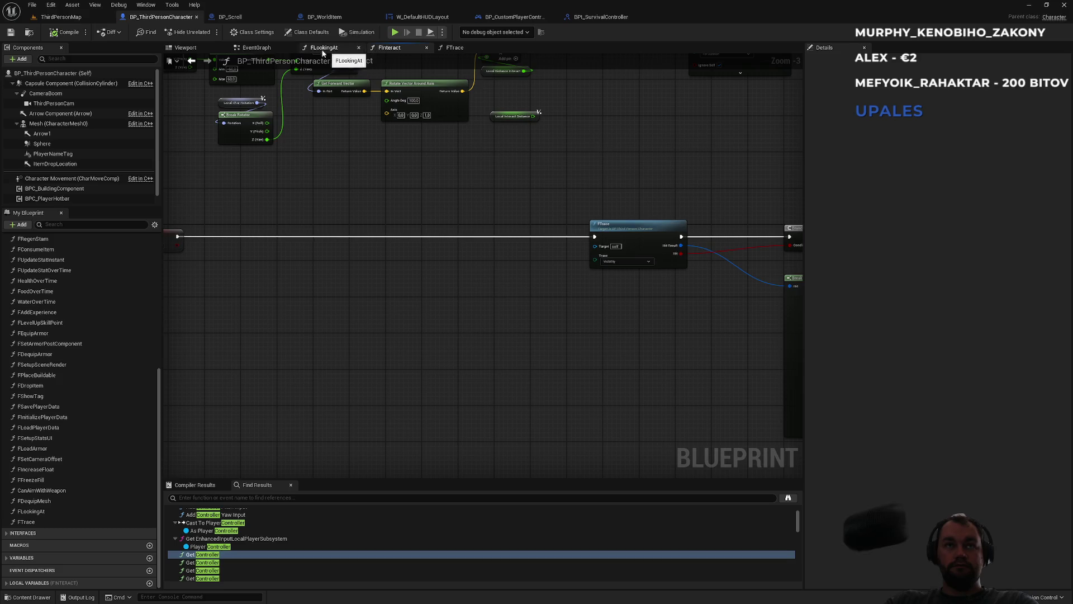
click(257, 48)
scroll(514, 349, down, 7)
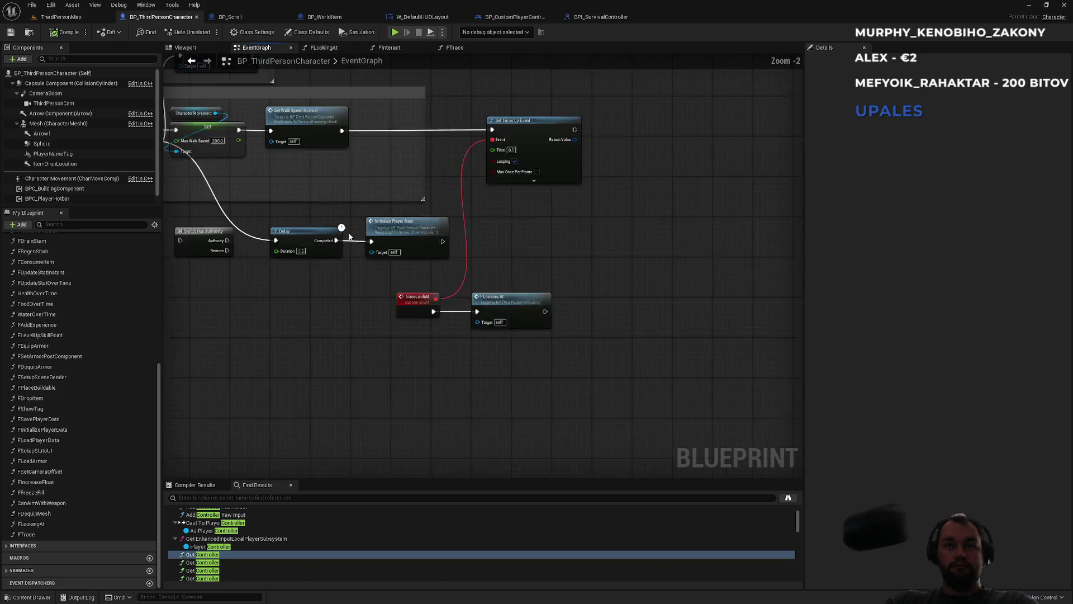
scroll(514, 349, down, 2)
mouse_move(514, 348)
mouse_down()
mouse_move(587, 195)
mouse_move(443, 249)
mouse_move(416, 277)
mouse_up()
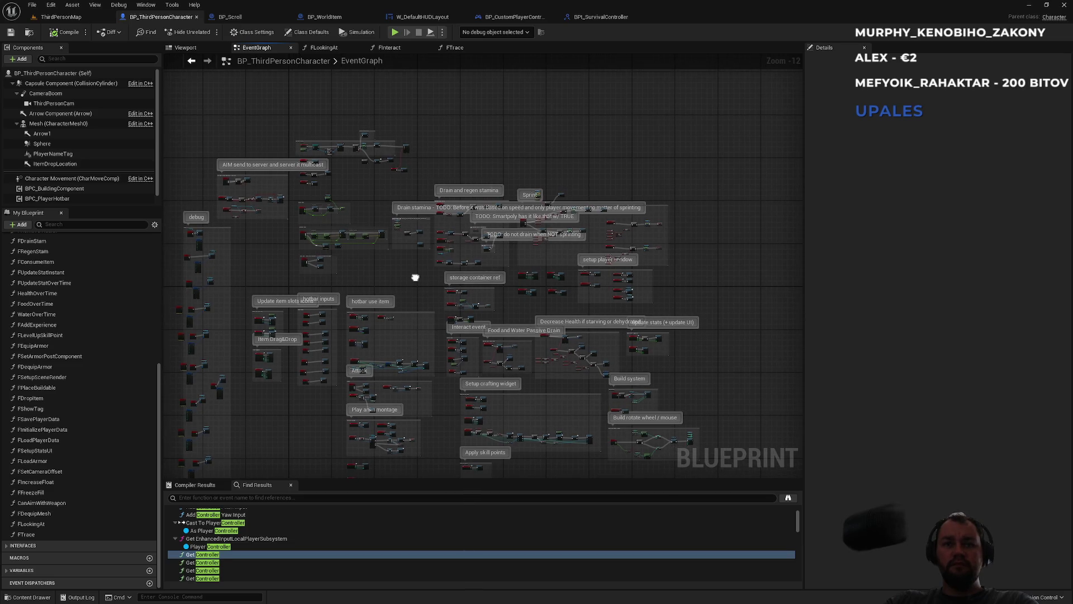
scroll(439, 372, up, 12)
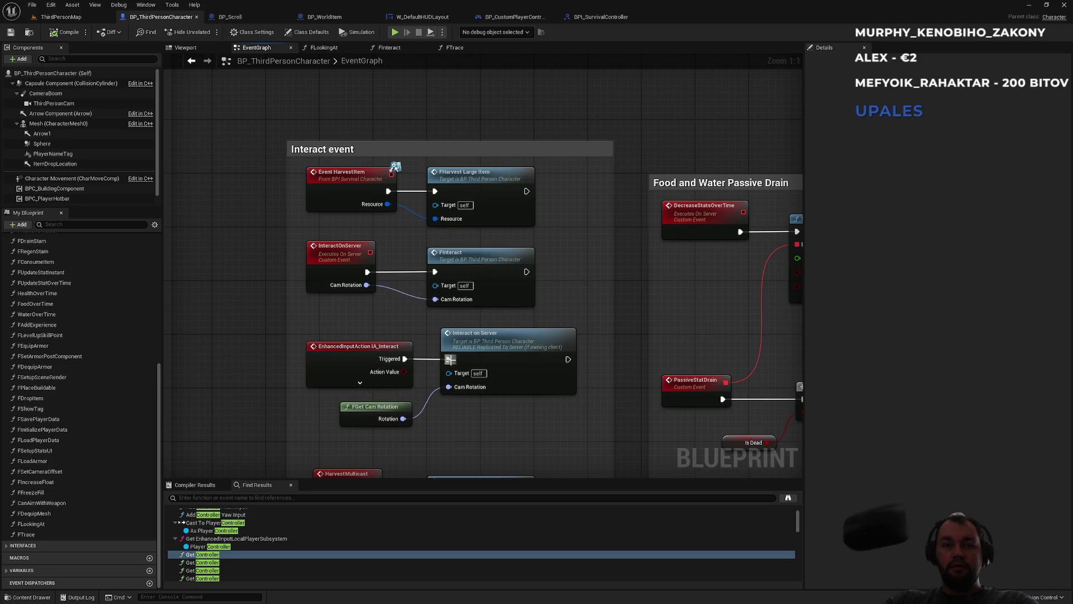
scroll(469, 257, down, 3)
scroll(402, 403, up, 3)
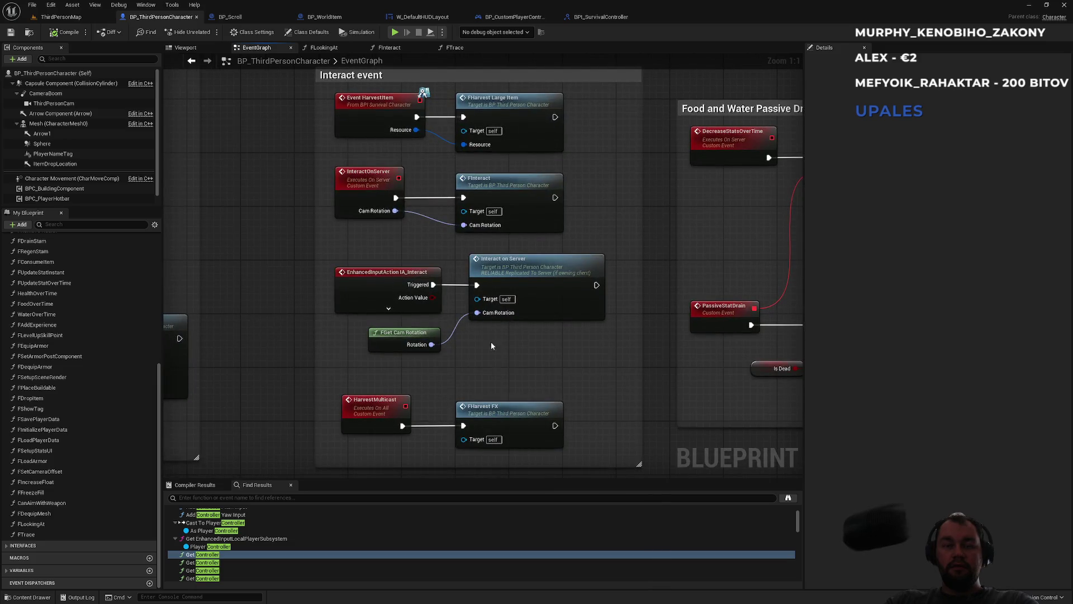
double_click(506, 183)
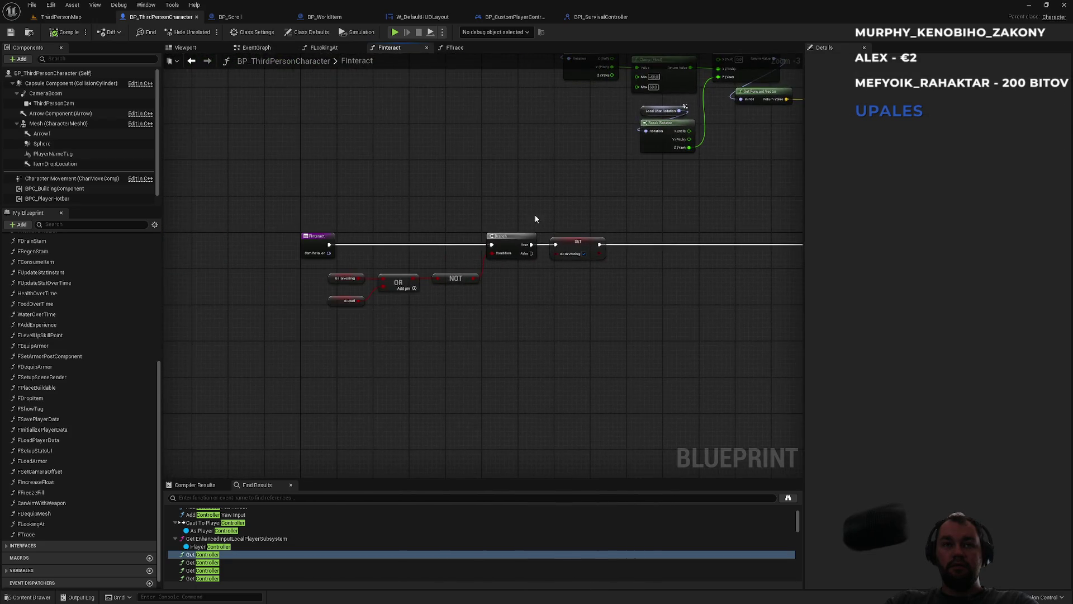
scroll(535, 218, up, 2)
drag(680, 213, 387, 217)
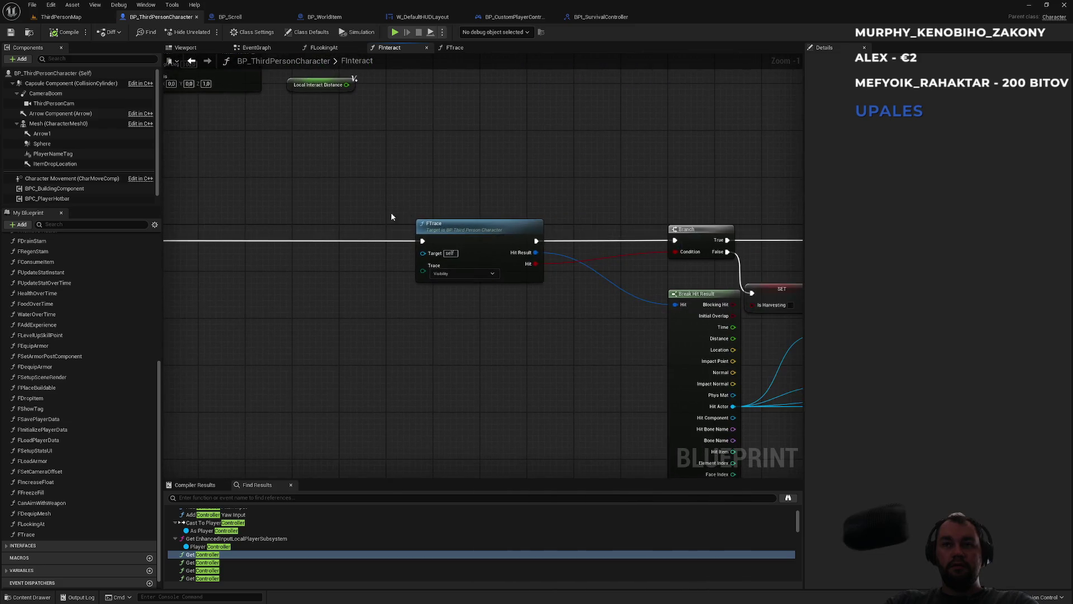
drag(577, 206, 369, 207)
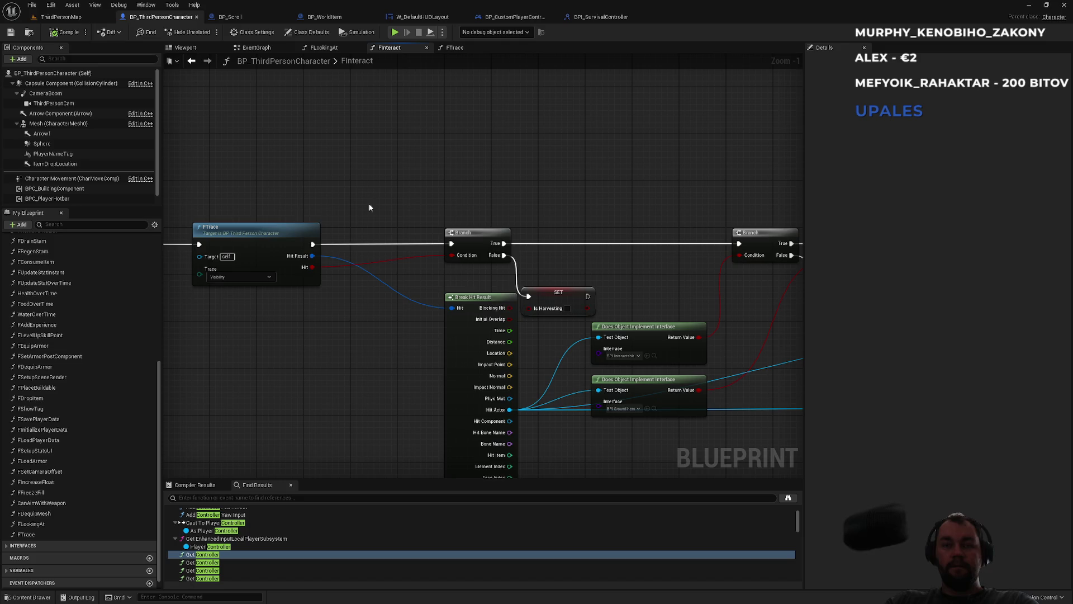
drag(555, 245, 423, 225)
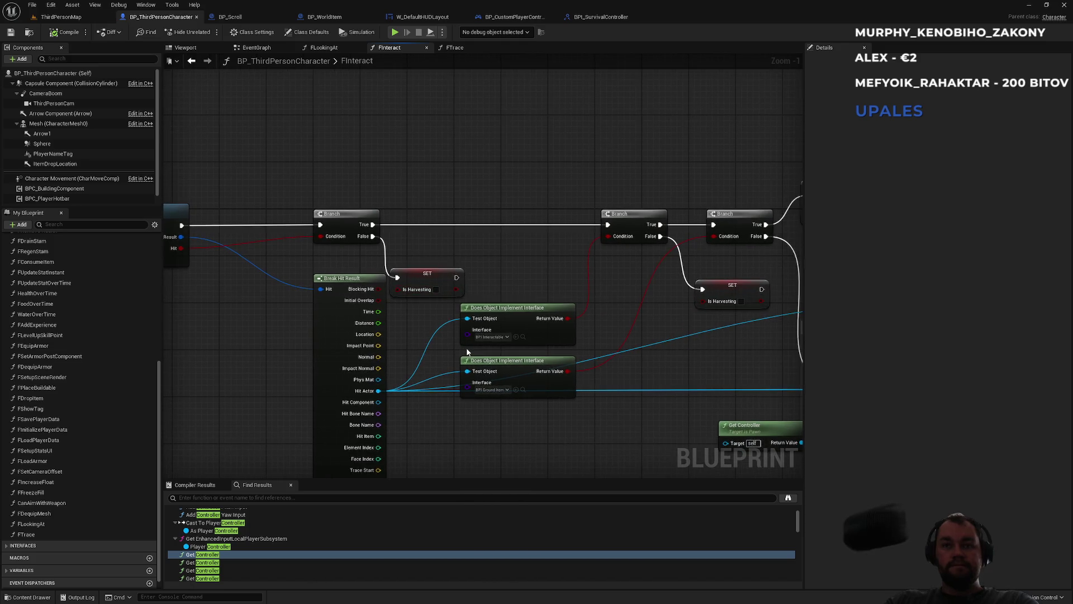
drag(585, 255, 415, 263)
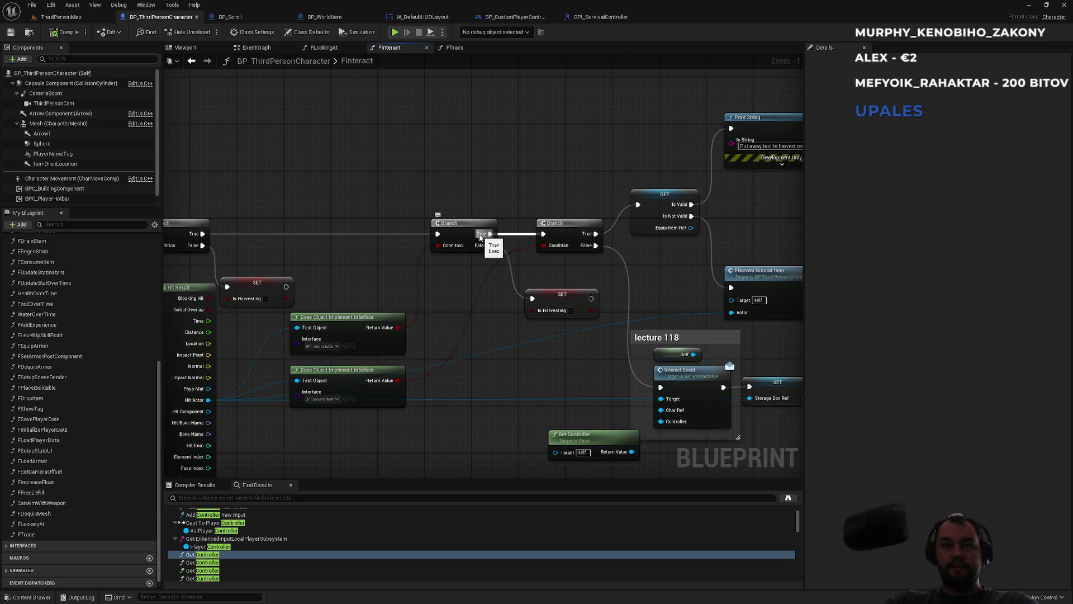
mouse_move(674, 322)
mouse_down()
mouse_move(450, 255)
mouse_move(442, 272)
mouse_up()
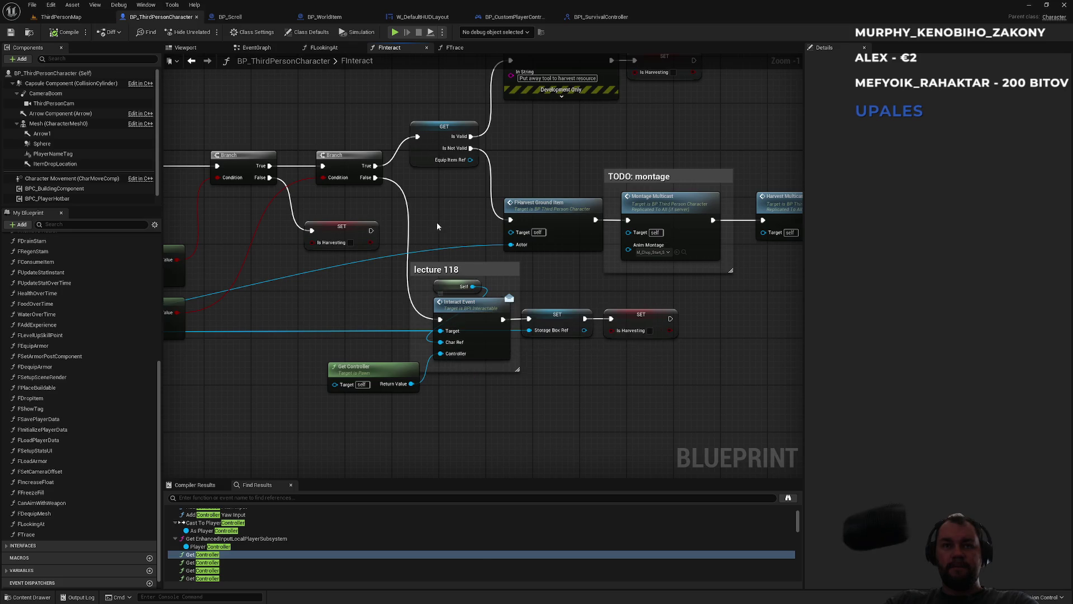
drag(437, 222, 478, 241)
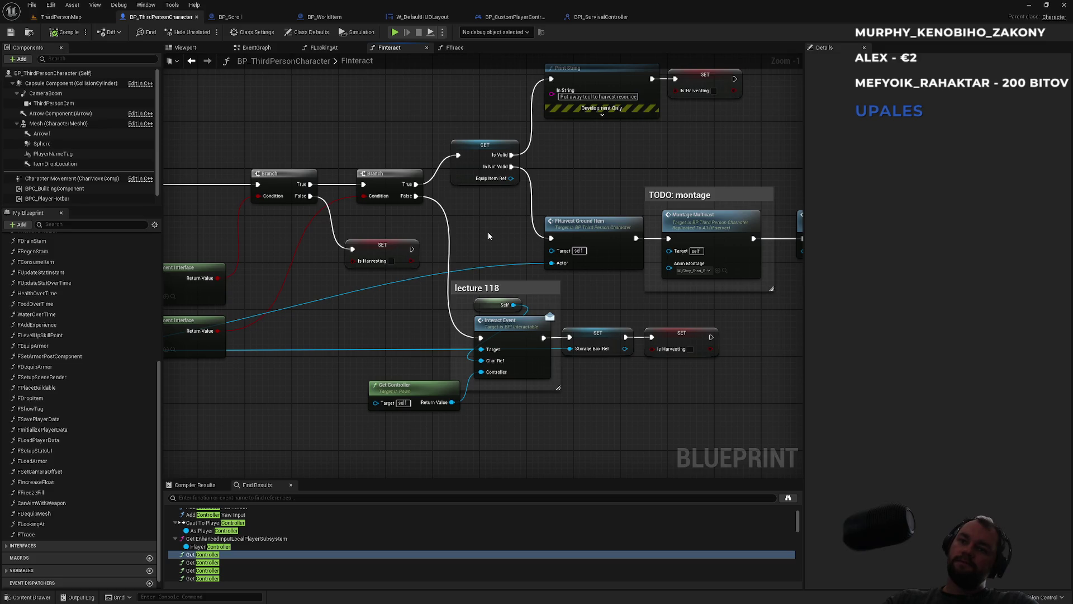
drag(439, 235, 546, 249)
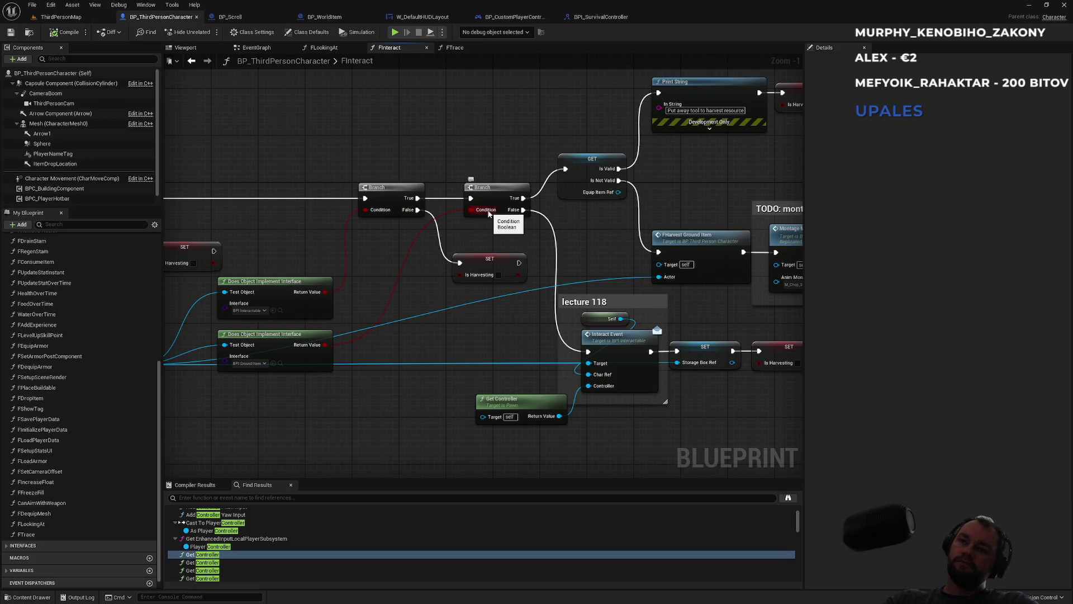
drag(588, 273, 523, 266)
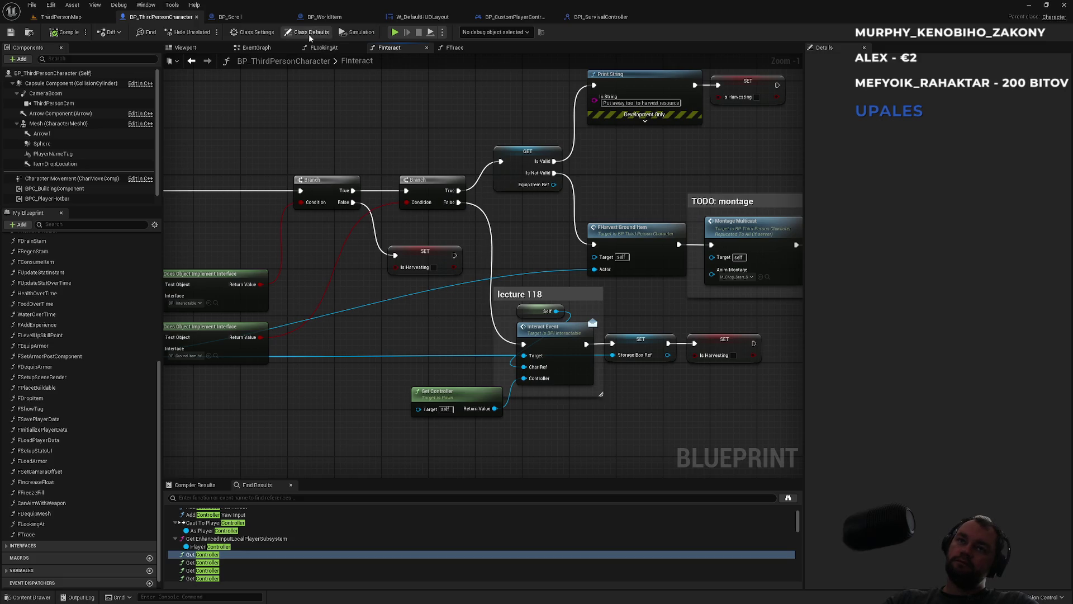
Open BP_WorldItem and jump to its InteractEvent from the Interfaces list
click(325, 17)
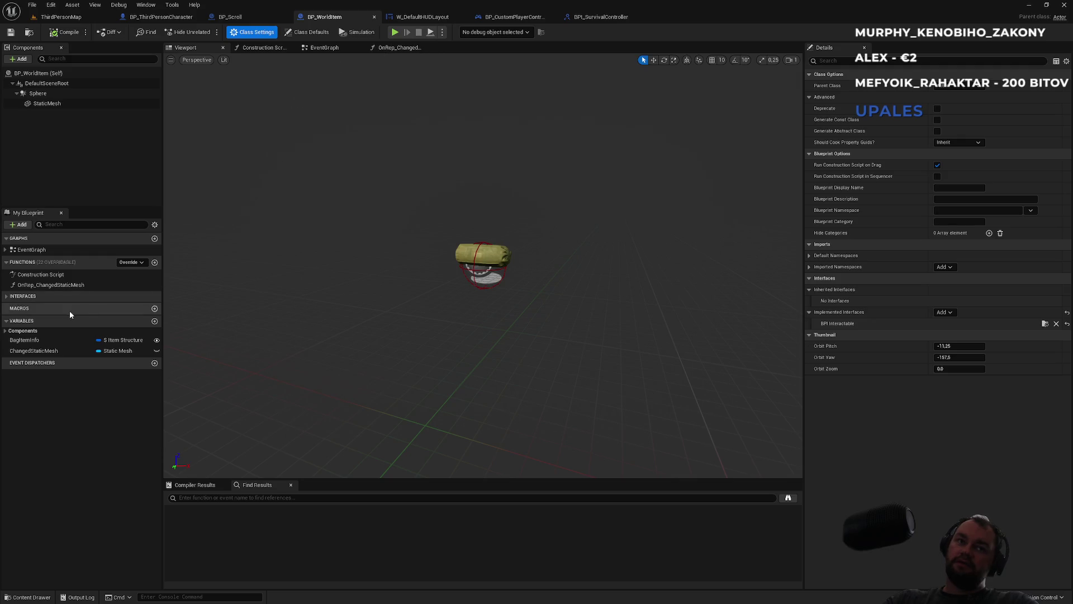
click(17, 296)
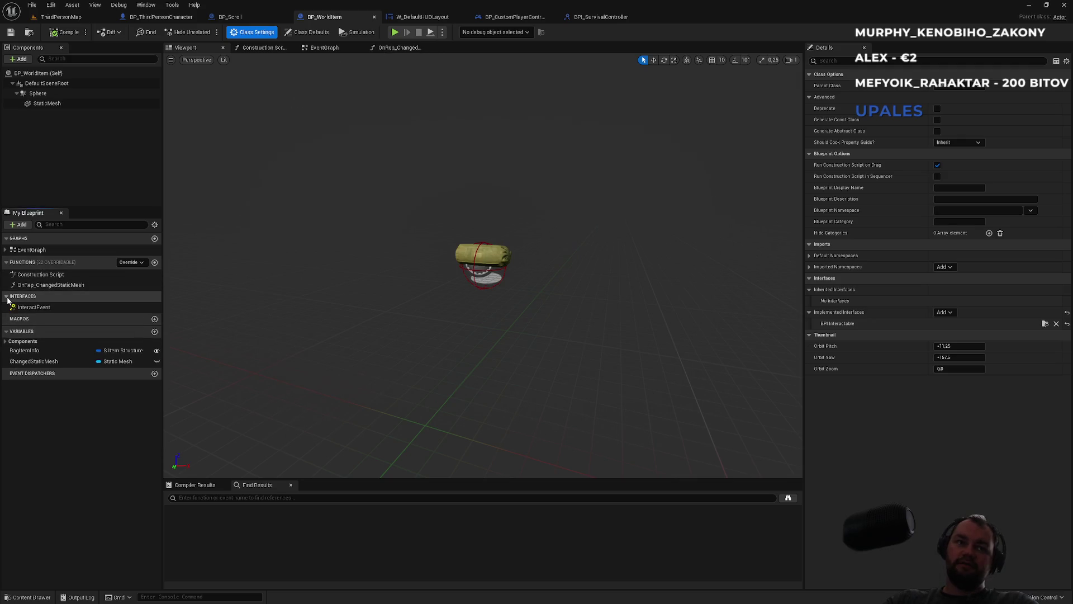
double_click(19, 306)
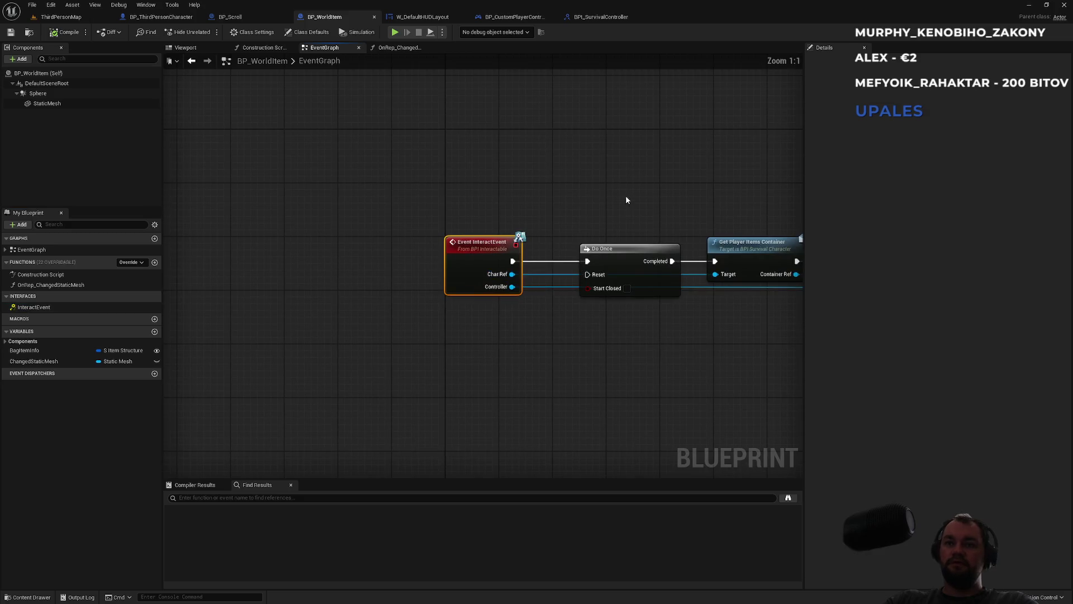
Trace the chain through Add Item on Server, Async Load Asset and Show Item Collected, then lift Do Once out
drag(625, 197, 441, 199)
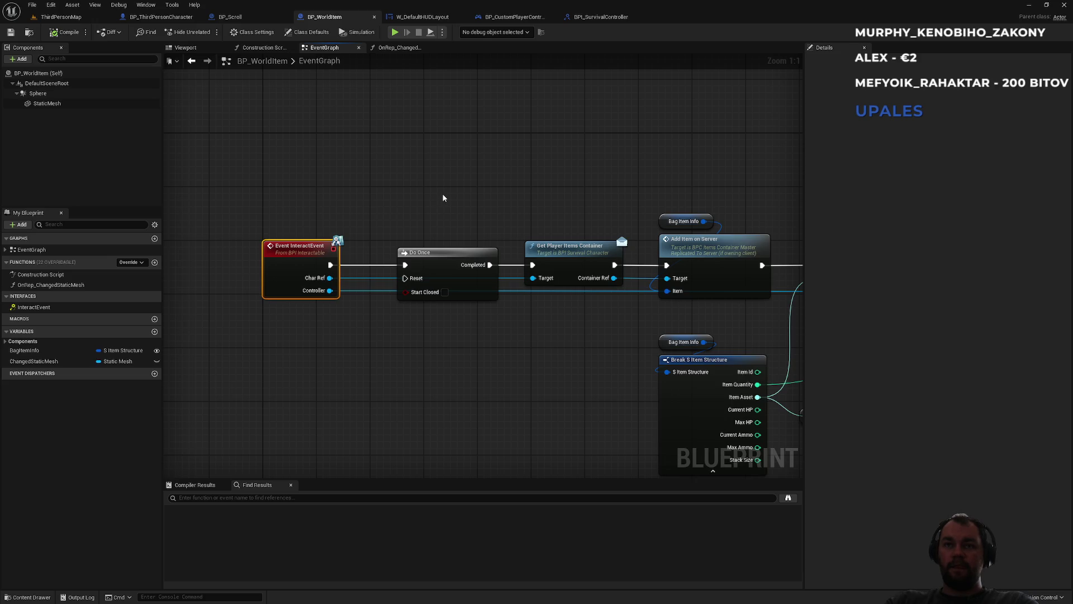
mouse_move(552, 183)
mouse_down()
mouse_move(460, 186)
mouse_move(228, 157)
mouse_up()
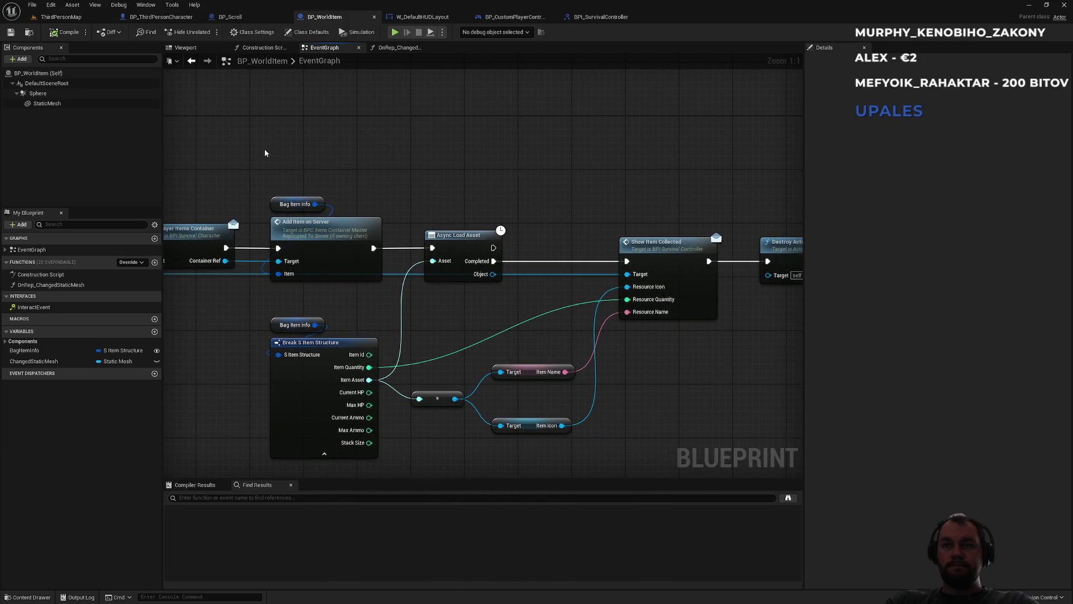
drag(627, 216, 686, 364)
click(492, 190)
drag(457, 168, 700, 170)
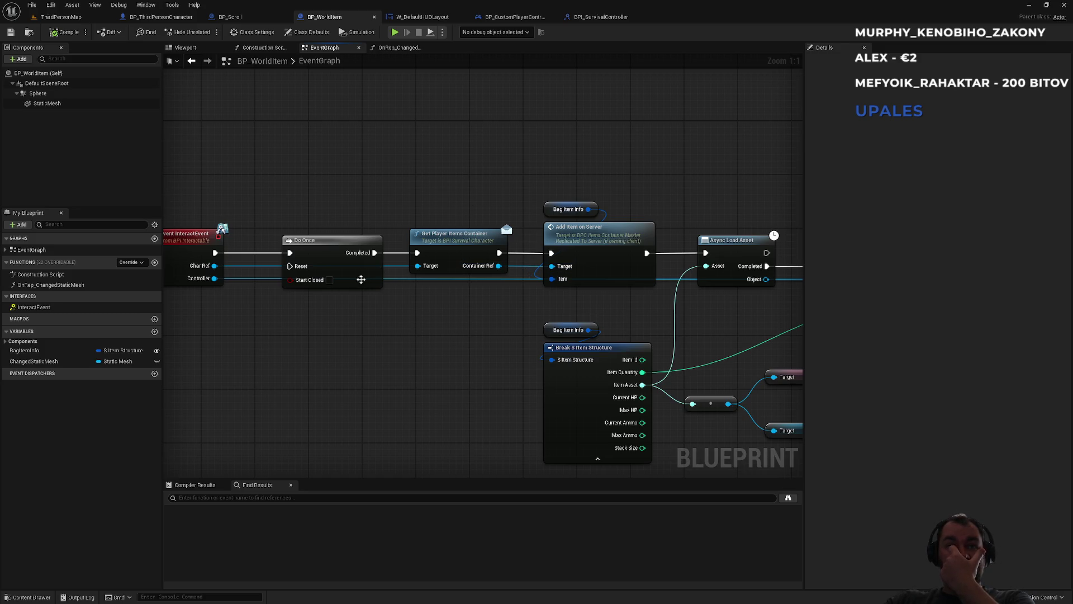
drag(343, 250, 338, 173)
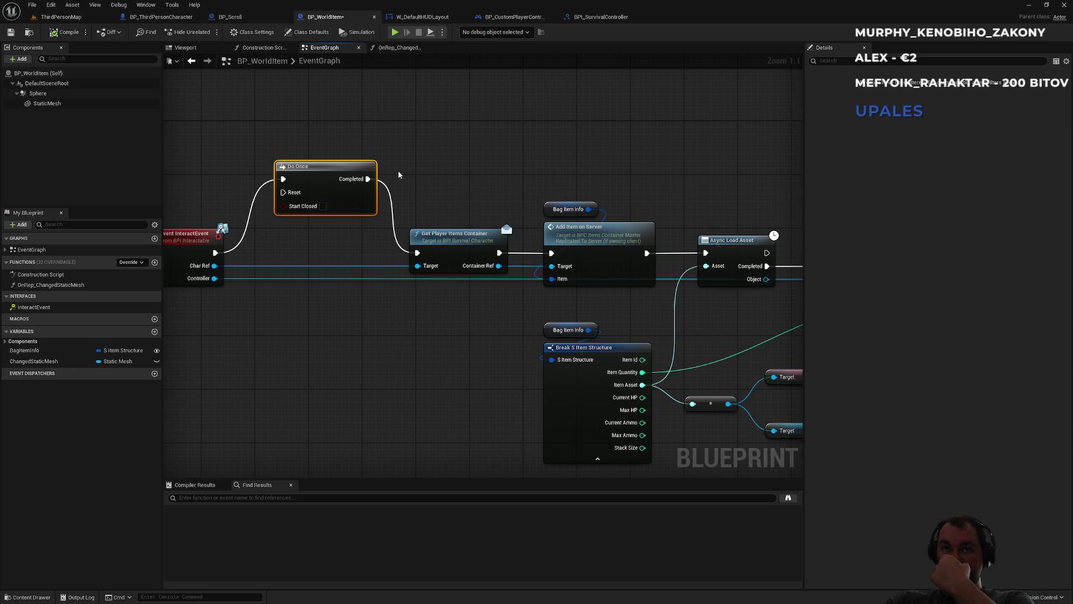
Wire InteractEvent straight into Get Player Items Container, bypassing Do Once, then play ThirdPersonMap
mouse_move(400, 174)
mouse_down()
mouse_move(516, 193)
mouse_move(324, 198)
mouse_move(494, 199)
mouse_up()
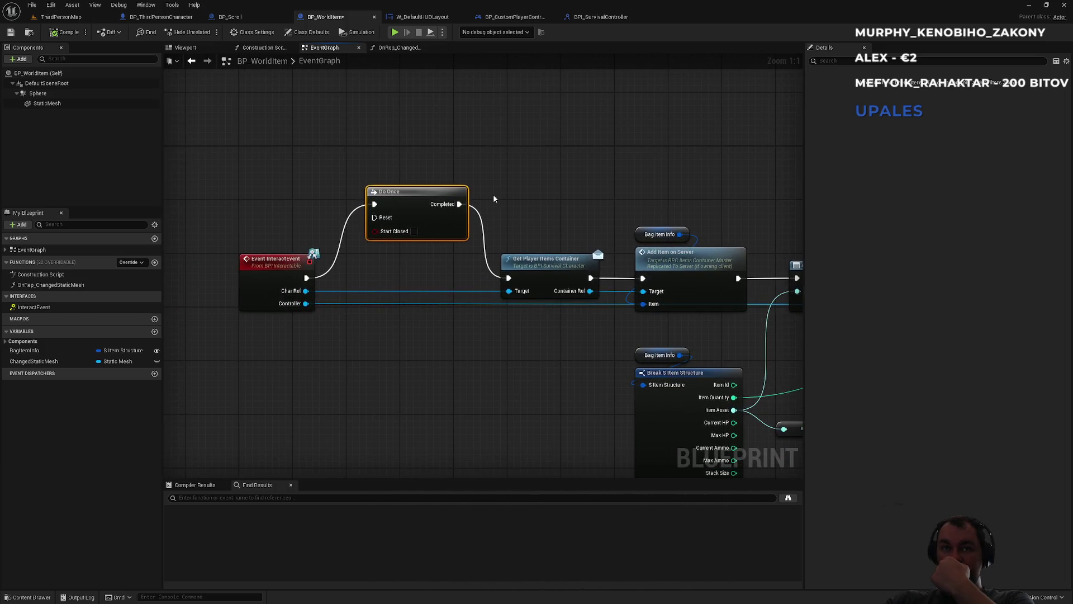
alt+click(343, 244)
alt+click(483, 222)
drag(508, 278, 306, 279)
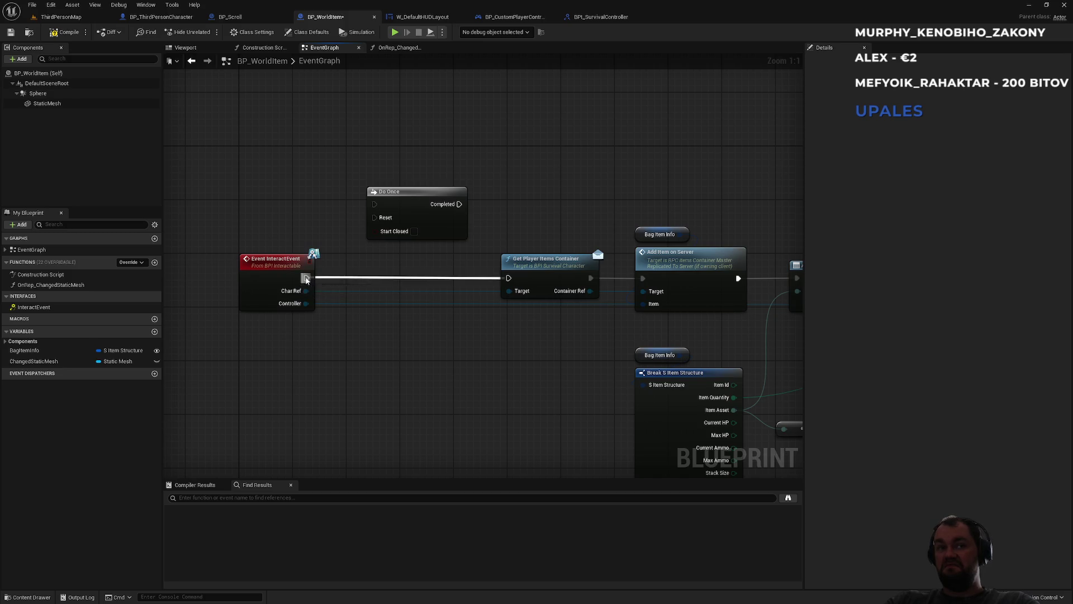
click(62, 17)
click(207, 31)
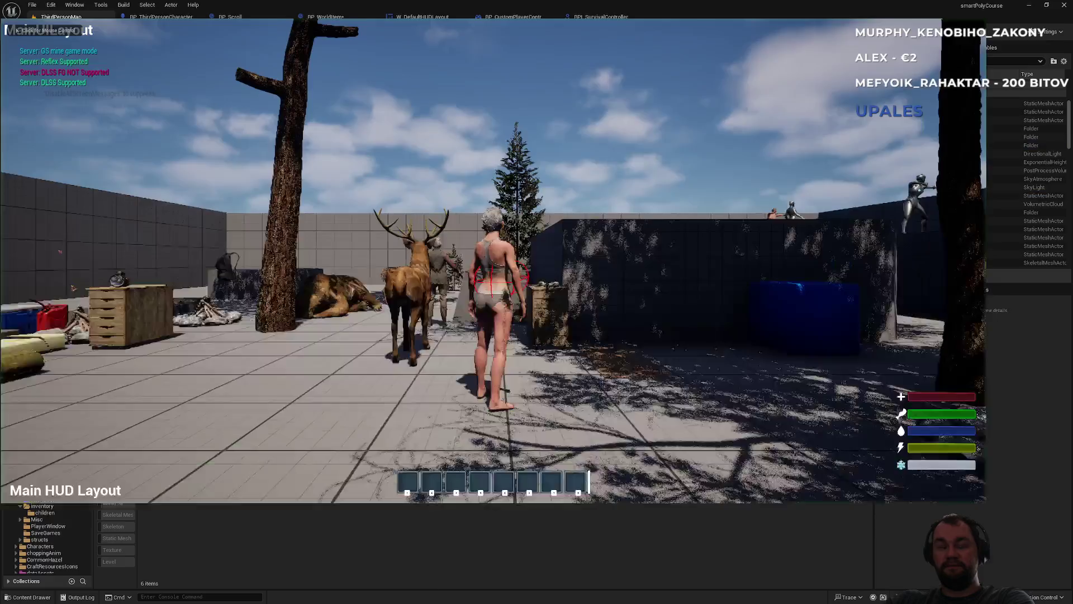
Walk toward the items and check the first inventory item's options
key(w)
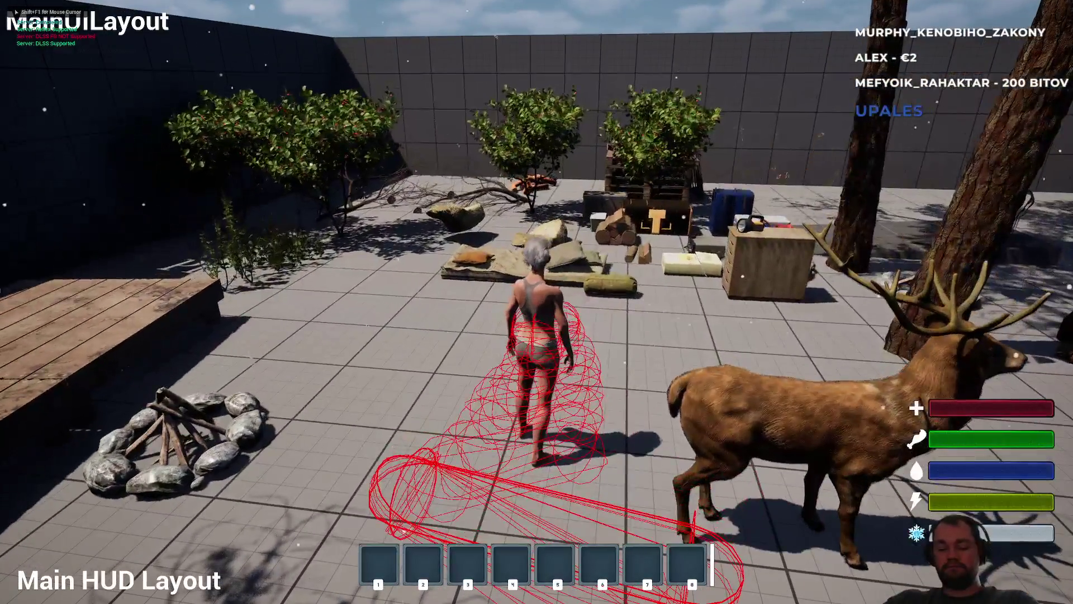
key(Tab)
right_click(92, 245)
key(Tab)
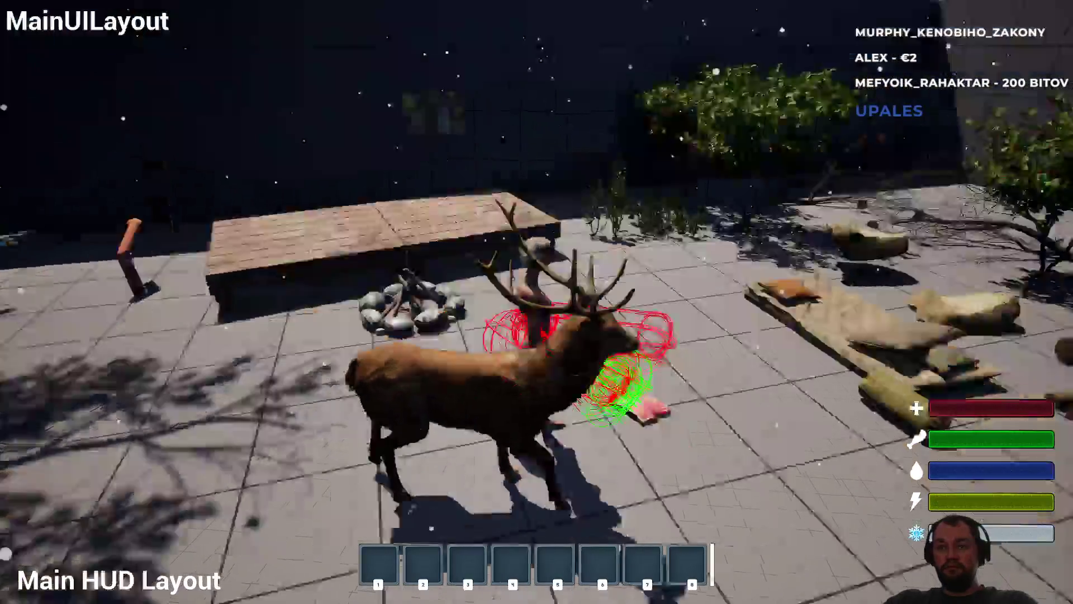
Pick up the raw meat and drop it from the inventory twice, watching the stack, then stop playing
key(e)
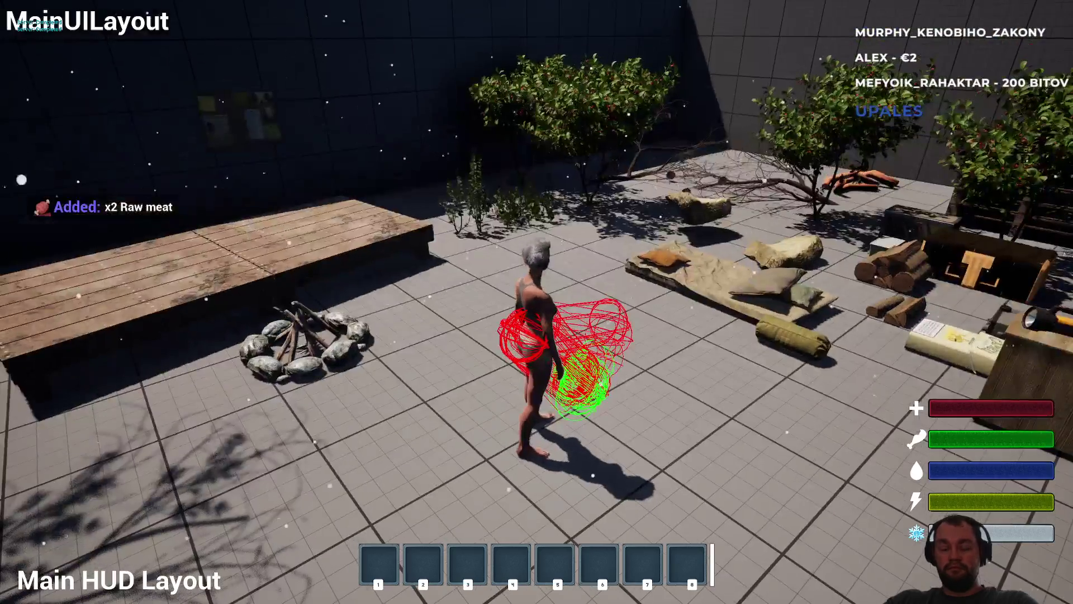
key(i)
right_click(96, 252)
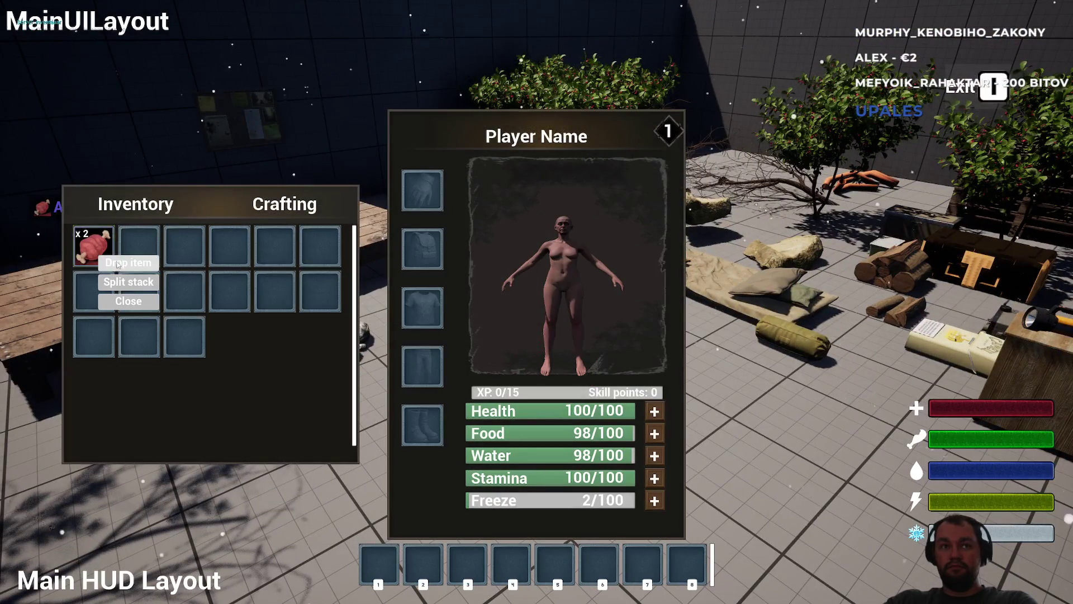
click(126, 263)
key(e)
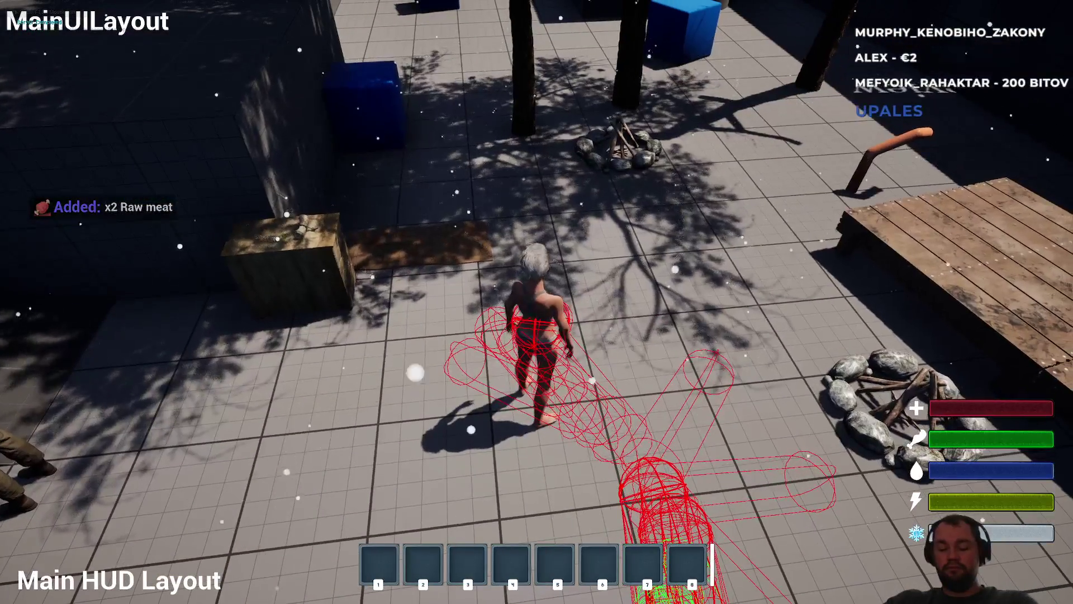
key(i)
right_click(81, 259)
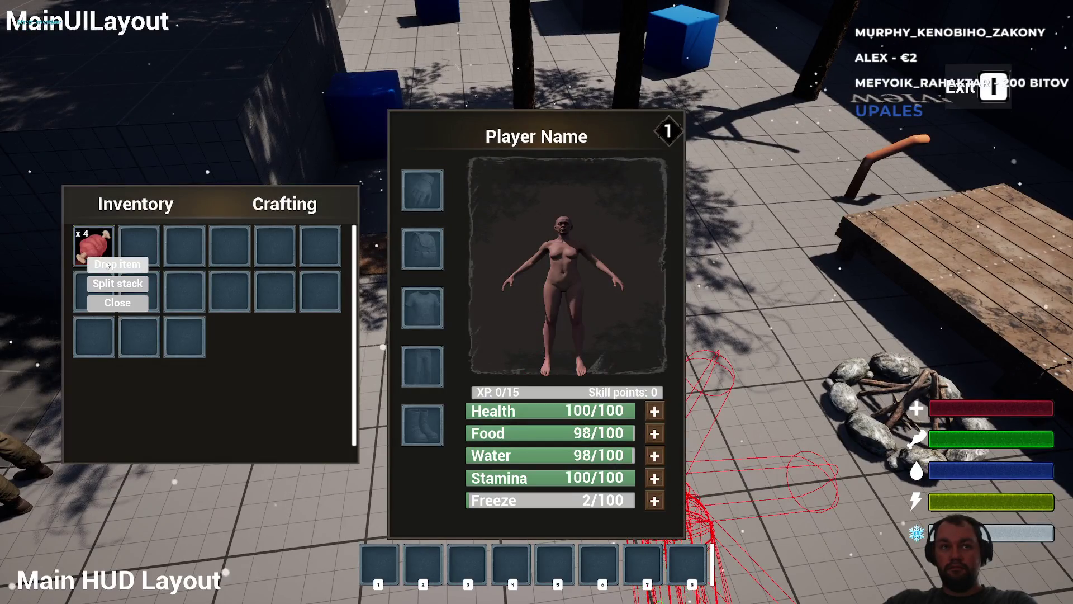
click(105, 262)
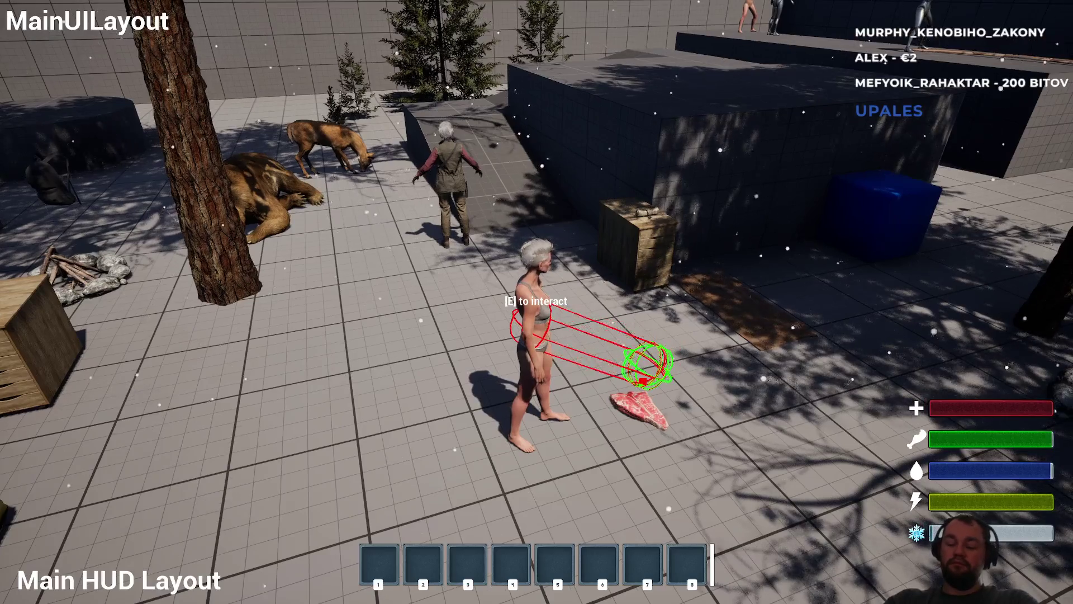
key(Escape)
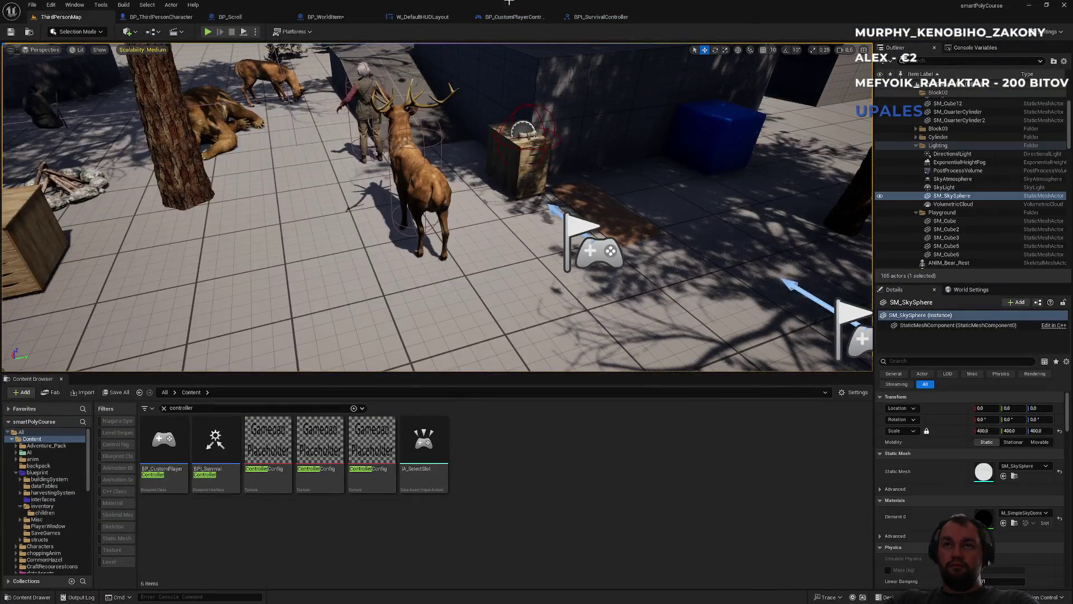
Cycle through the BPI_SurvivalController, BP_CustomPlayerController and W_DefaultHUDLayout tabs back to BP_WorldItem
click(584, 17)
click(513, 17)
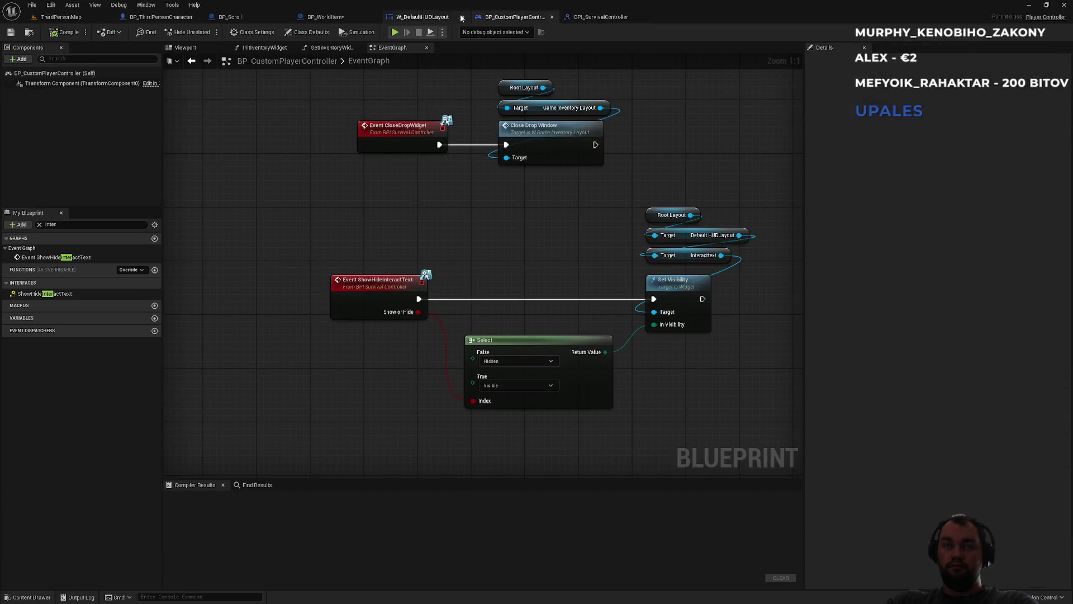
click(424, 17)
click(324, 18)
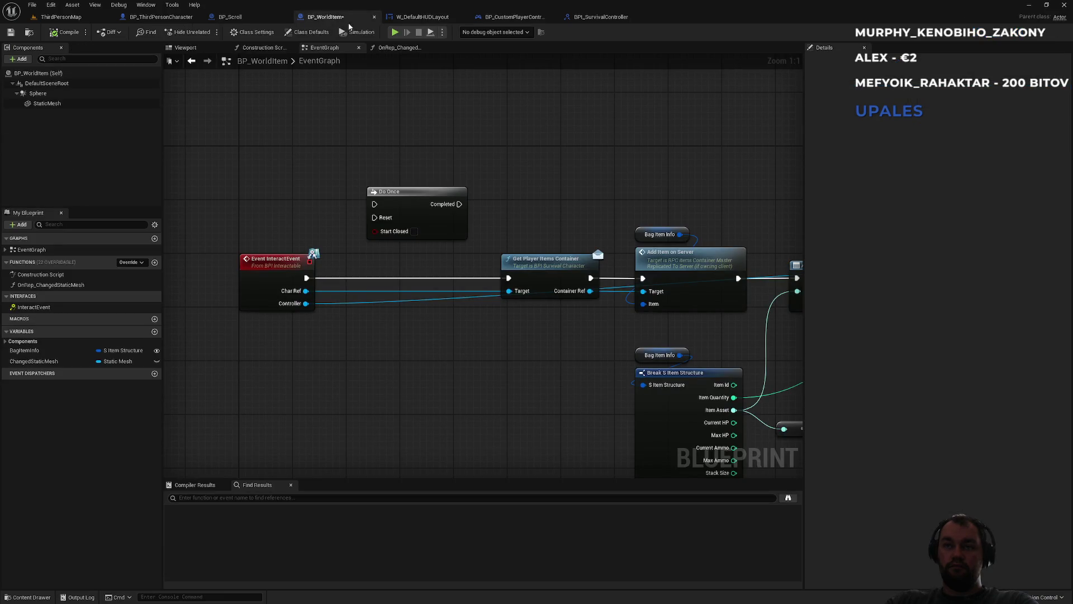
Check the Bag Item Info defaults and pan the chain from InteractEvent to Destroy Actor
click(636, 235)
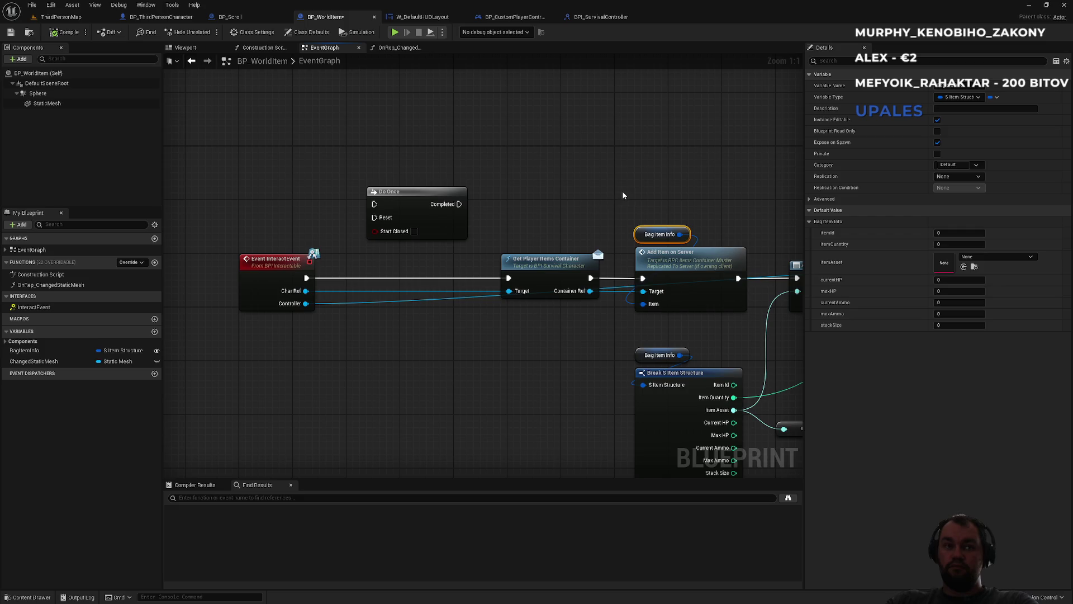
mouse_move(641, 185)
mouse_down()
mouse_move(408, 151)
mouse_move(450, 164)
mouse_move(432, 172)
mouse_up()
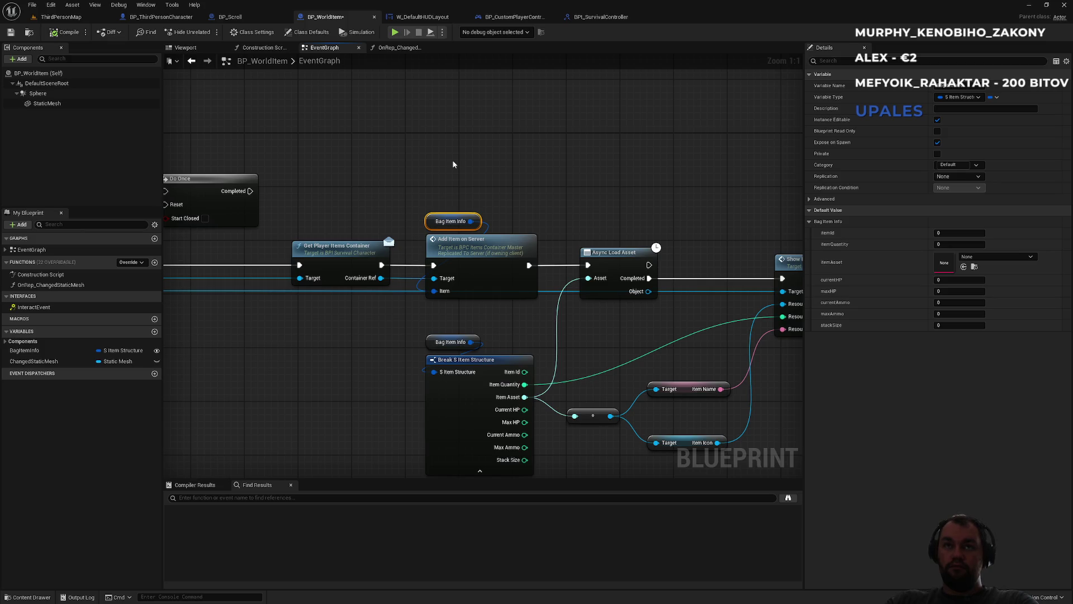
drag(406, 168, 639, 159)
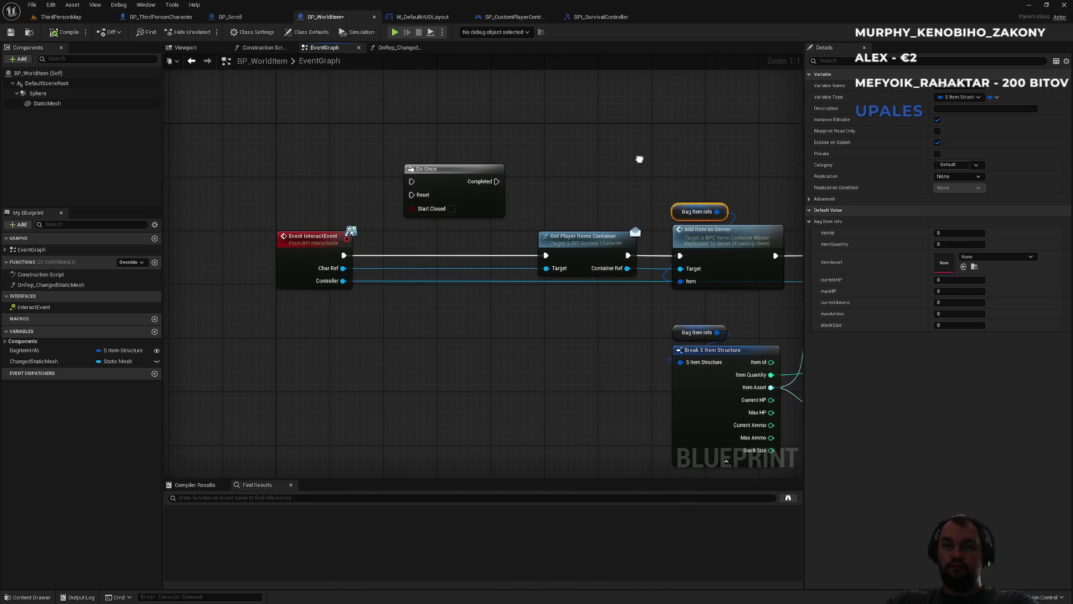
mouse_move(639, 159)
mouse_down()
mouse_move(153, 141)
mouse_move(430, 136)
mouse_up()
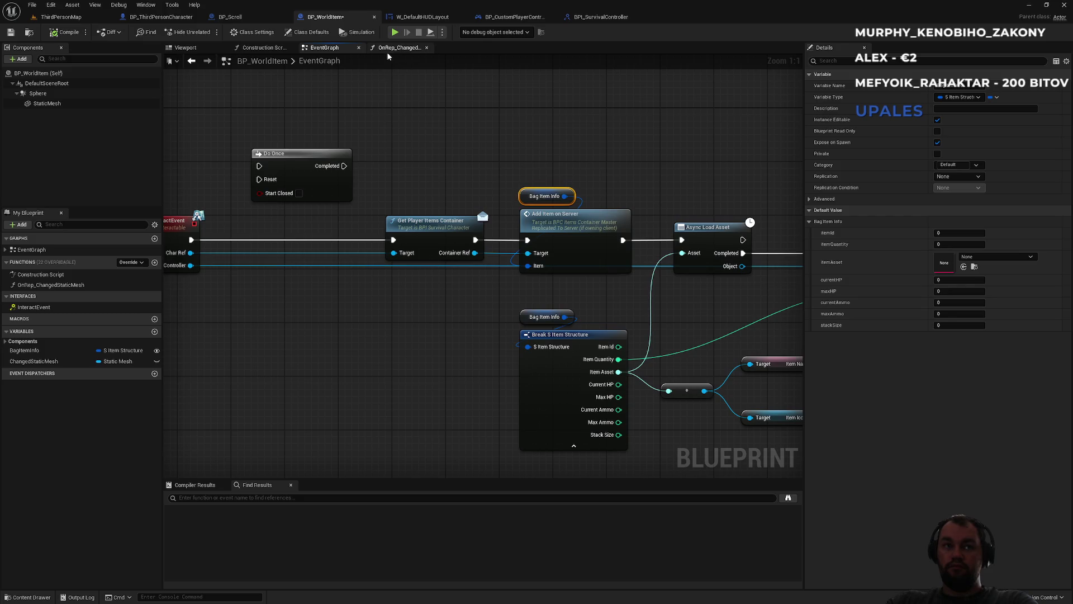
click(268, 49)
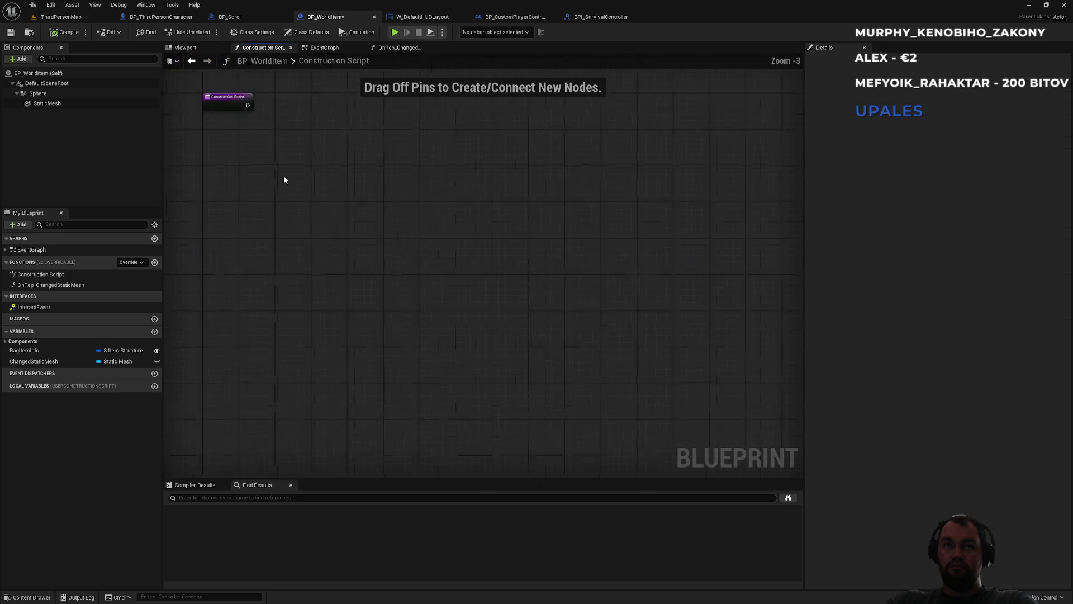
click(330, 48)
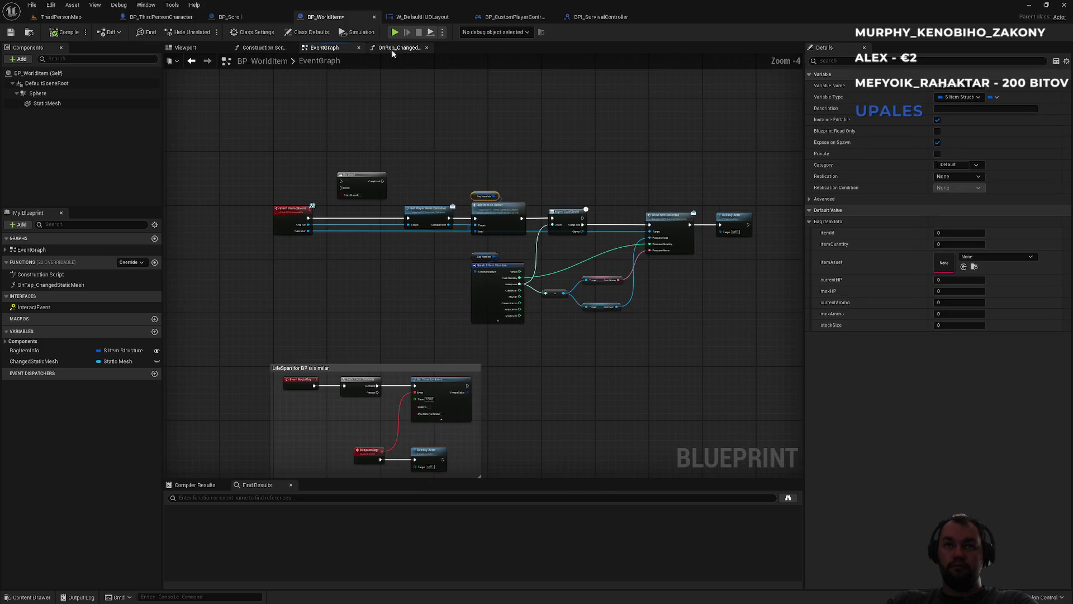
scroll(391, 223, up, 5)
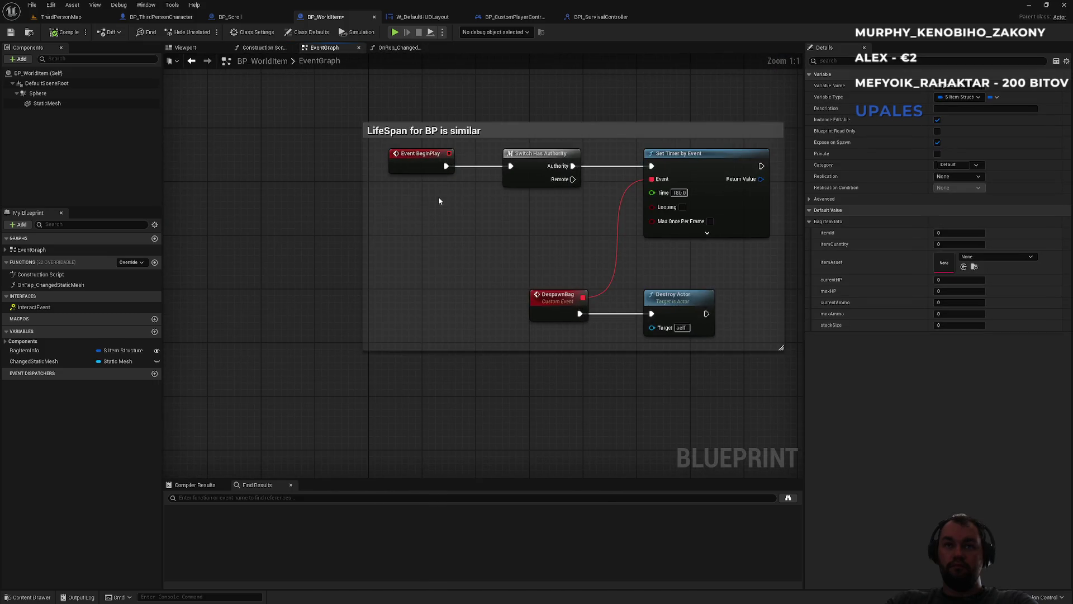
drag(438, 197, 327, 278)
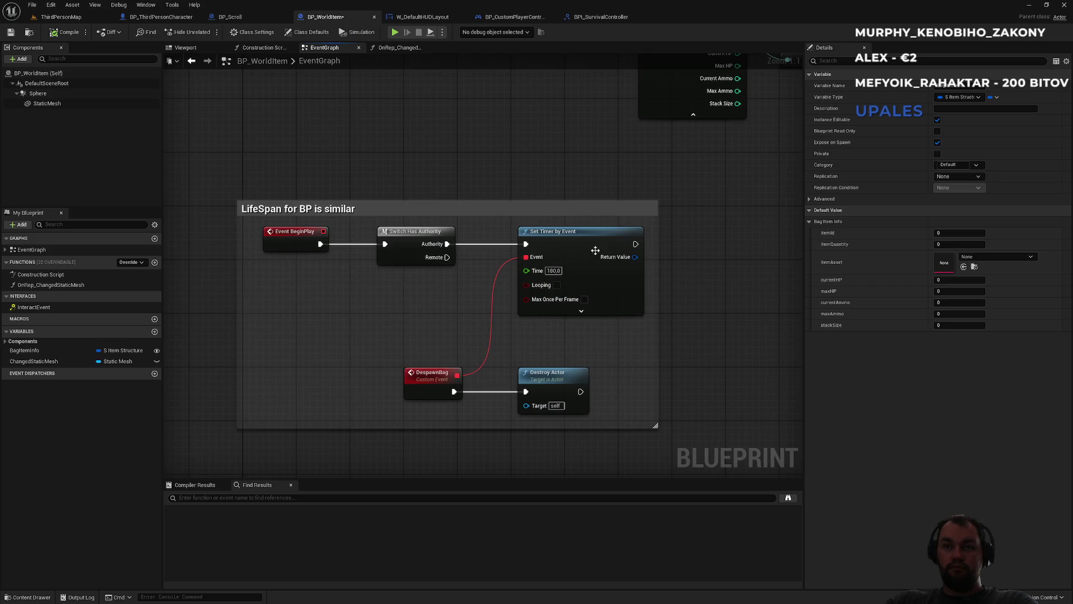
scroll(451, 256, down, 4)
scroll(448, 307, up, 2)
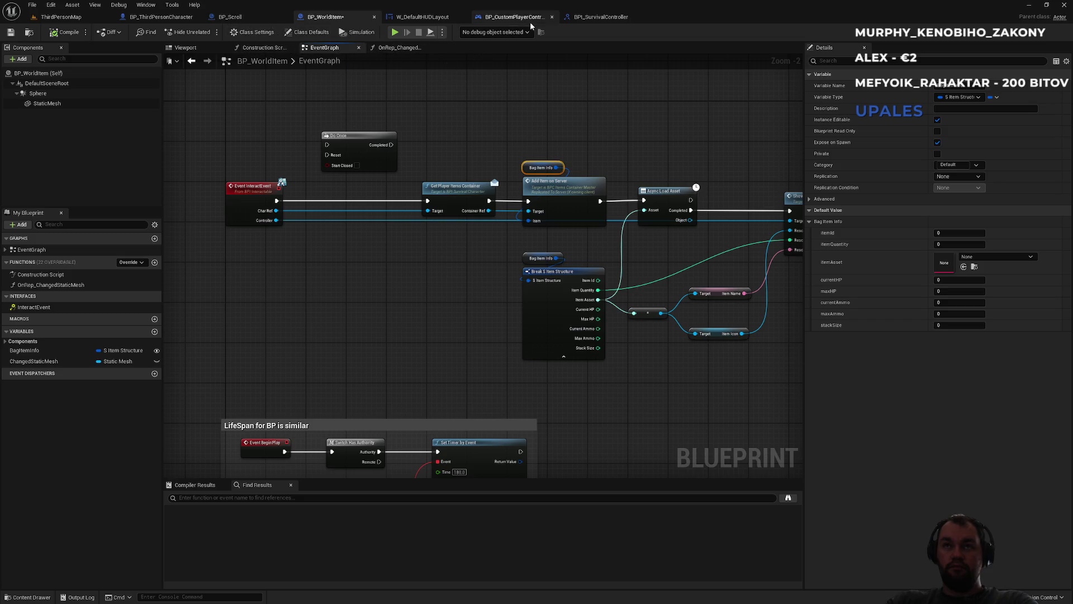
click(161, 17)
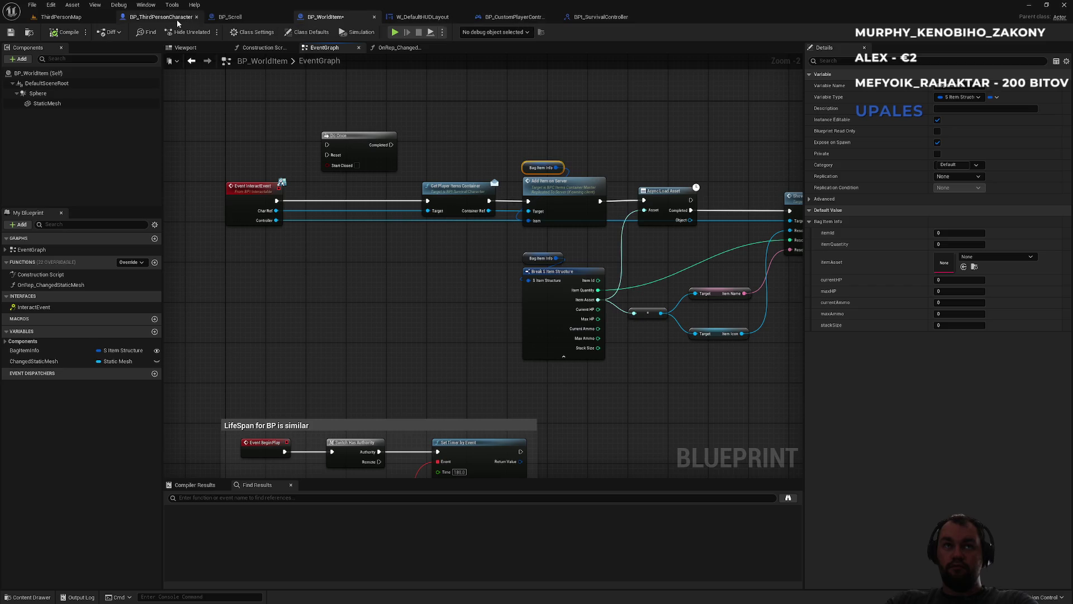
scroll(547, 221, down, 1)
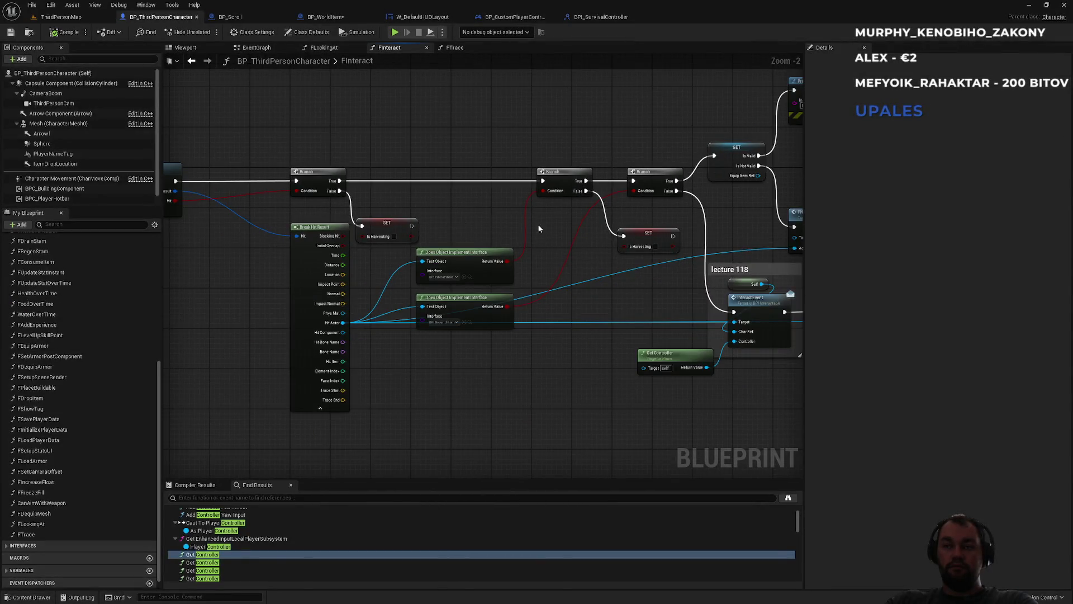
scroll(538, 228, up, 2)
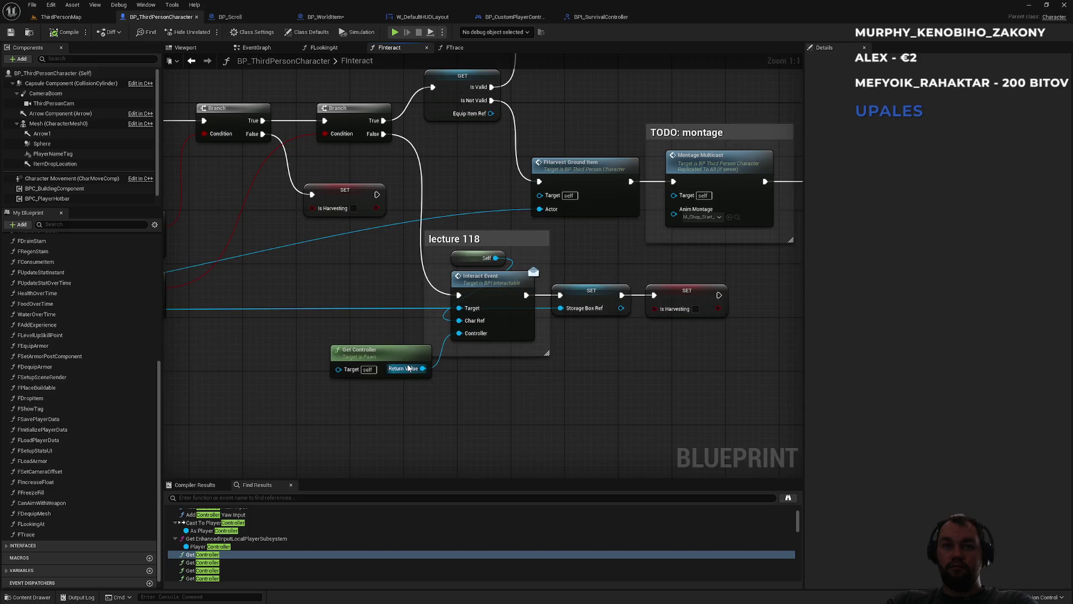
mouse_move(297, 291)
mouse_down()
mouse_move(600, 314)
mouse_move(691, 191)
mouse_up()
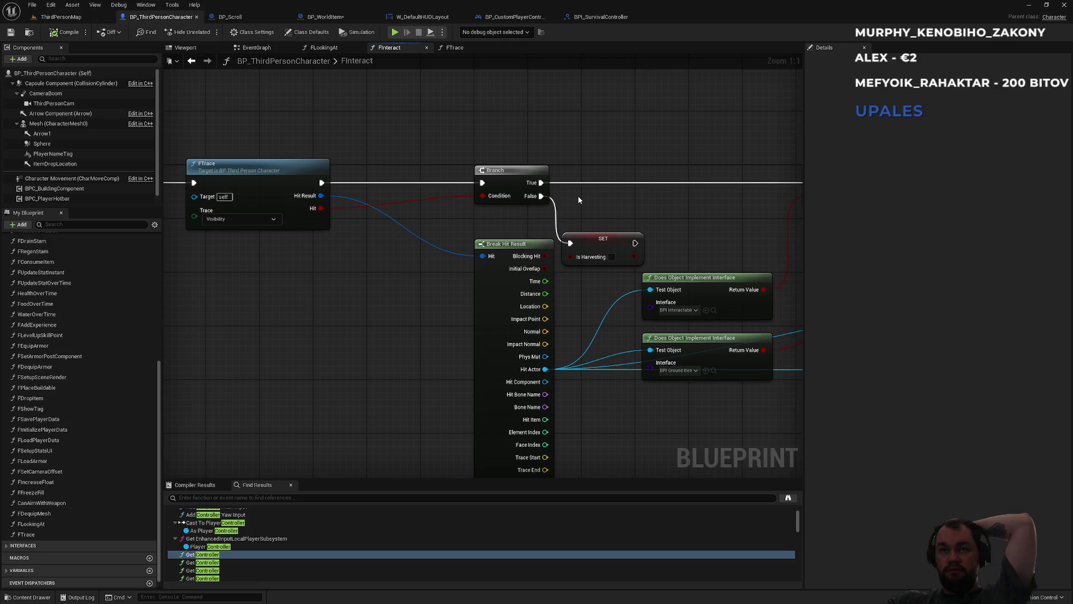
drag(578, 196, 458, 185)
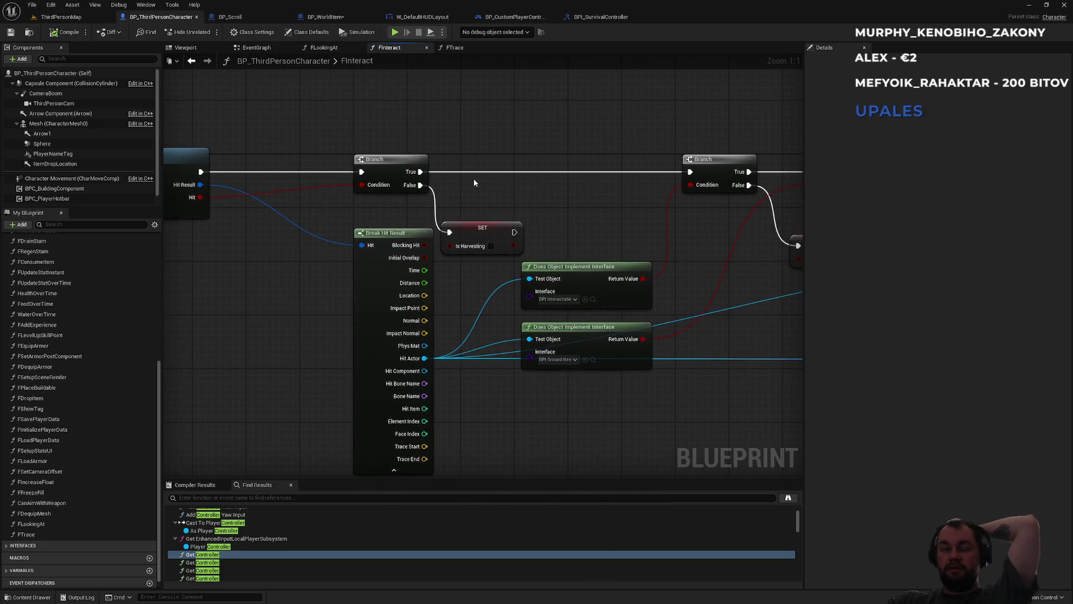
Compare Sphere and StaticMesh collision settings using a 'coll' Details filter, then return to ThirdPersonMap
click(330, 17)
click(70, 105)
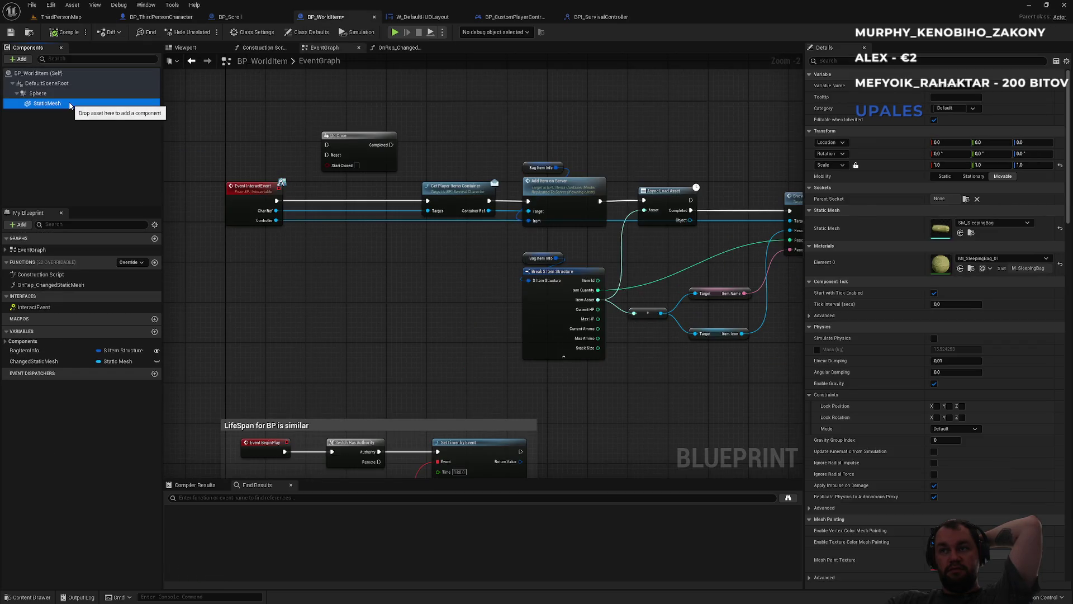
click(856, 61)
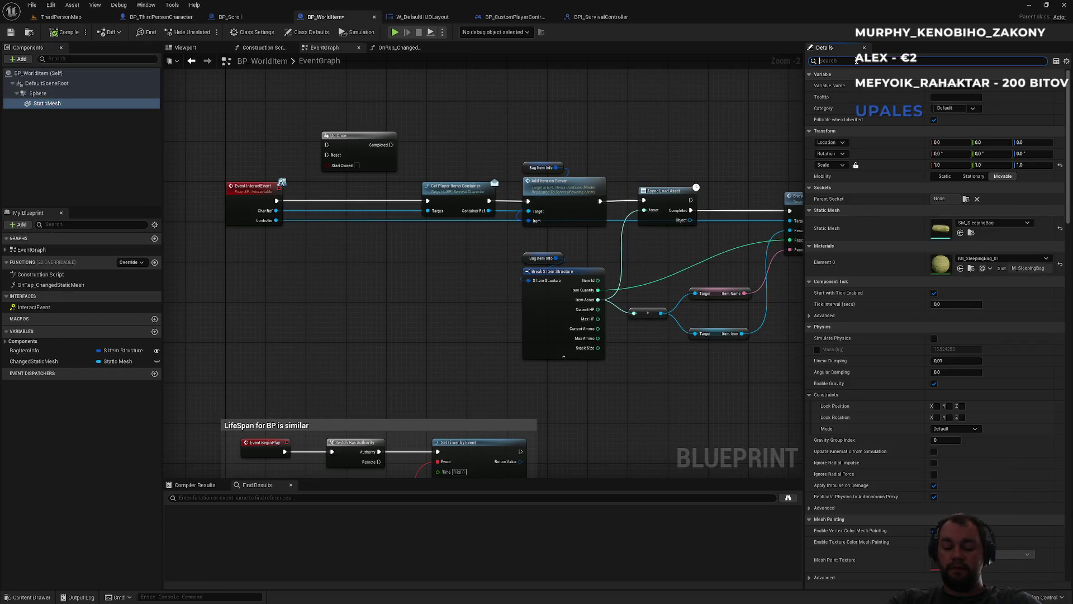
text(coll)
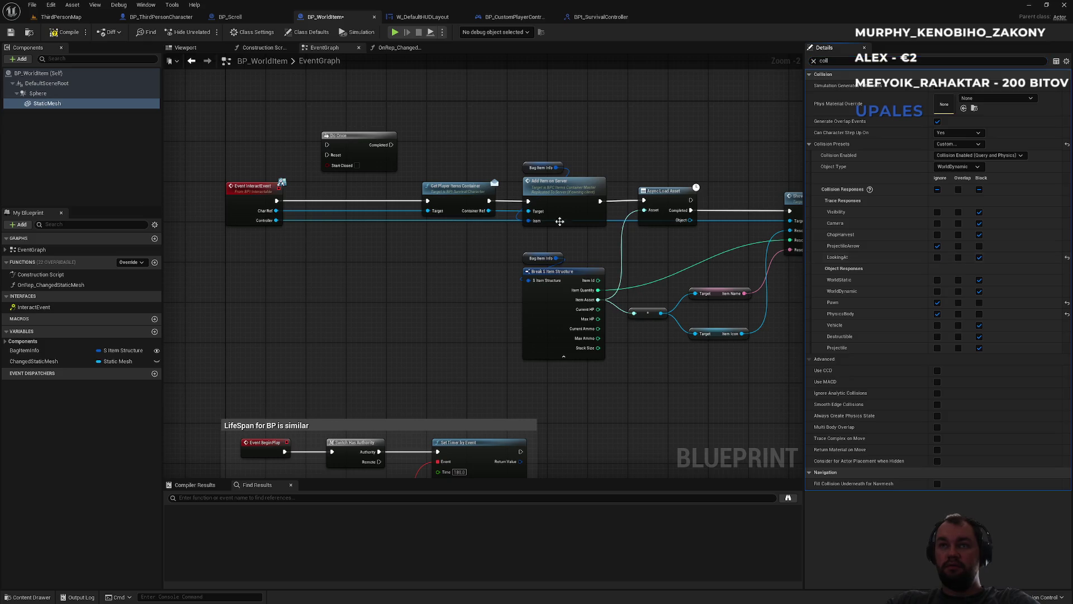
click(37, 94)
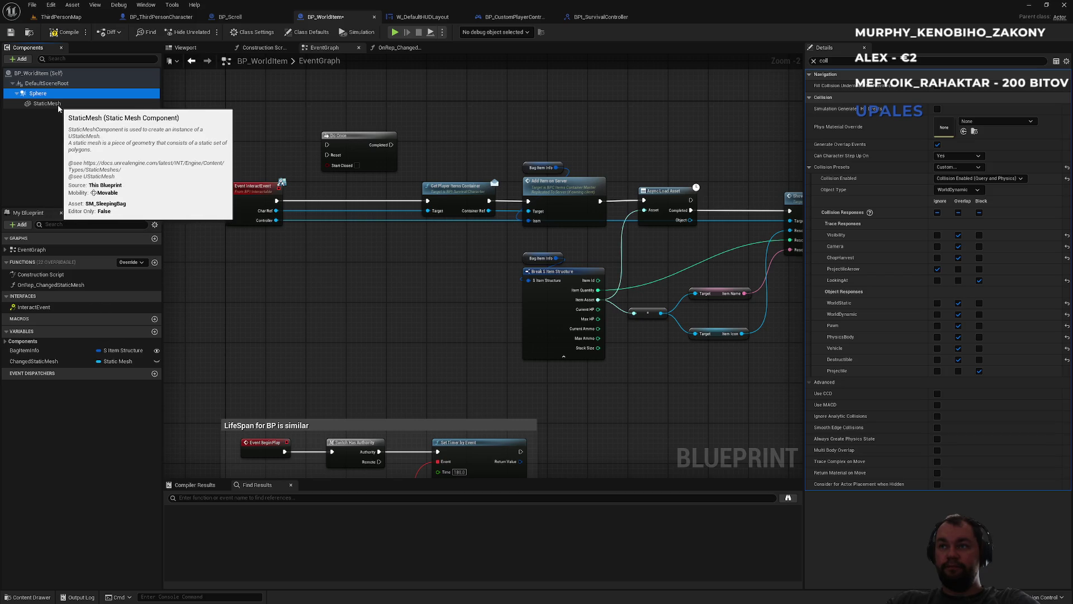
click(60, 104)
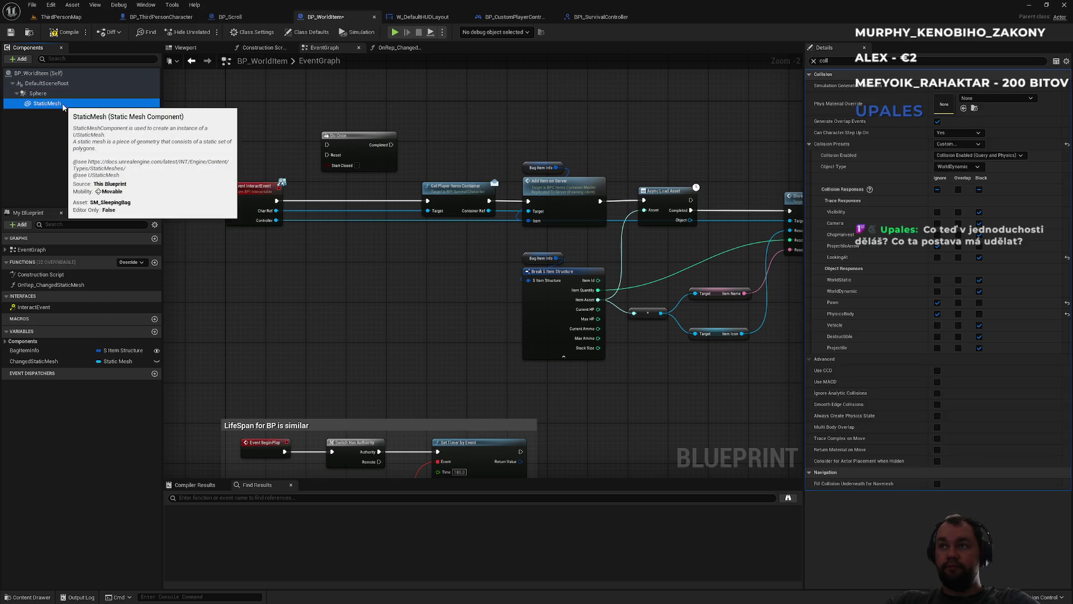
click(54, 94)
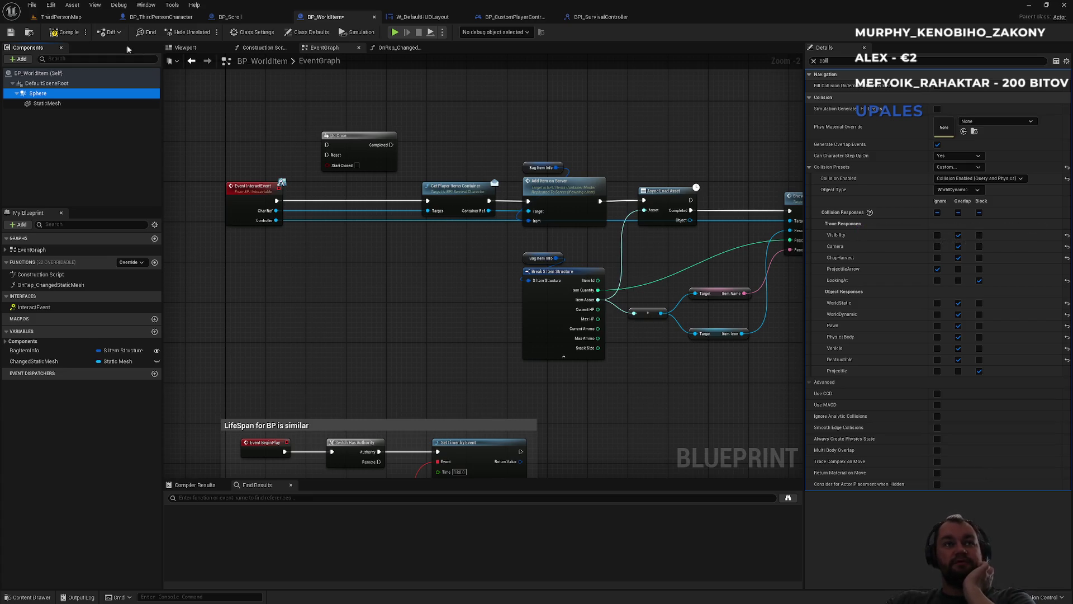
click(80, 21)
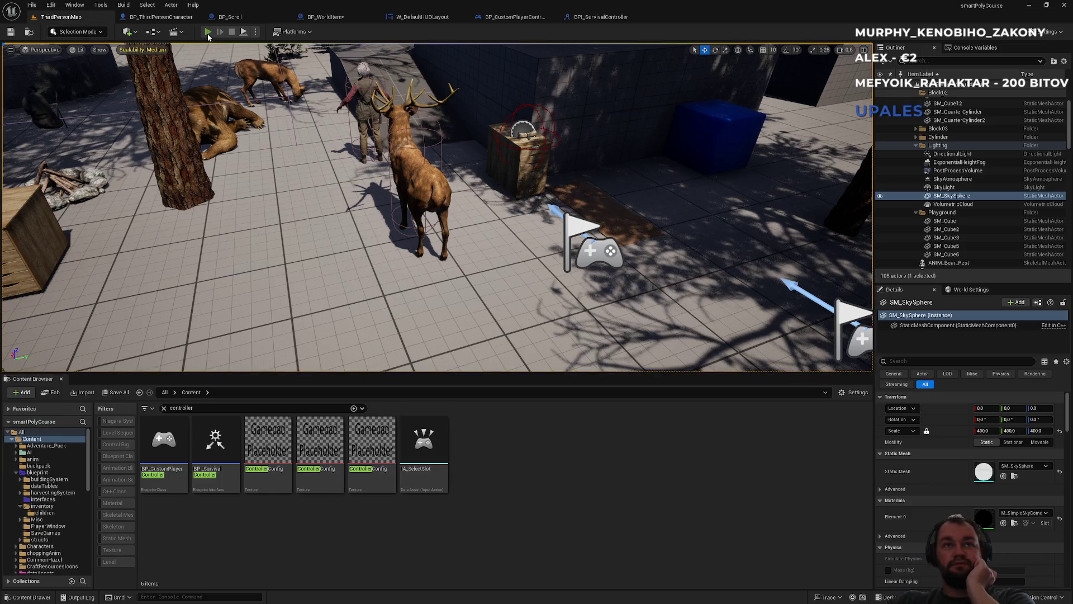
Start a fullscreen play session and check the inventory's first item
key(alt+p)
key(F11)
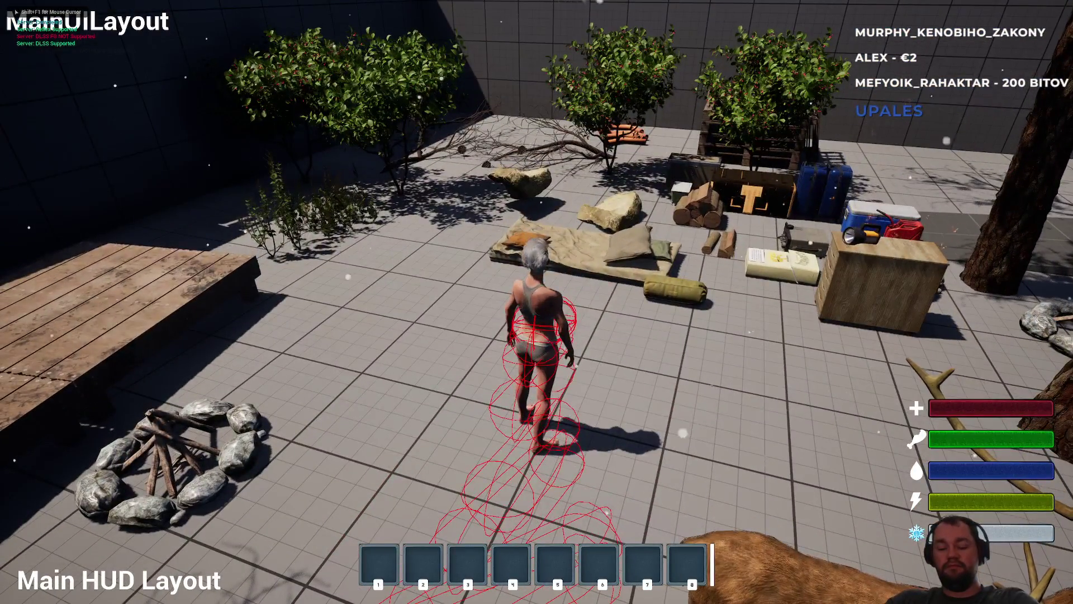
key(i)
right_click(88, 243)
key(i)
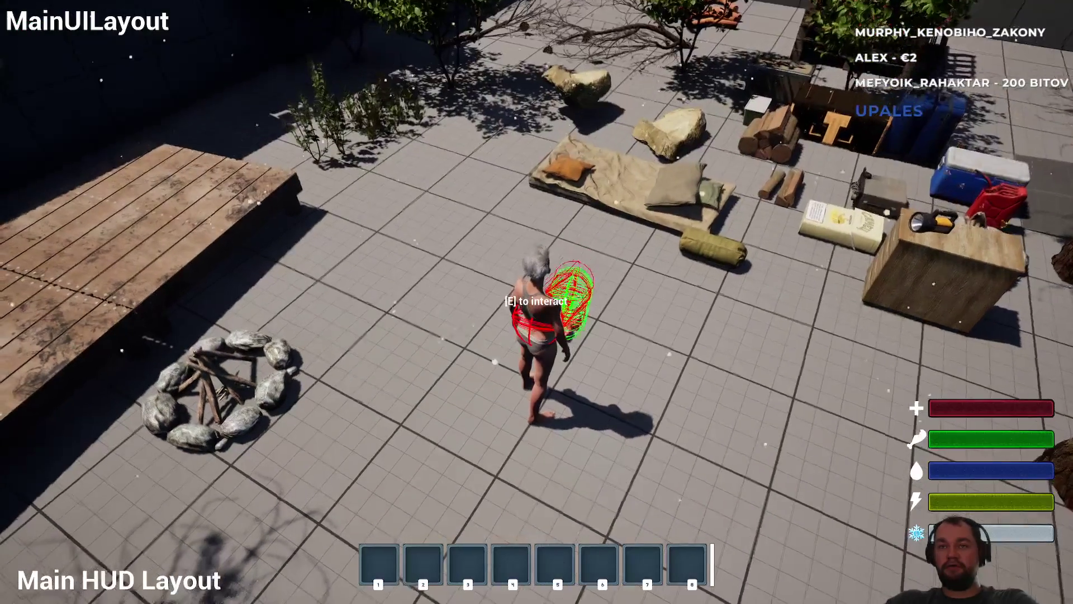
Pick up two raw meats, drop the stack, retrieve it for x8 Raw meat, and stop playing
key(e)
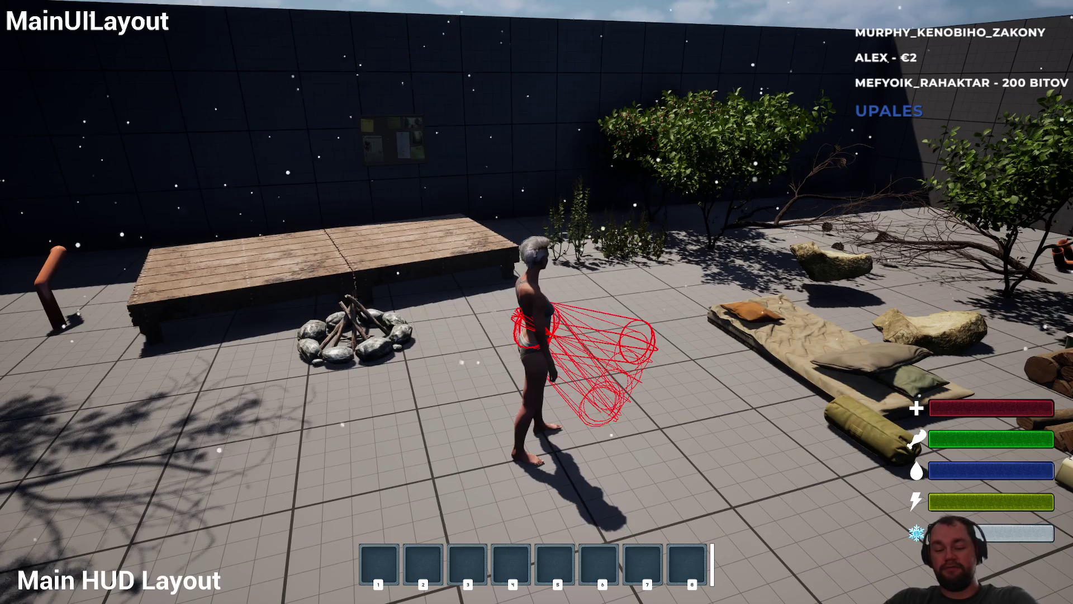
key(i)
key(i)
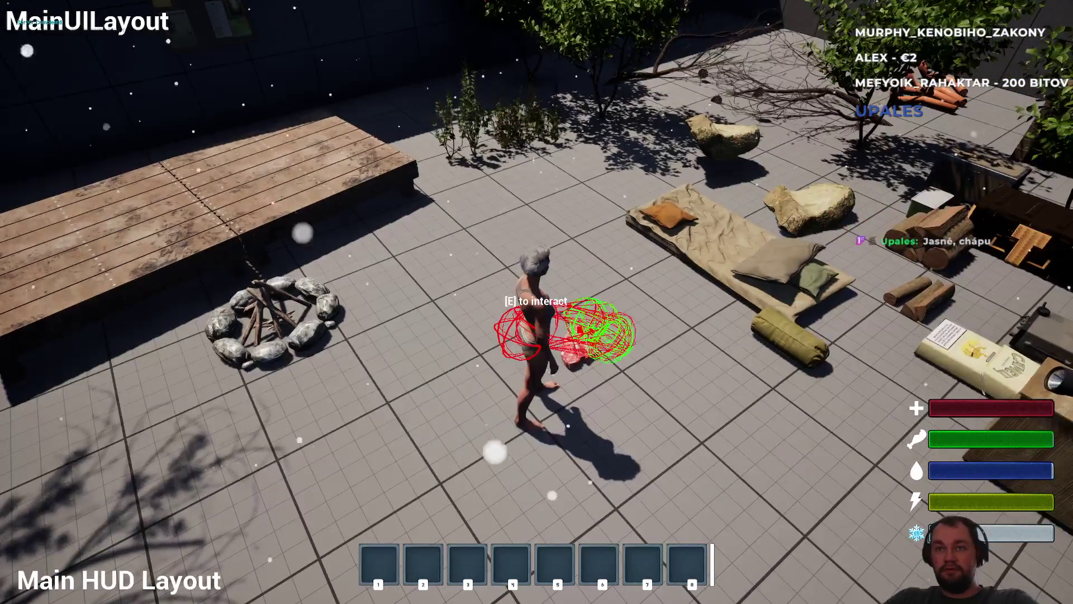
key(e)
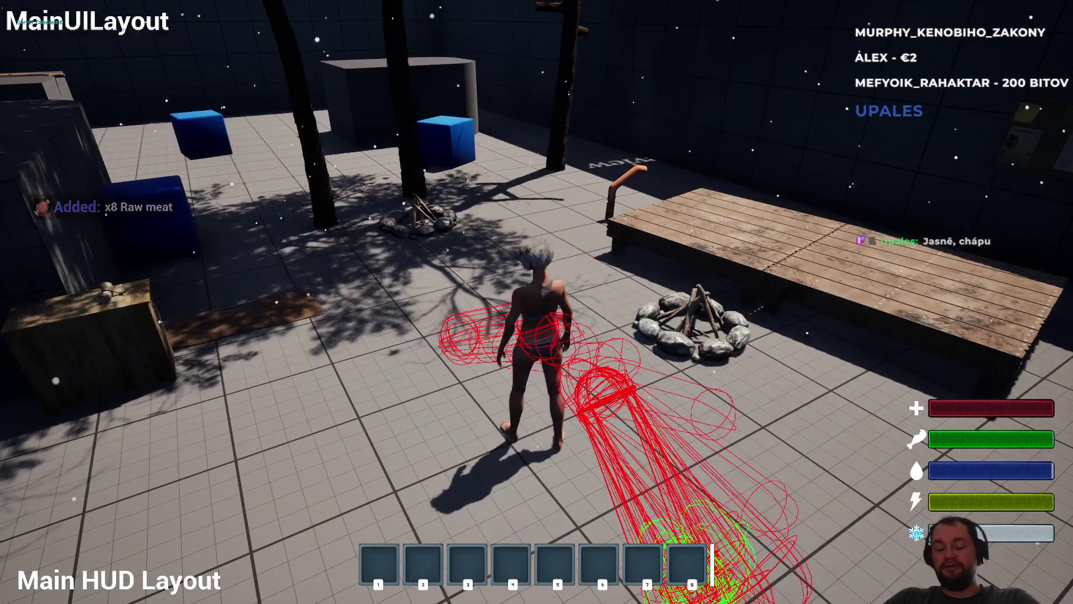
key(i)
right_click(89, 253)
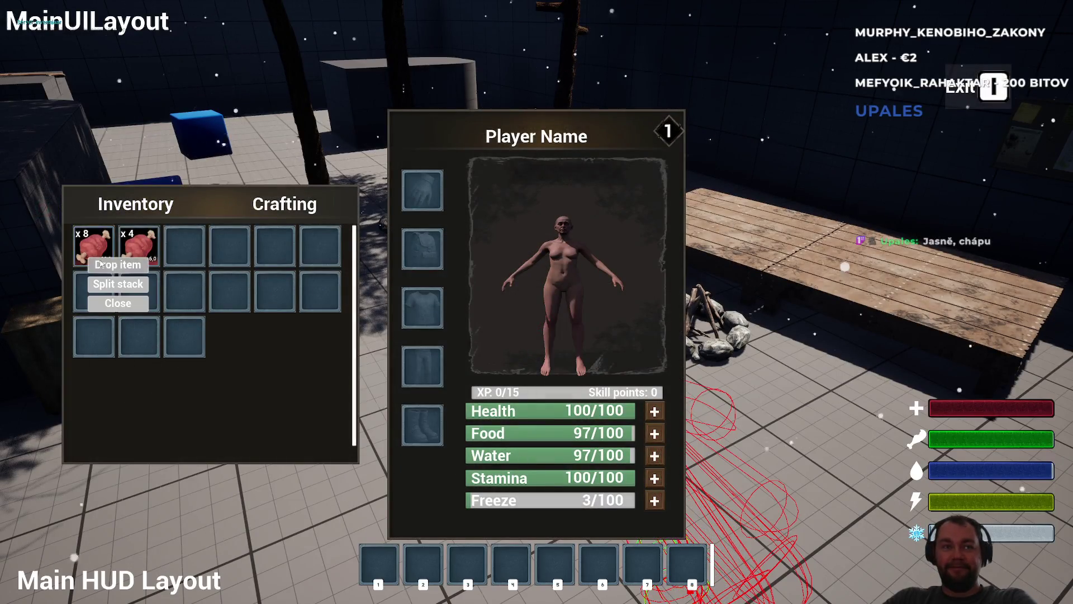
click(114, 282)
key(w)
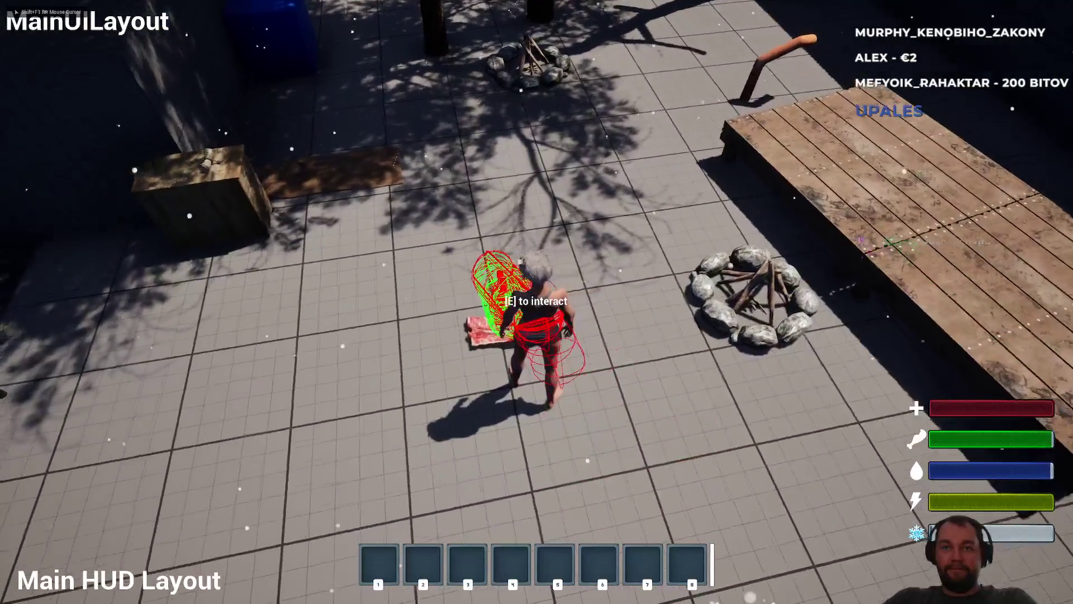
key(e)
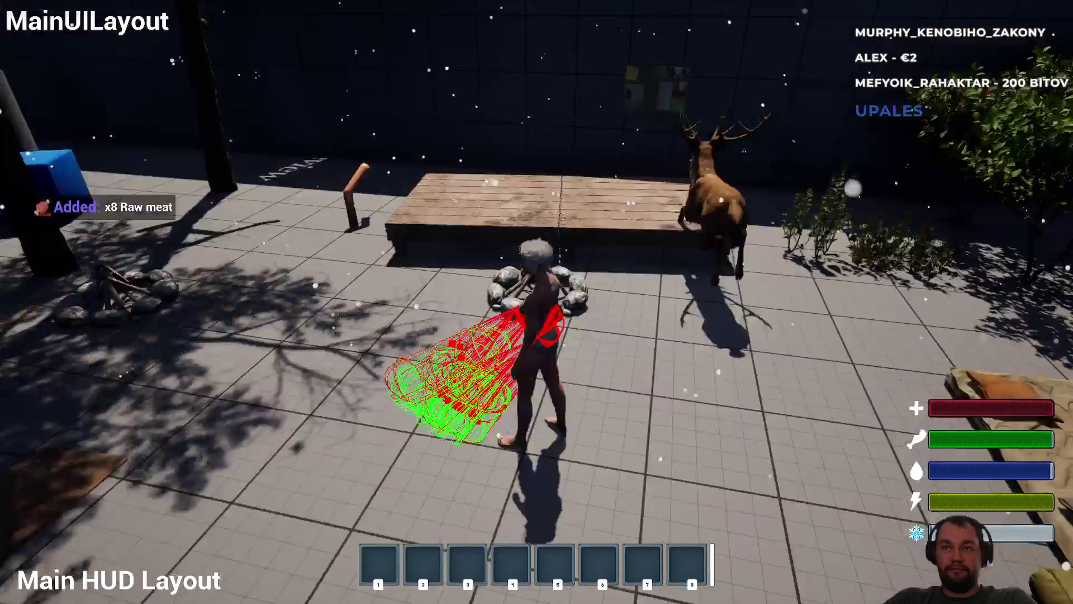
key(Escape)
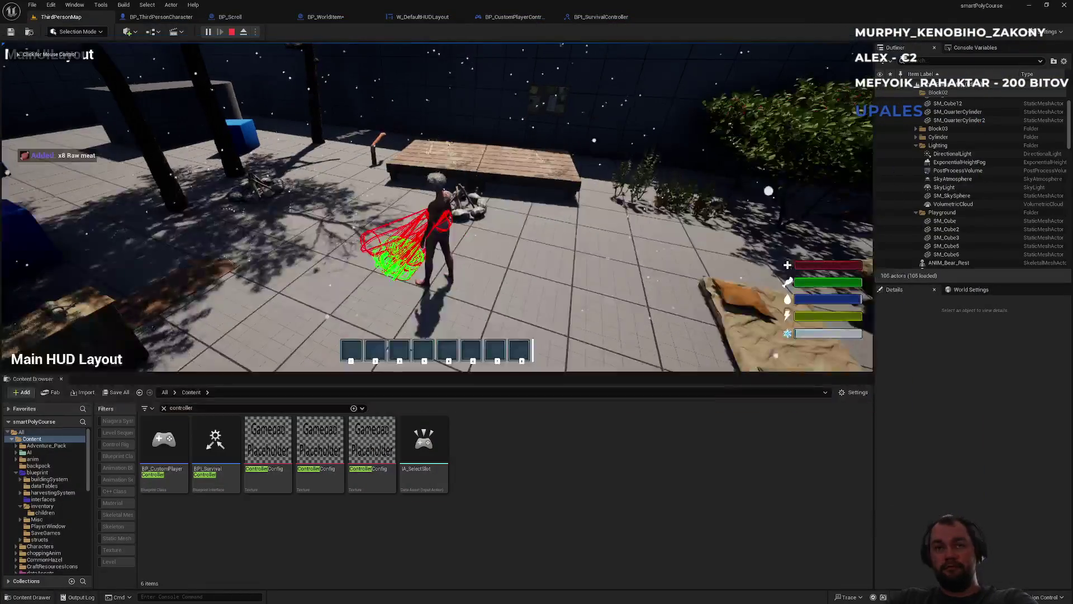
Cycle through the open blueprint tabs and close BP_Scroll, landing back on BP_WorldItem
click(597, 18)
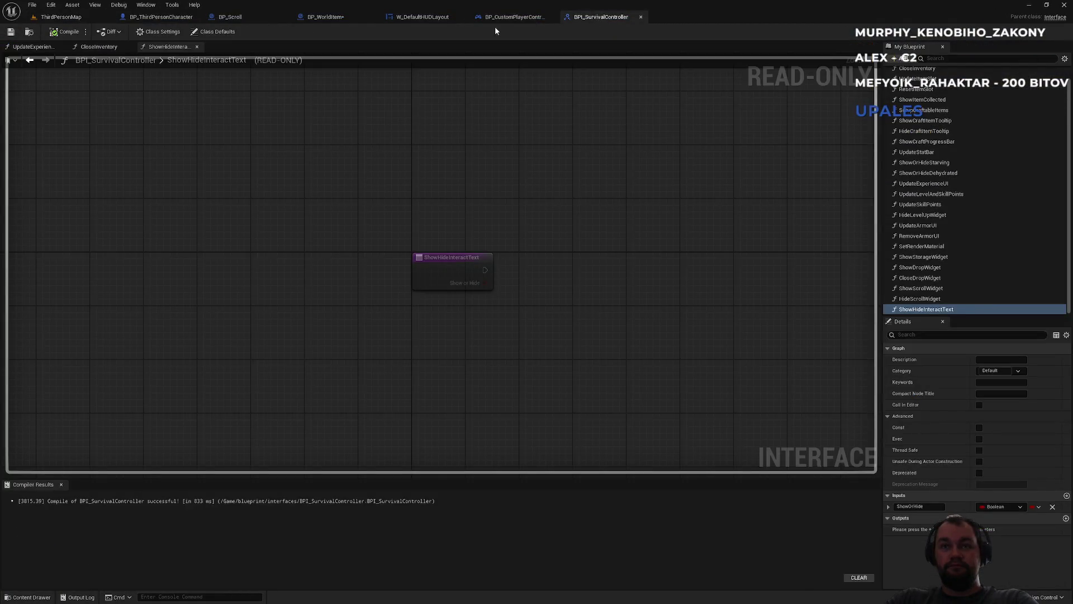
click(508, 18)
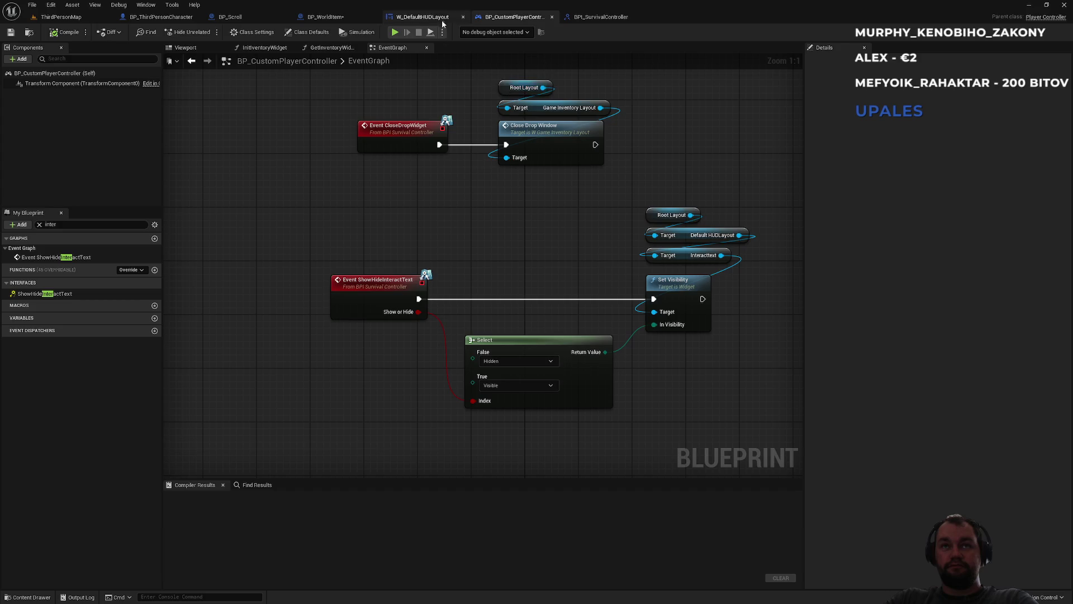
click(423, 17)
click(326, 17)
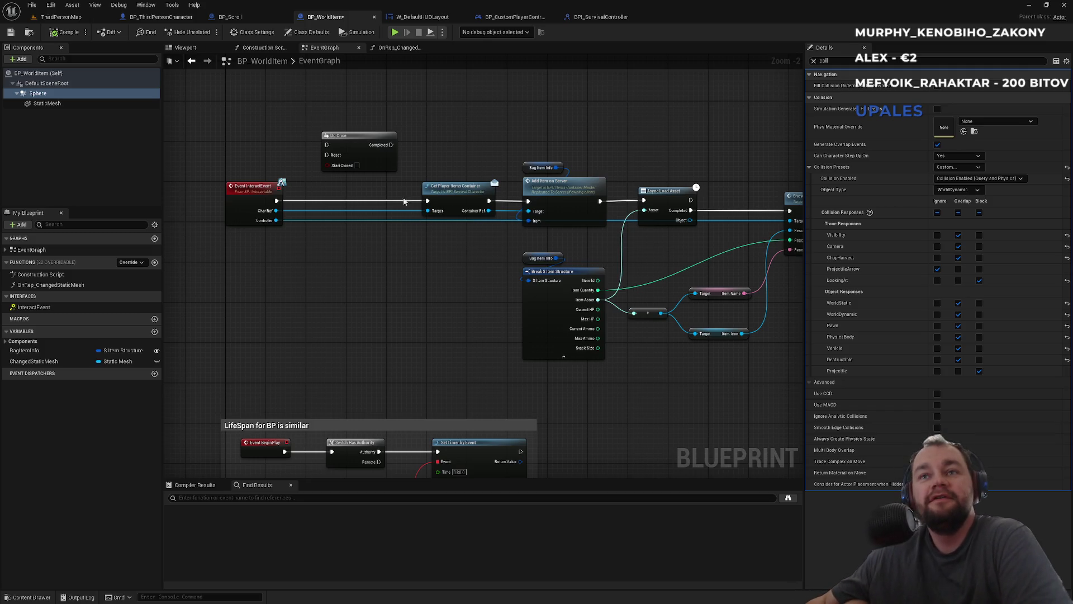
click(256, 16)
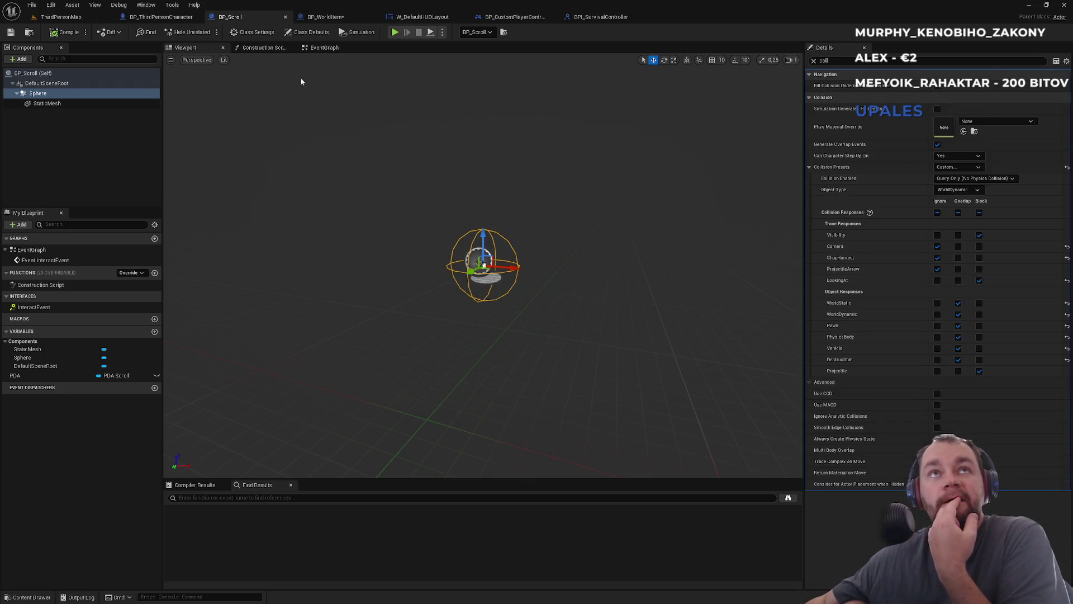
middle_click(256, 18)
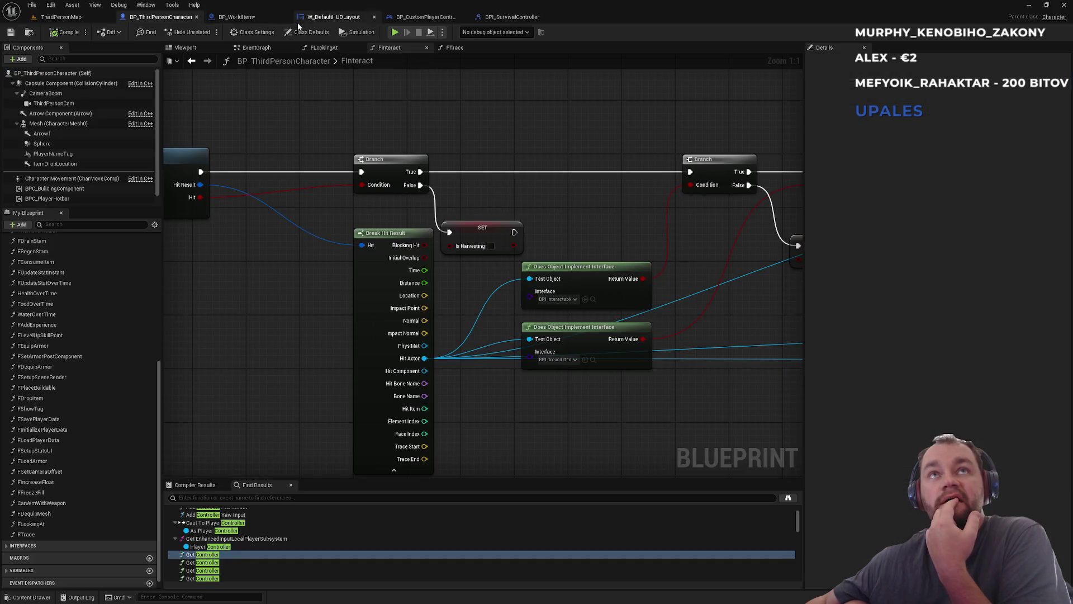
click(253, 16)
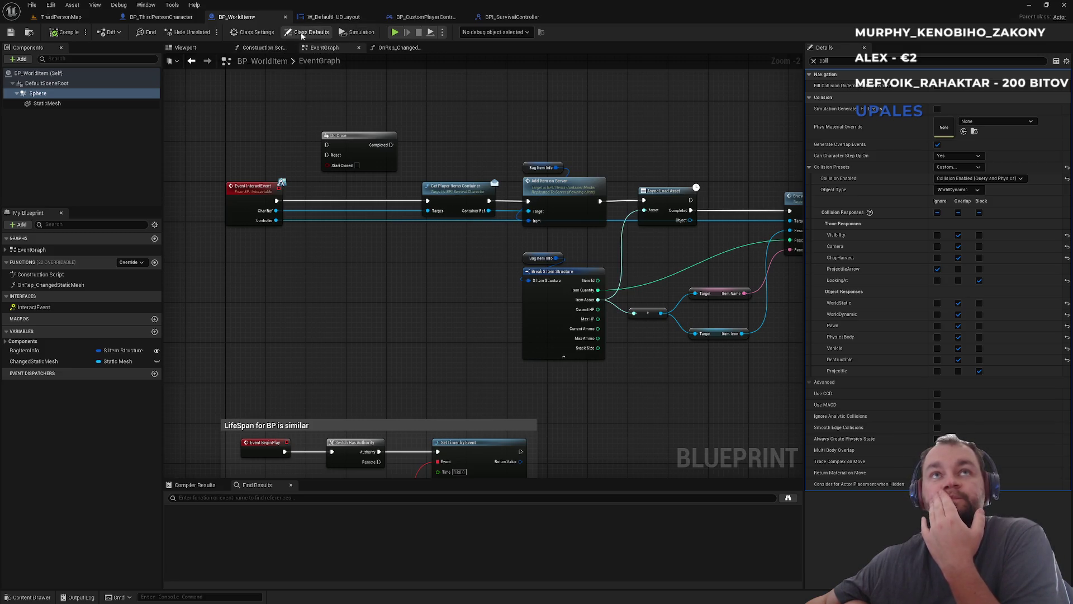
Switch to BP_ThirdPersonCharacter's FInteract graph and view its opening Is Harvesting / Is Dead check
click(167, 20)
scroll(281, 297, down, 3)
scroll(601, 286, up, 4)
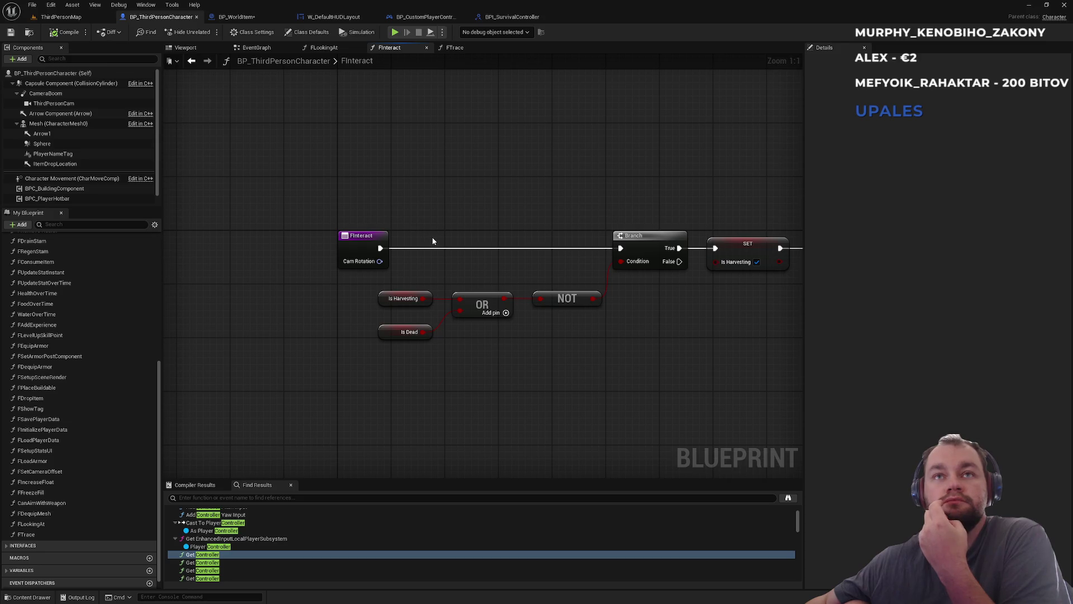
Run Find References on the FInteract entry node
click(364, 243)
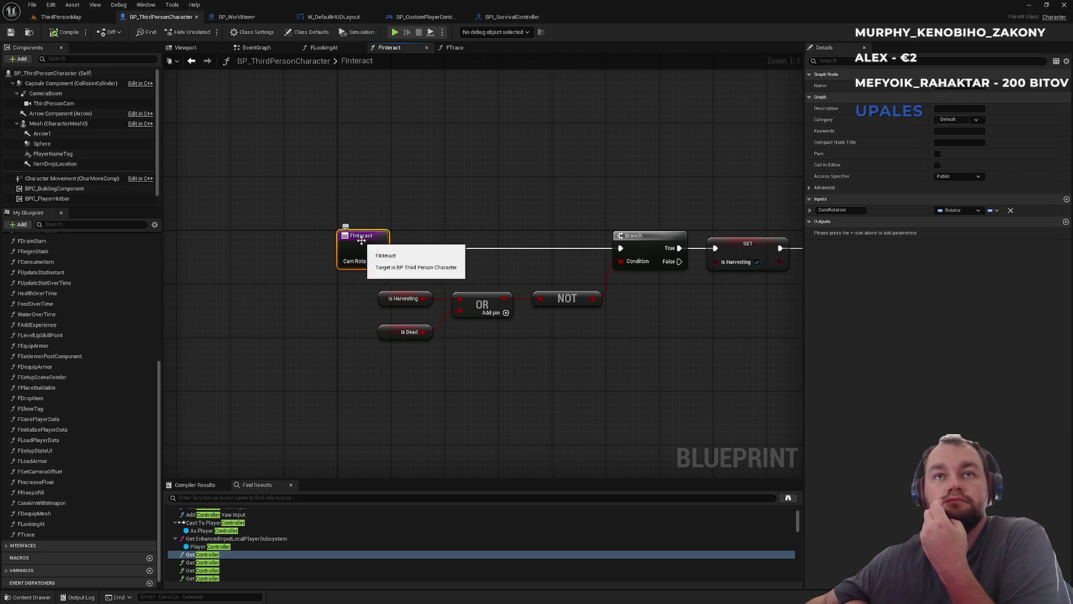
right_click(364, 243)
mouse_move(412, 332)
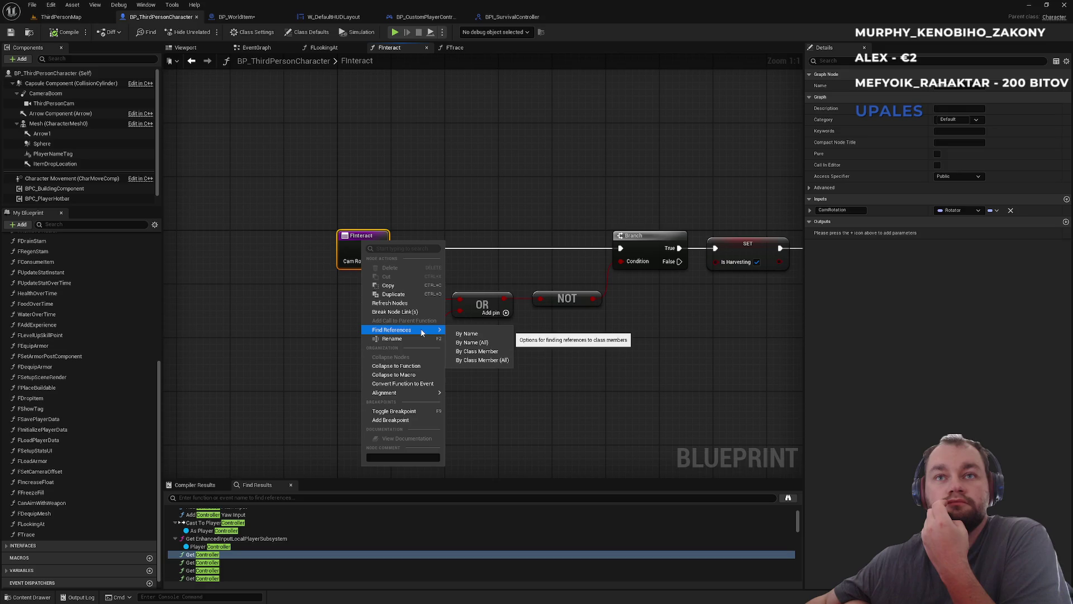
click(475, 335)
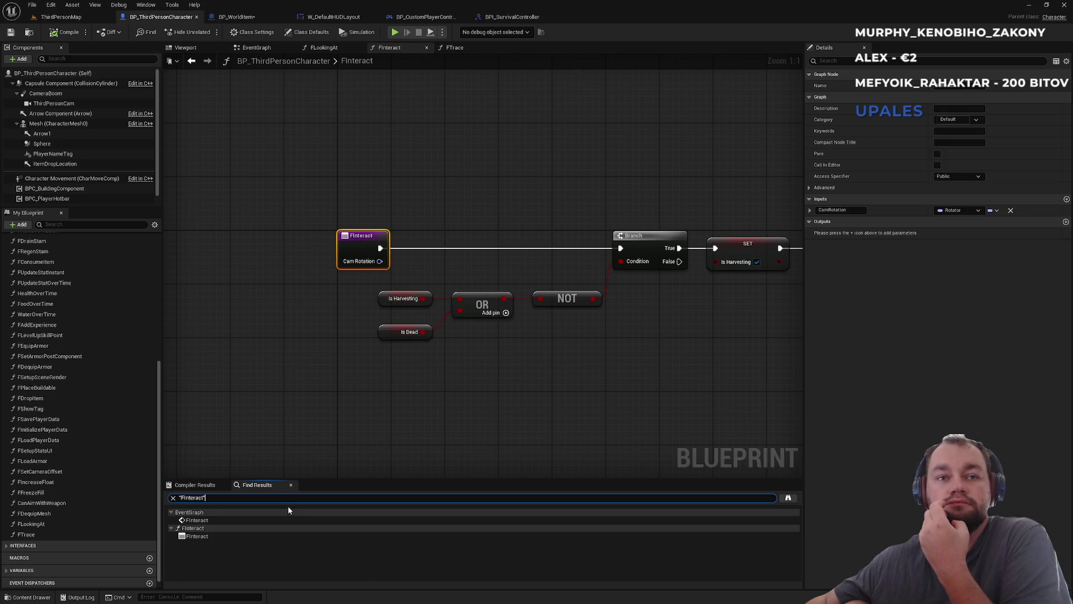
Follow the EventGraph call via InteractOnServer and Interact on Server back into FInteract
click(196, 520)
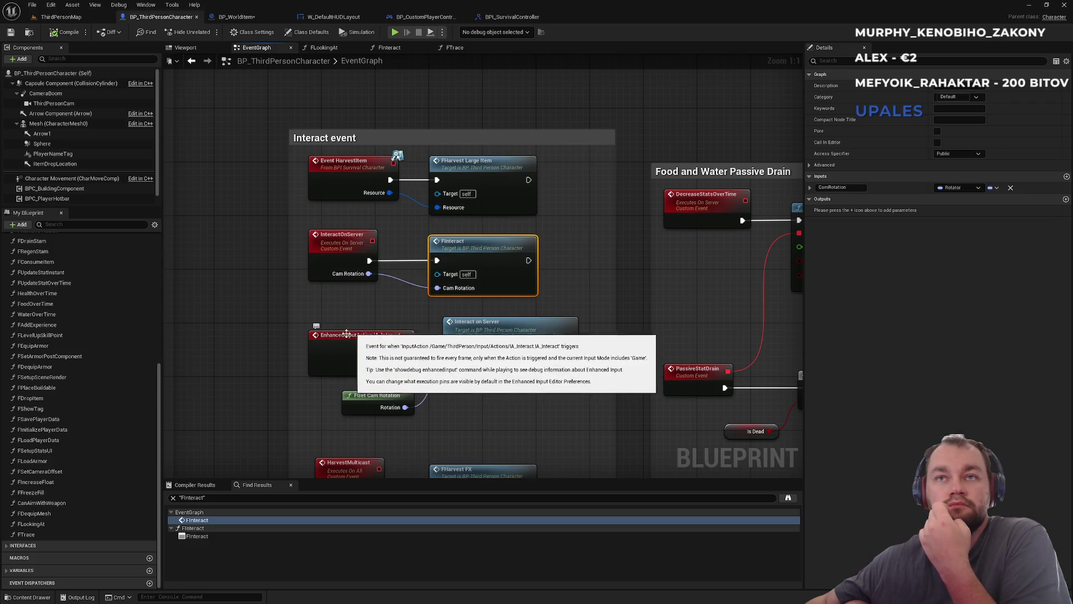
click(333, 252)
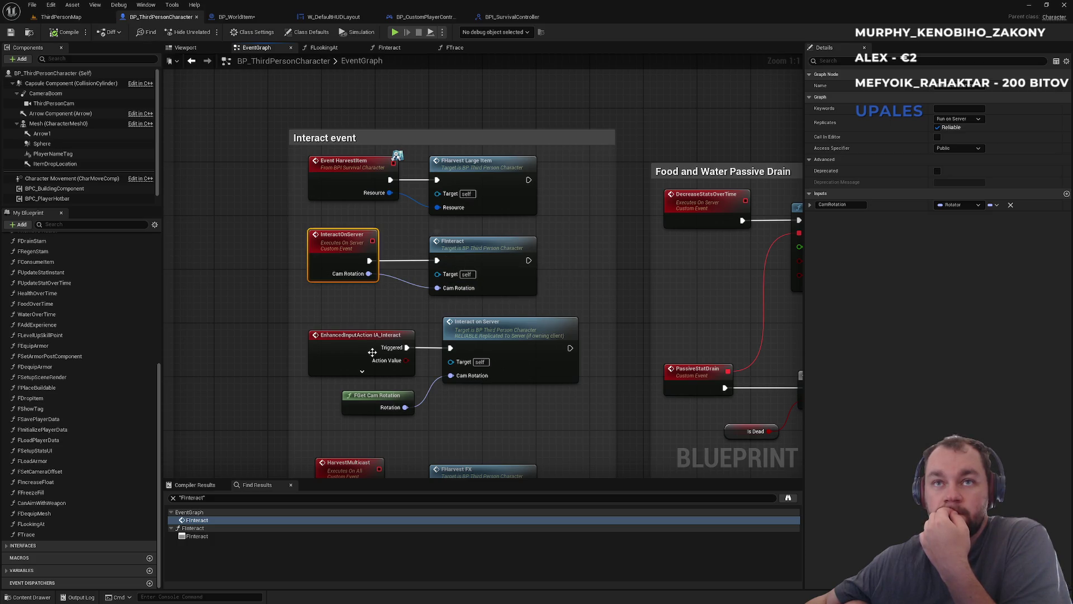
click(481, 351)
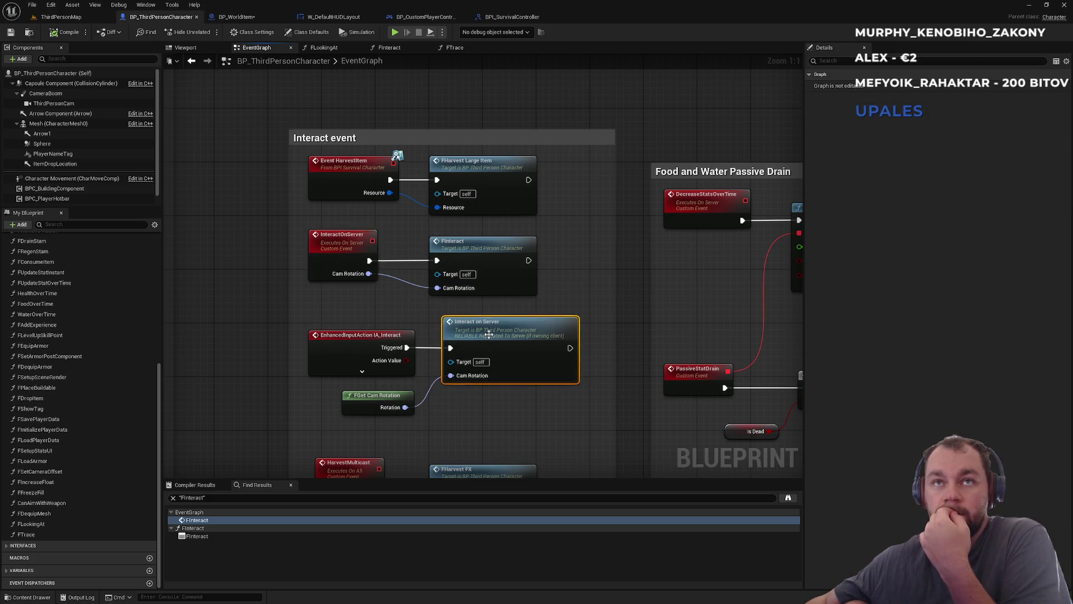
double_click(608, 260)
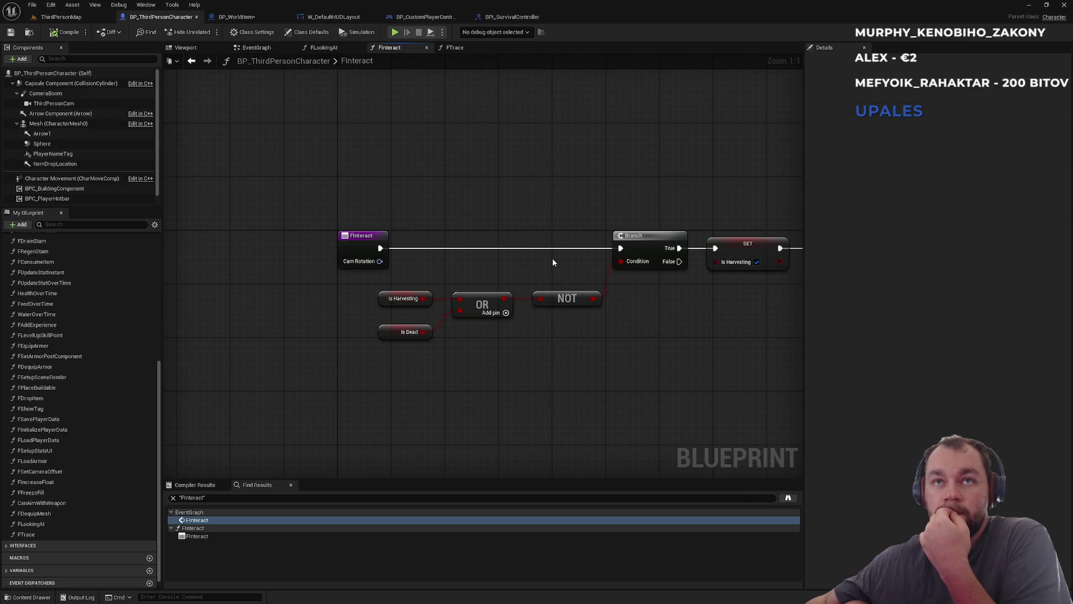
drag(655, 312, 513, 309)
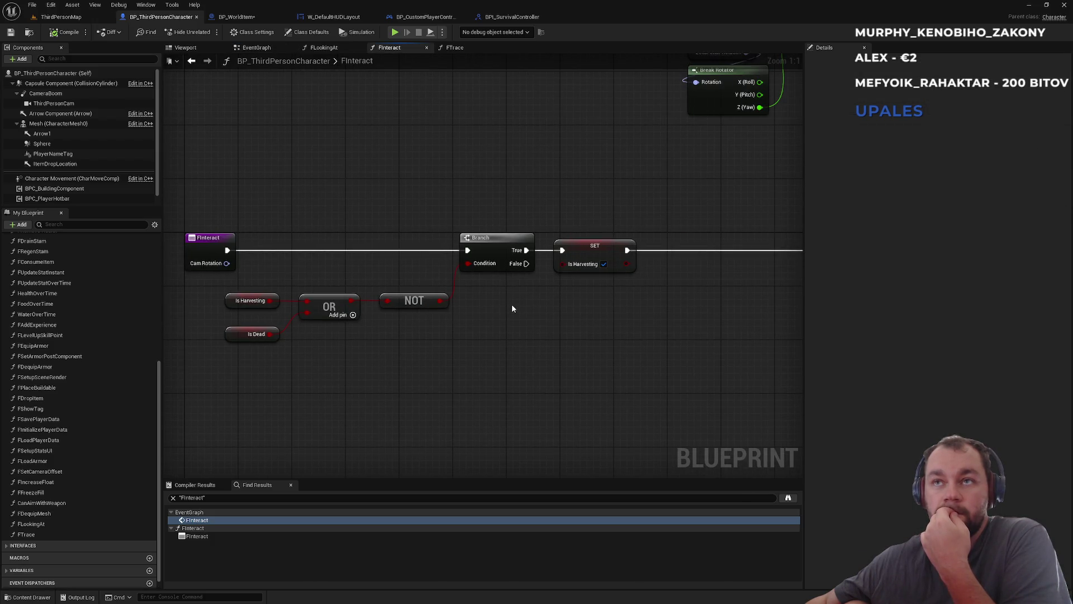
mouse_move(340, 401)
mouse_down()
mouse_move(217, 281)
mouse_move(416, 358)
mouse_move(262, 358)
mouse_up()
drag(520, 351, 407, 341)
scroll(372, 343, down, 1)
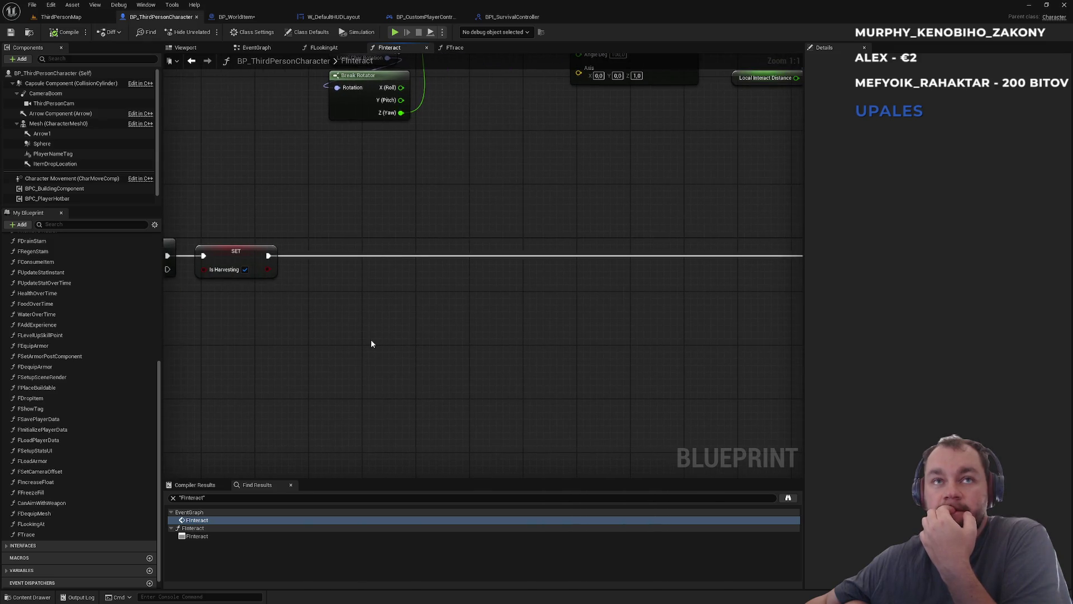
scroll(506, 310, down, 2)
mouse_move(505, 310)
mouse_down()
mouse_move(609, 319)
mouse_move(445, 309)
mouse_up()
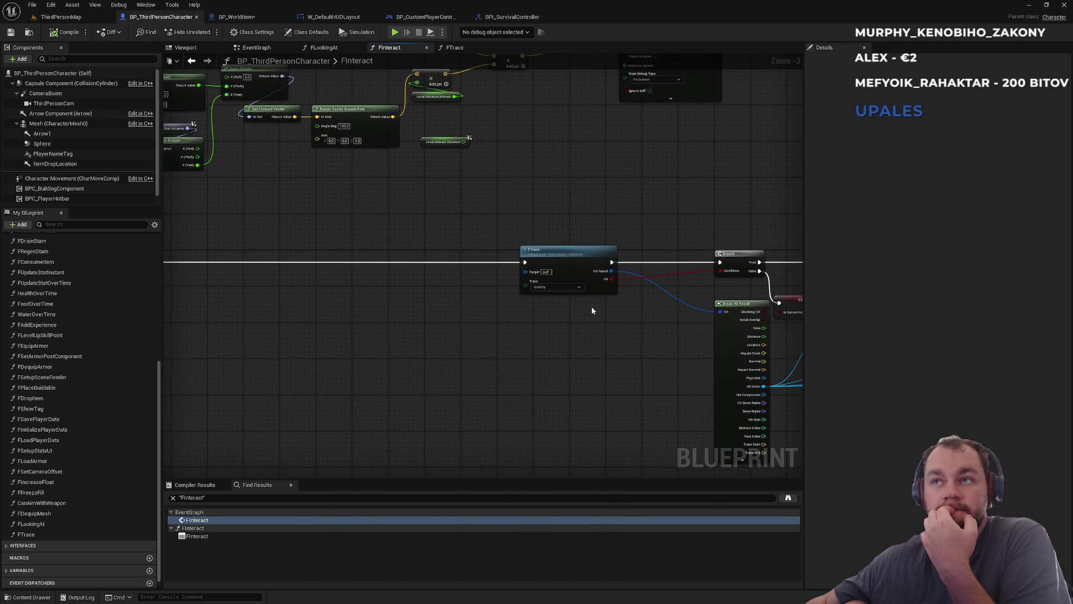
drag(591, 310, 334, 304)
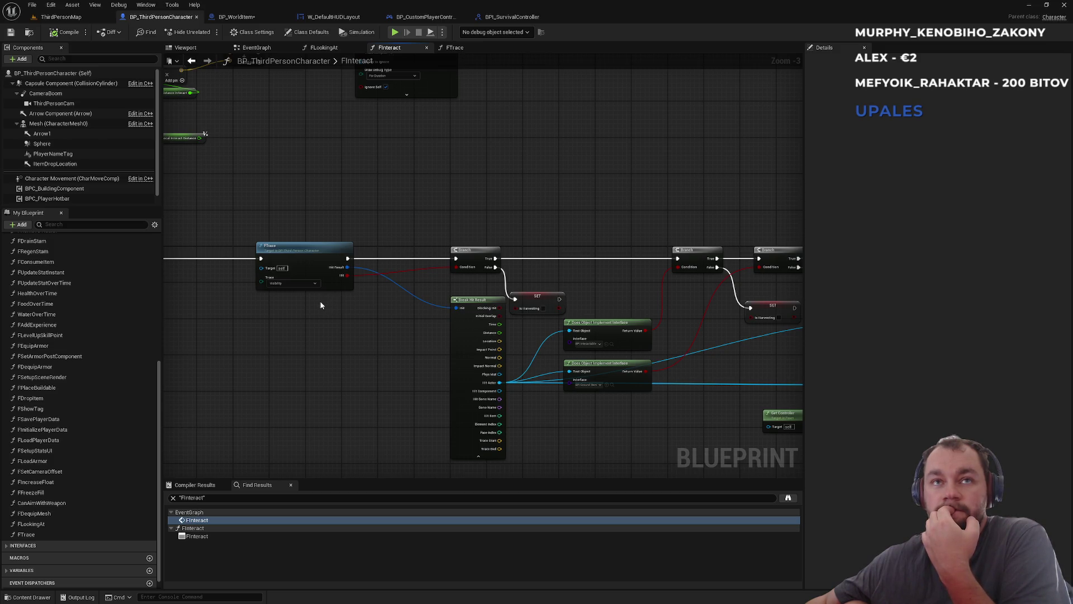
scroll(319, 305, up, 2)
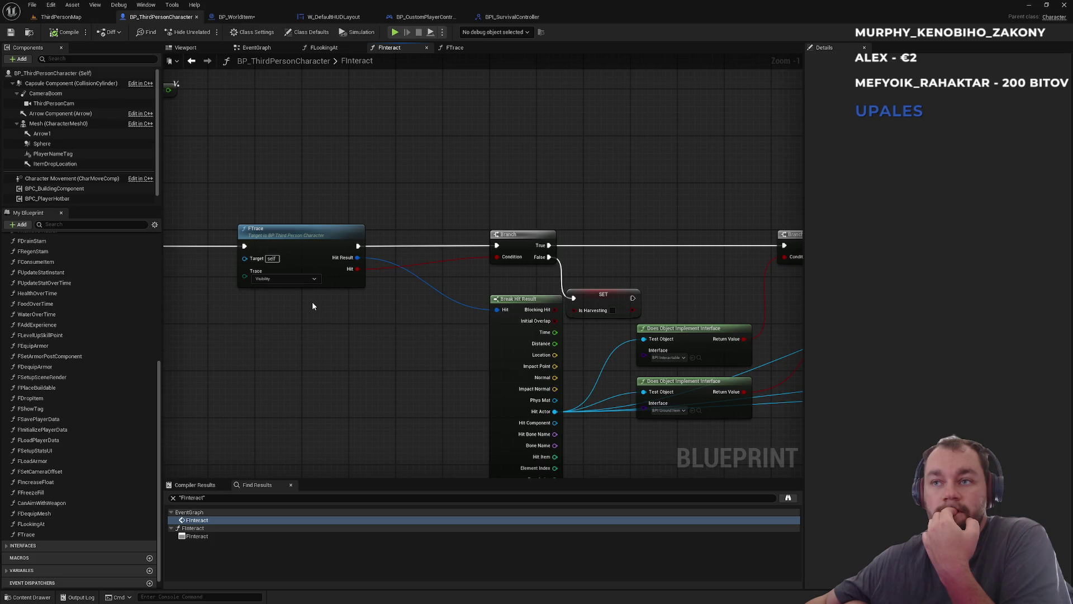
drag(378, 306, 49, 230)
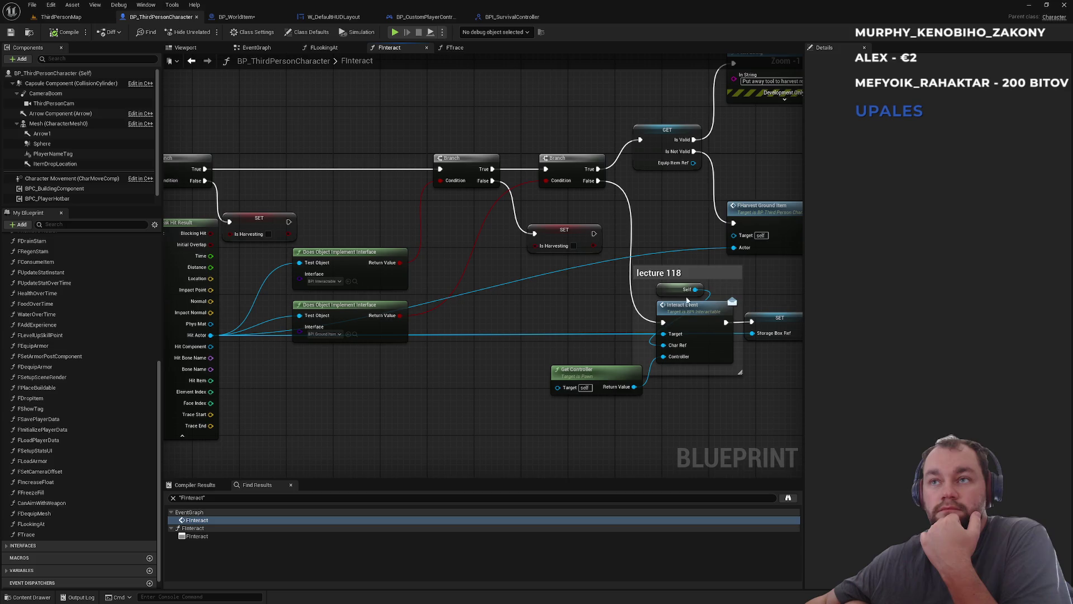
Select the lecture 118 comment group and nudge it slightly lower
drag(701, 272, 581, 293)
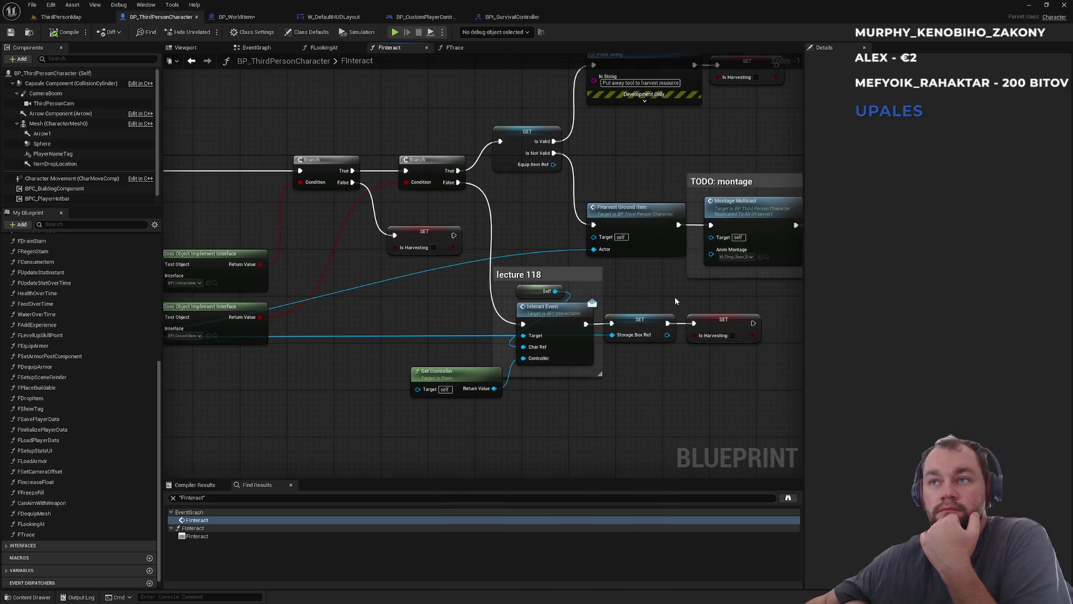
drag(746, 299, 455, 410)
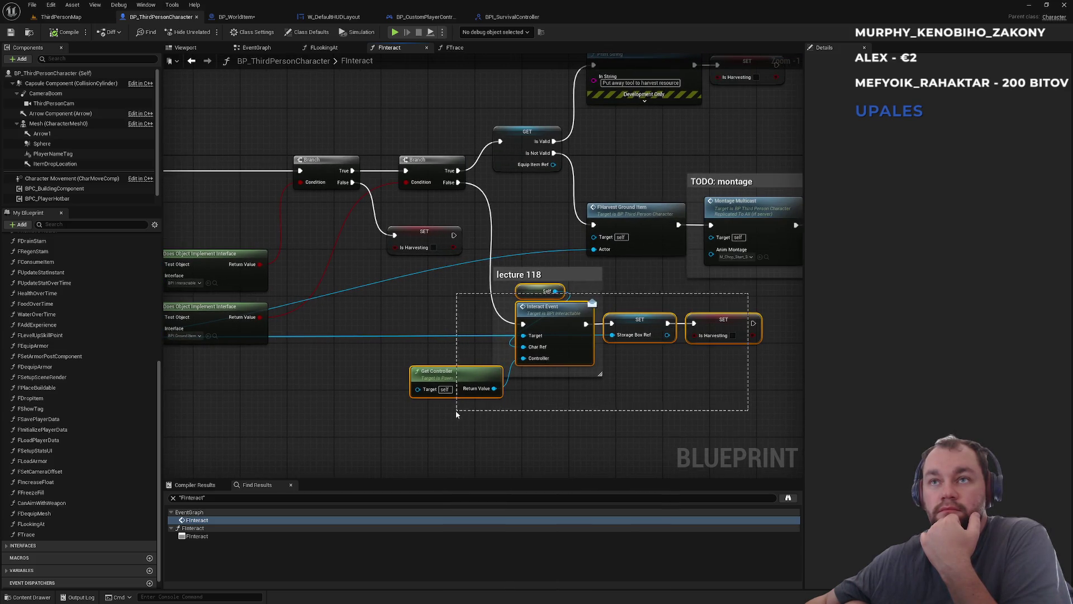
click(556, 277)
drag(746, 286, 418, 408)
drag(576, 275, 570, 304)
click(554, 293)
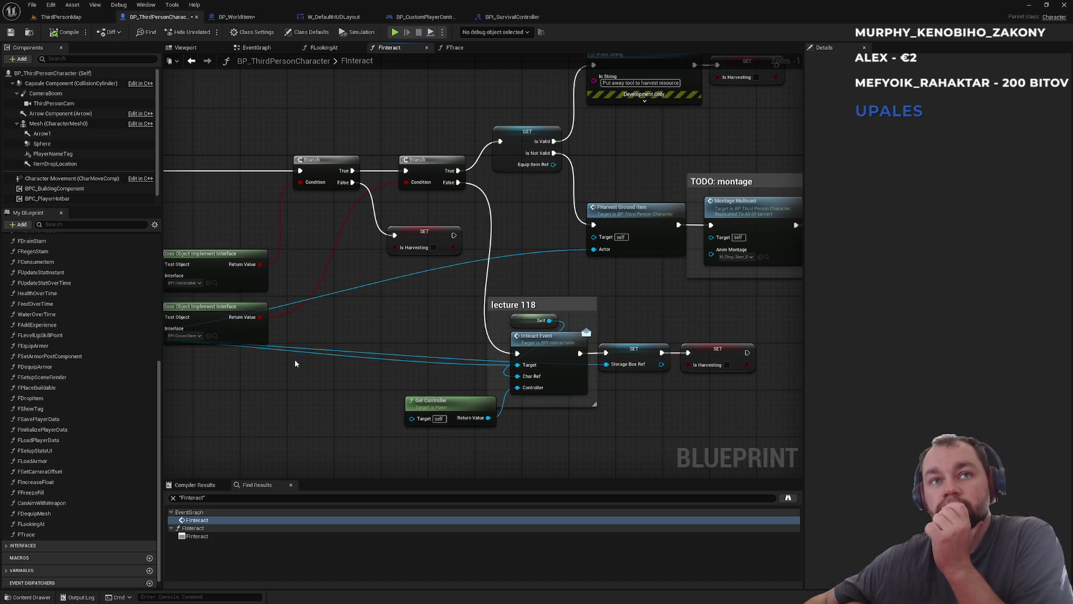
Reconnect the trace into the first Branch, chain each Branch's True onward, then play ThirdPersonMap
mouse_move(300, 366)
mouse_down()
mouse_move(422, 356)
mouse_move(527, 330)
mouse_up()
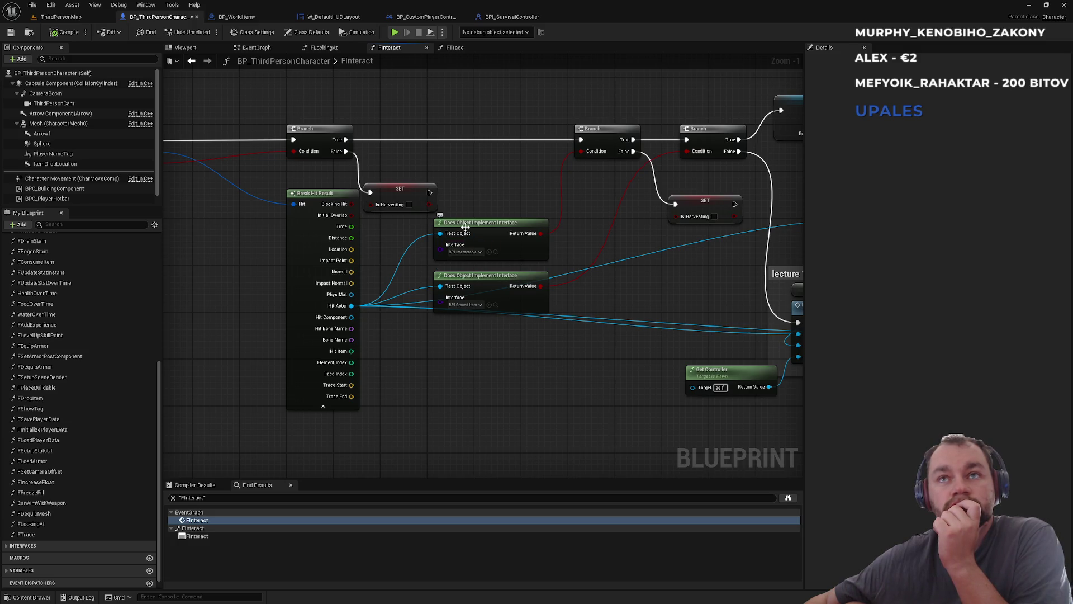
mouse_move(465, 226)
mouse_down()
mouse_move(540, 202)
mouse_move(484, 203)
mouse_up()
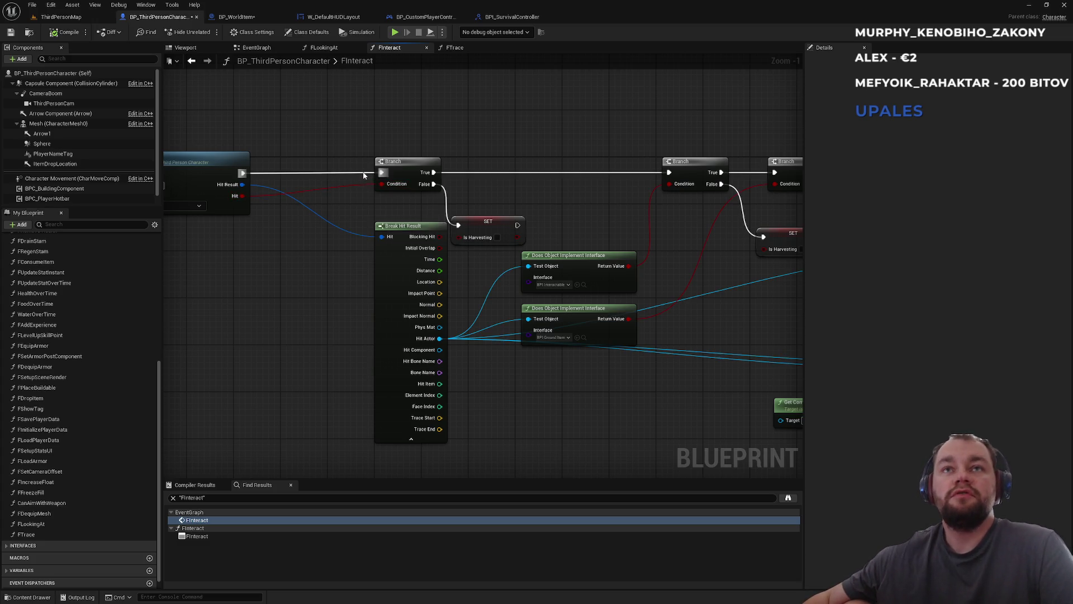
alt+click(448, 176)
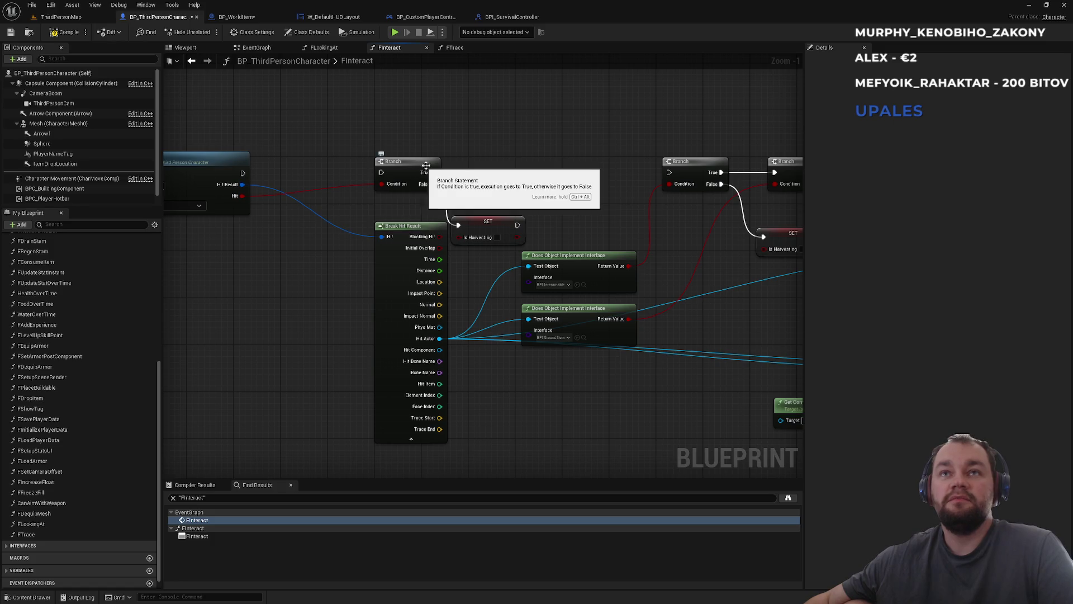
drag(242, 172, 669, 172)
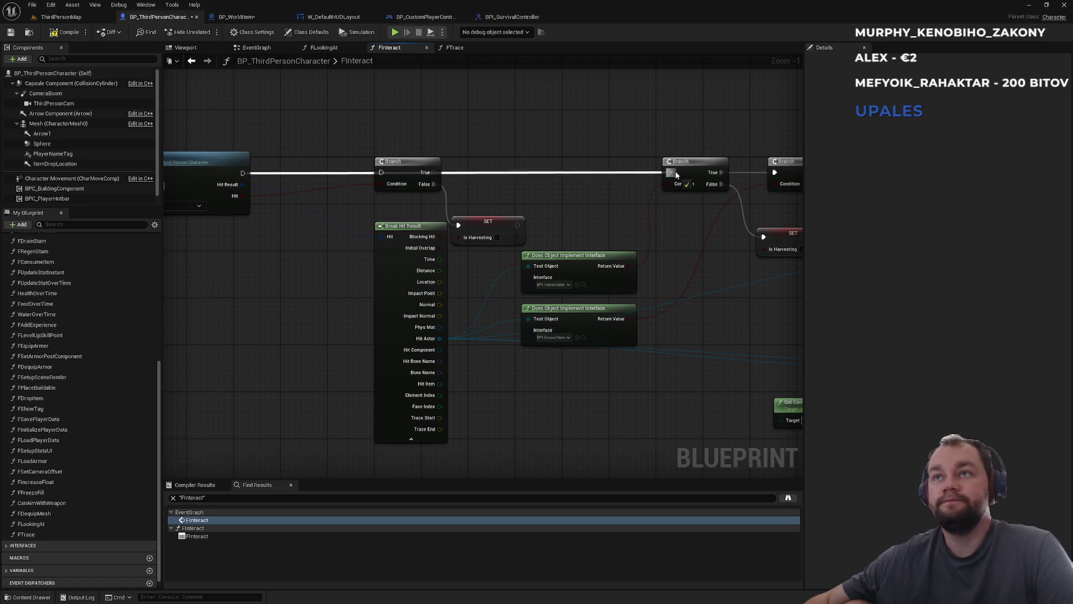
drag(599, 214, 461, 211)
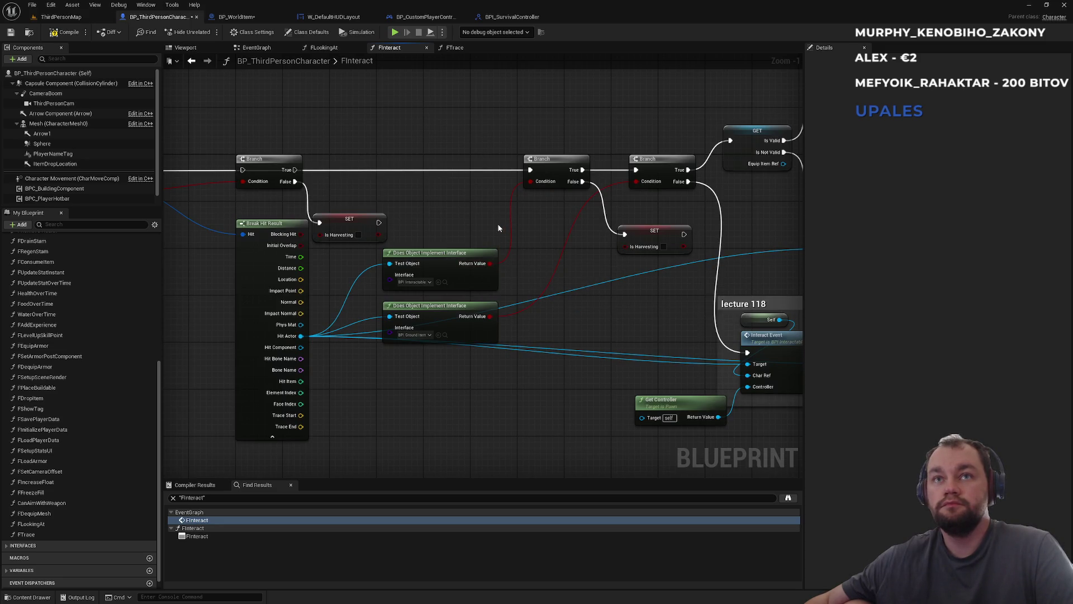
drag(582, 170, 617, 173)
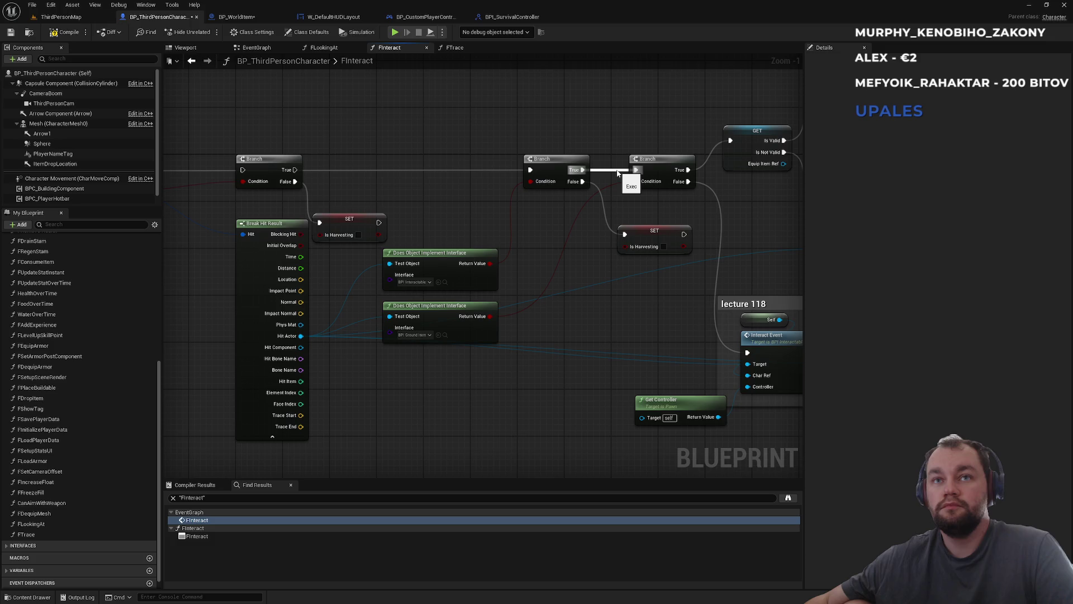
drag(618, 173, 635, 170)
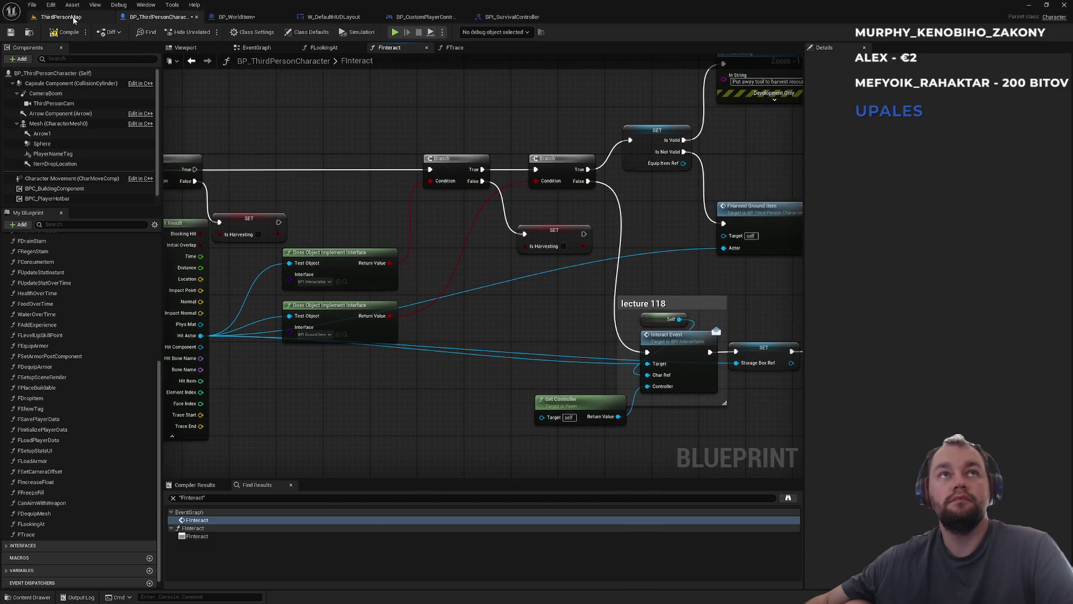
click(61, 17)
click(210, 33)
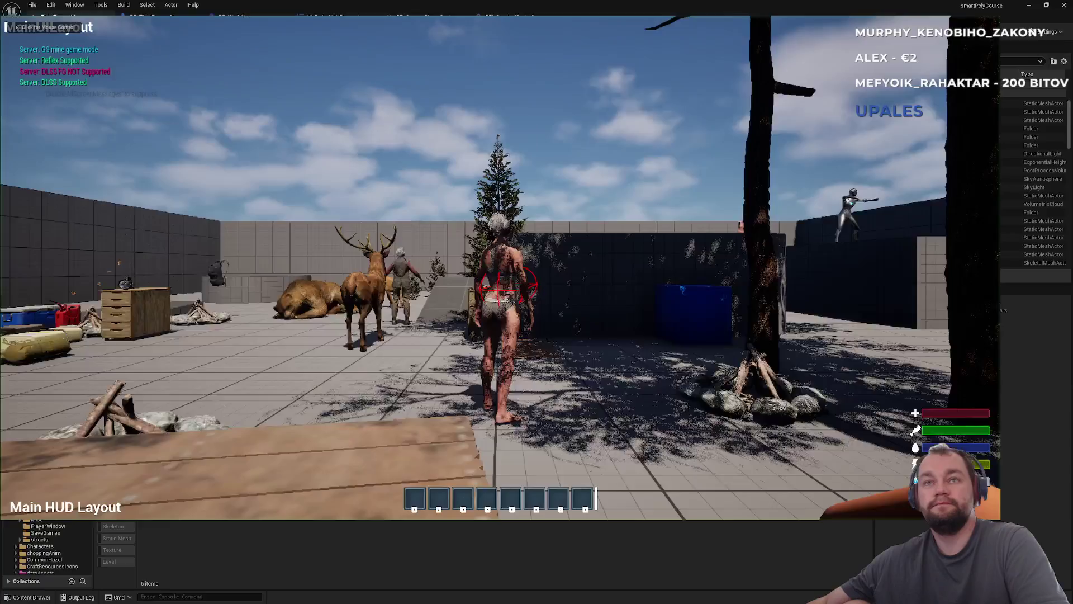
Focus the game, open the inventory and check the three-item meat stack's options
click(498, 269)
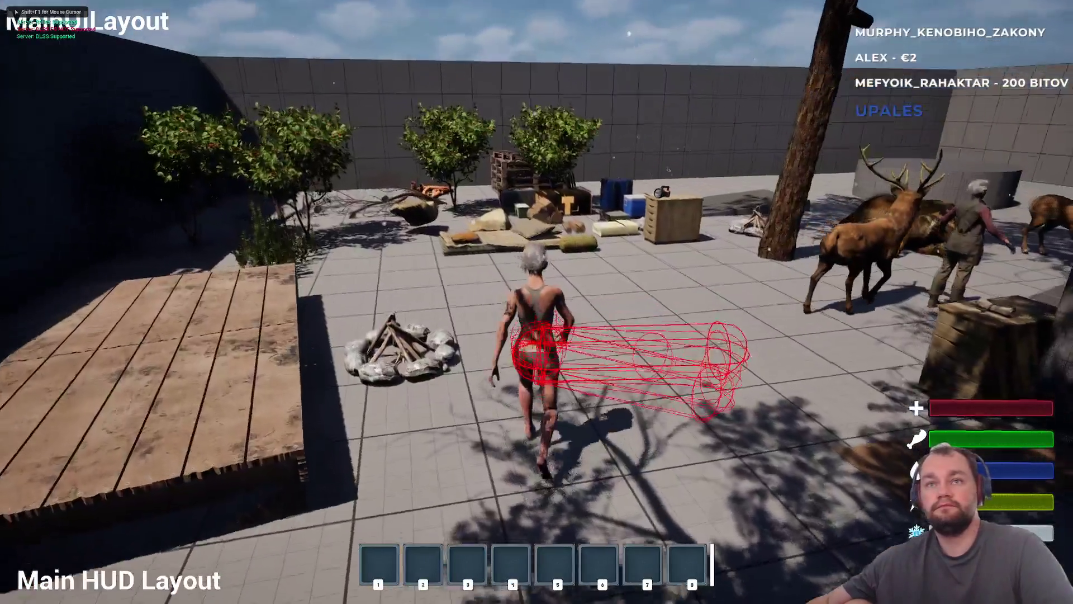
key(i)
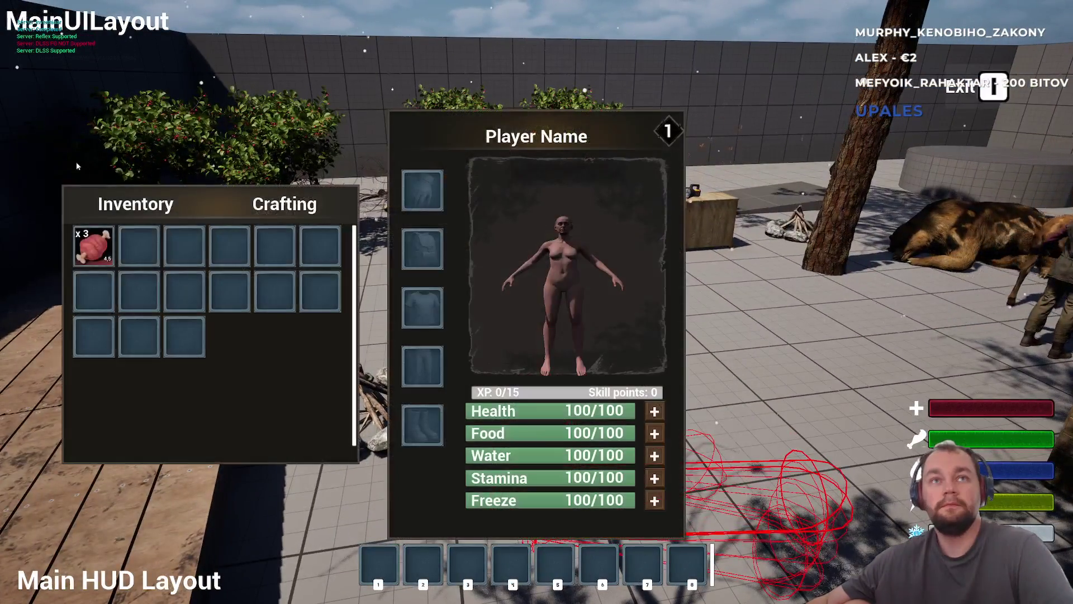
right_click(94, 246)
click(117, 279)
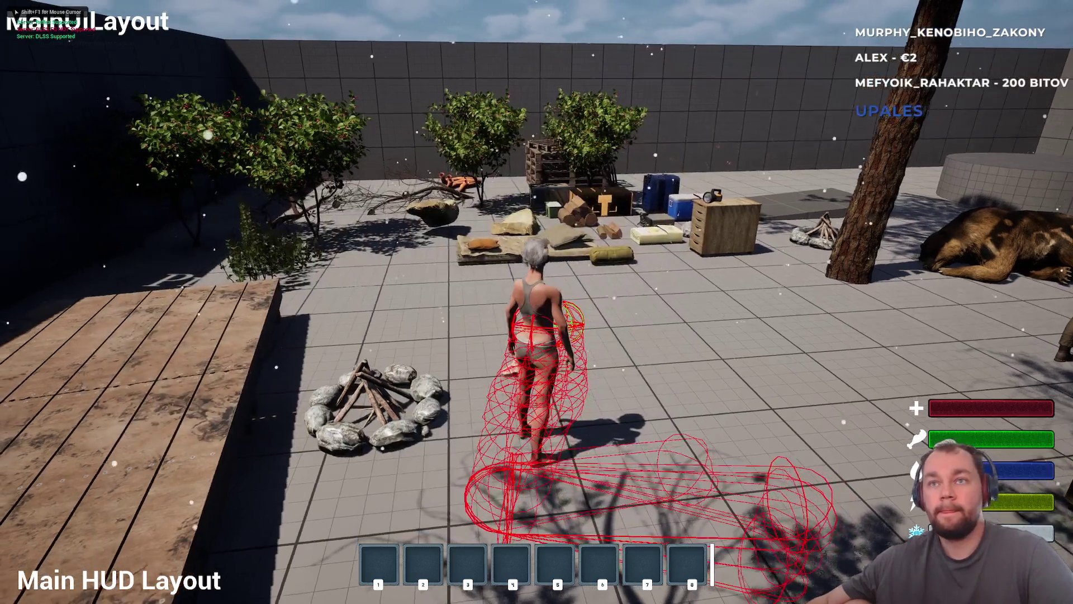